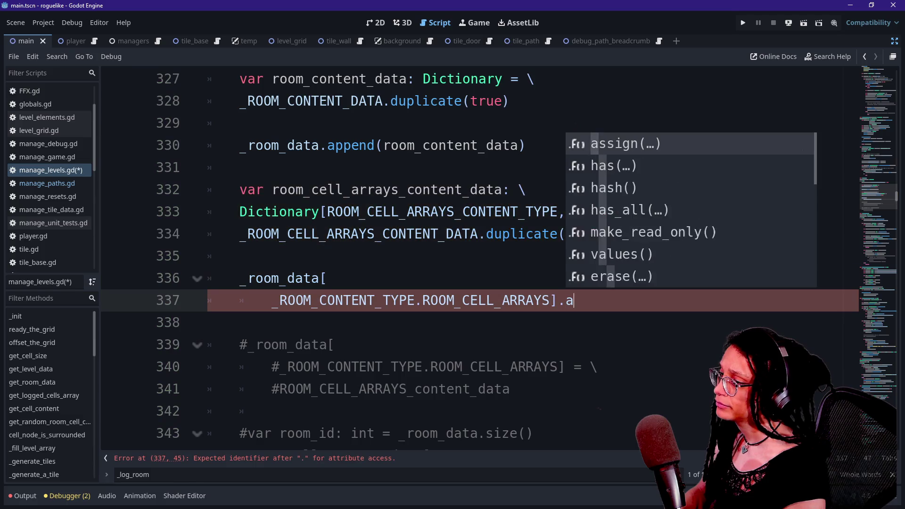
Strip the partial '.appen' from line 337, leaving _room_data[_ROOM_CONTENT_TYPE.ROOM_CELL_ARRAYS], then review the enums.
key("BackSpace")
key("BackSpace")
key("BackSpace")
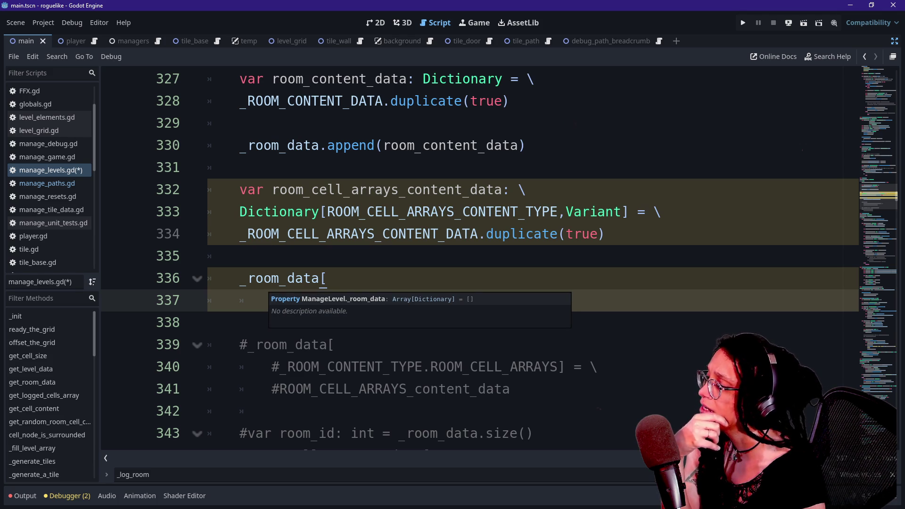
type("_ROOM_CONTENT_TYPE.ROOM_CELL_ARRAYS]")
scroll(479, 258, "up", 20)
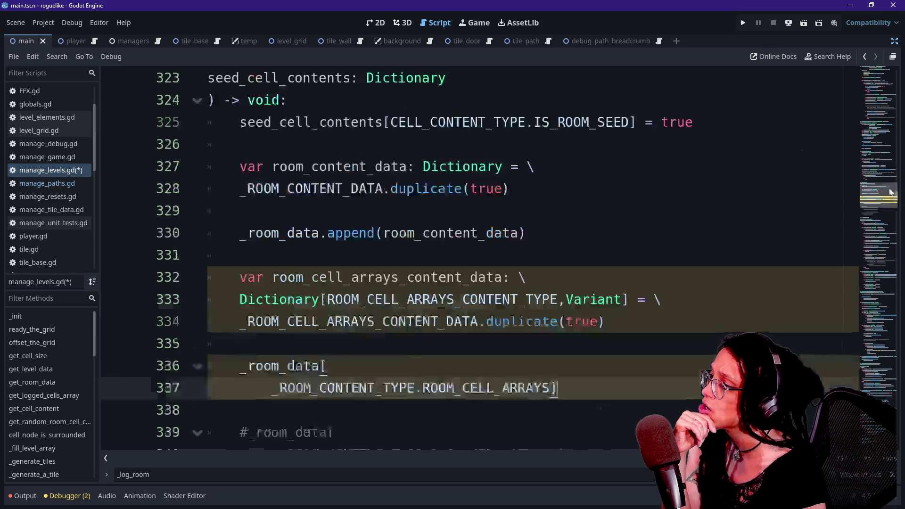
scroll(480, 258, "up", 15)
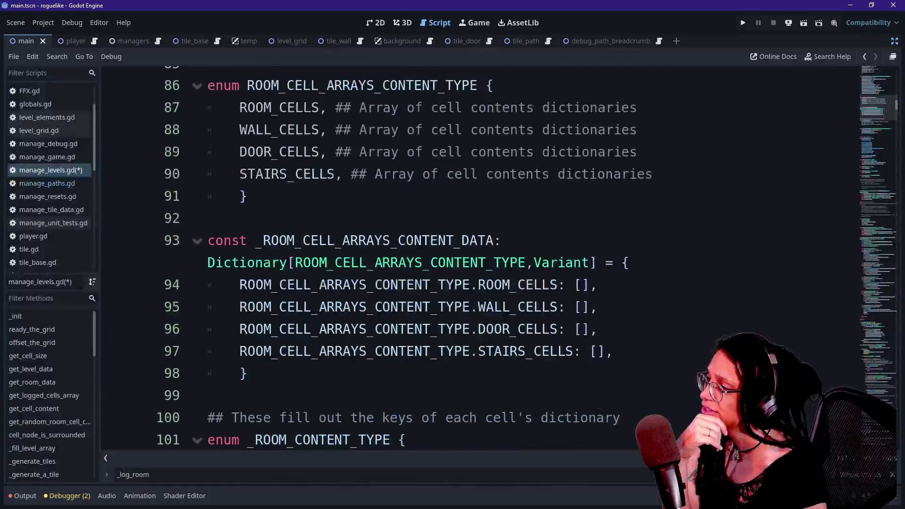
scroll(480, 257, "down", 6)
scroll(397, 258, "down", 7)
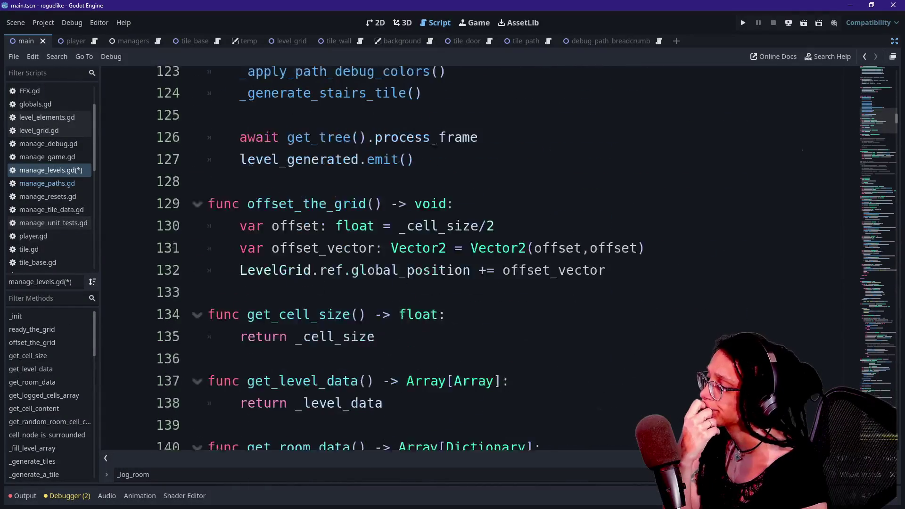
scroll(397, 258, "up", 10)
scroll(480, 258, "up", 20)
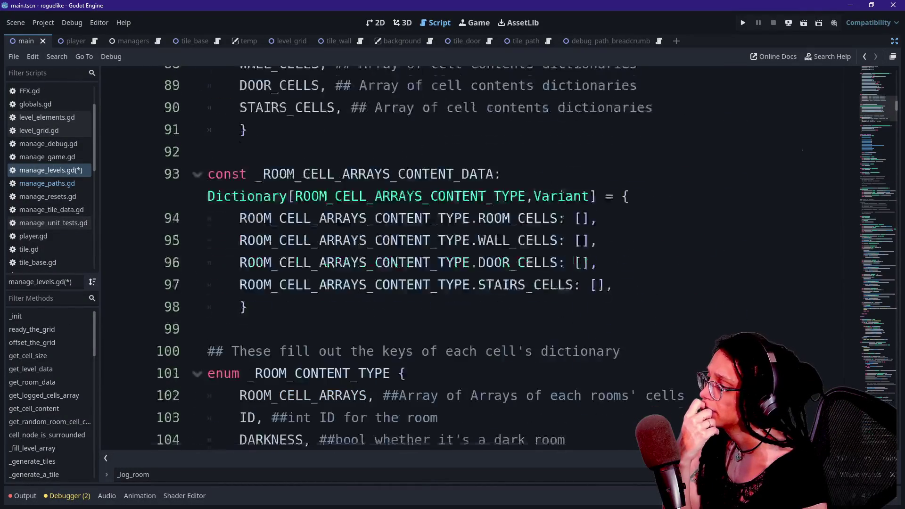
scroll(480, 257, "down", 20)
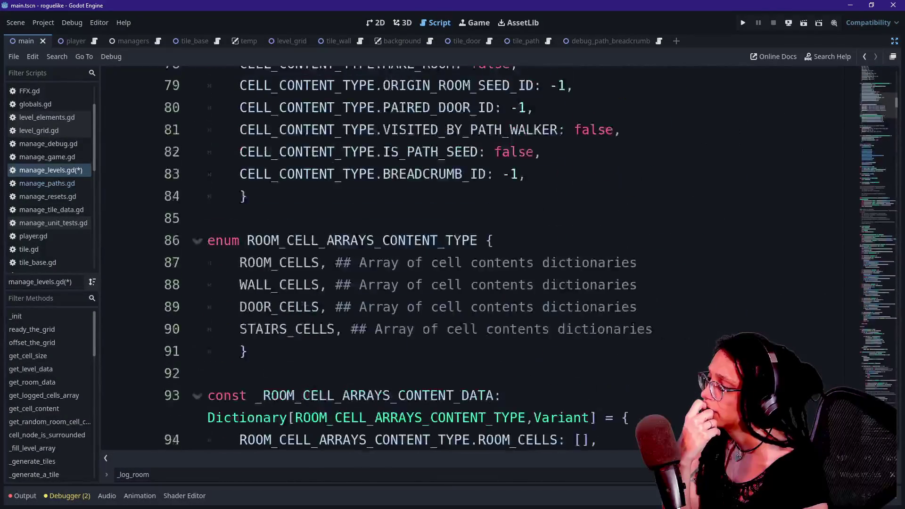
scroll(480, 258, "up", 8)
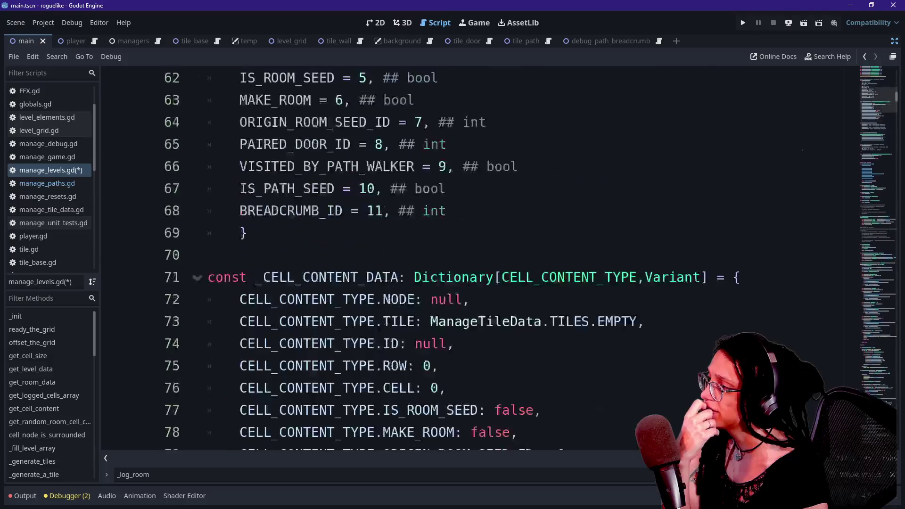
scroll(479, 258, "down", 9)
scroll(479, 258, "up", 7)
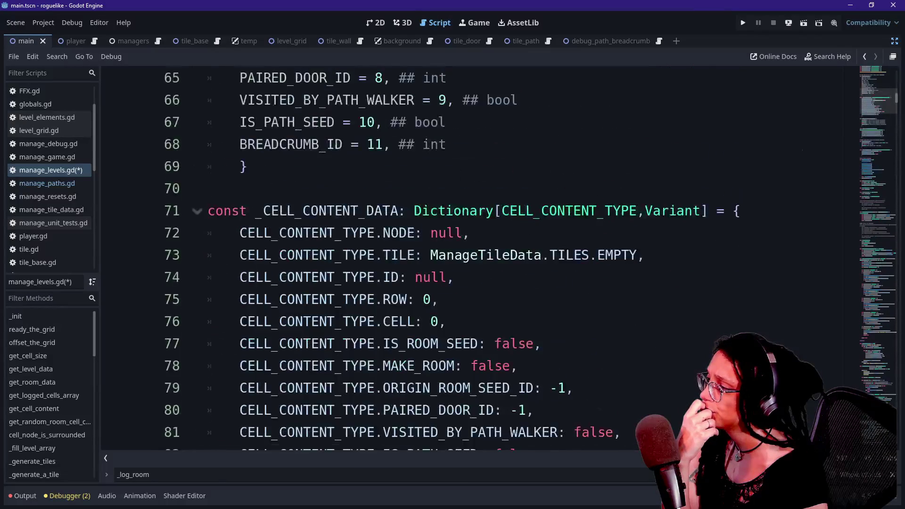
scroll(480, 258, "down", 4)
scroll(479, 258, "down", 2)
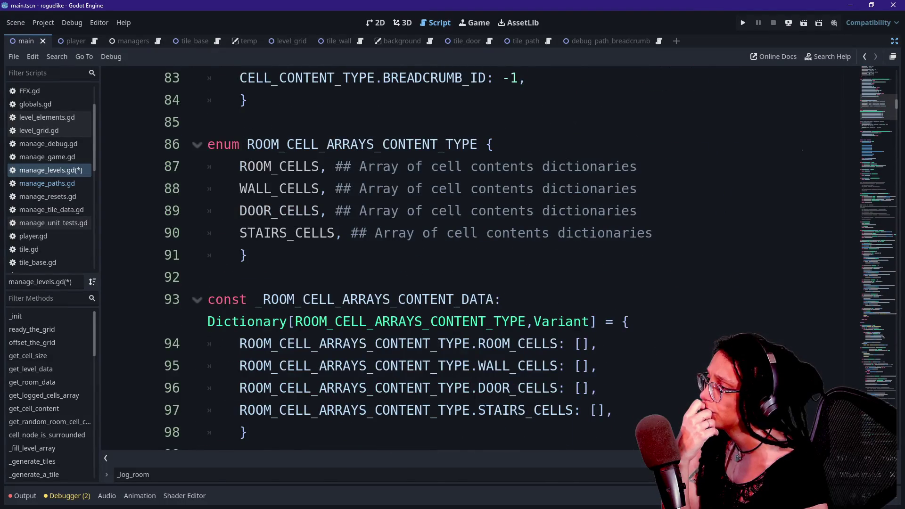
scroll(480, 258, "down", 5)
Delete the code lines below the dictionary constant.
mouse_move(247, 388)
left_mouse_down()
mouse_move(430, 144)
mouse_move(248, 100)
left_mouse_up()
key("BackSpace")
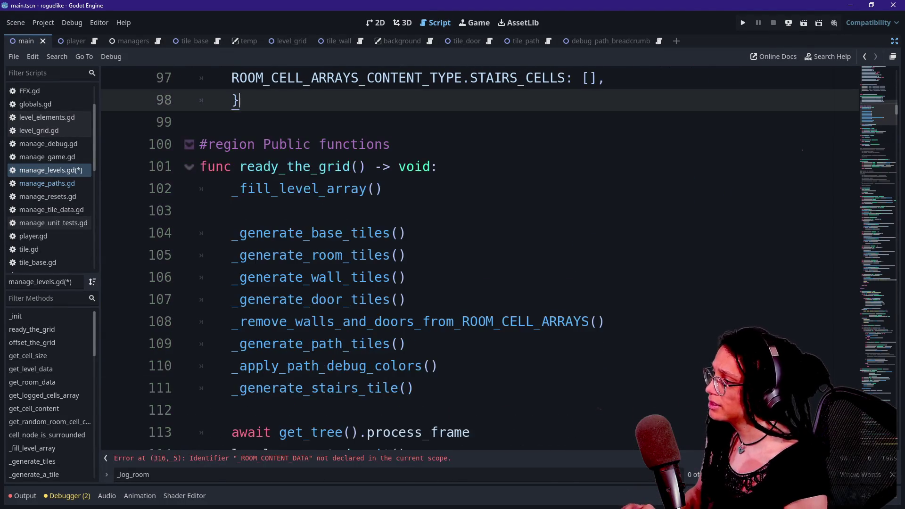
scroll(248, 100, "up", 5)
Undo back to the _ROOM_CONTENT_TYPE enum, _ROOM_CONTENT_DATA defaults and ROOM_CELL_ARRAYS_CONTENT_TYPE enum version.
key("ctrl+z")
key("ctrl+z")
key("ctrl+z")
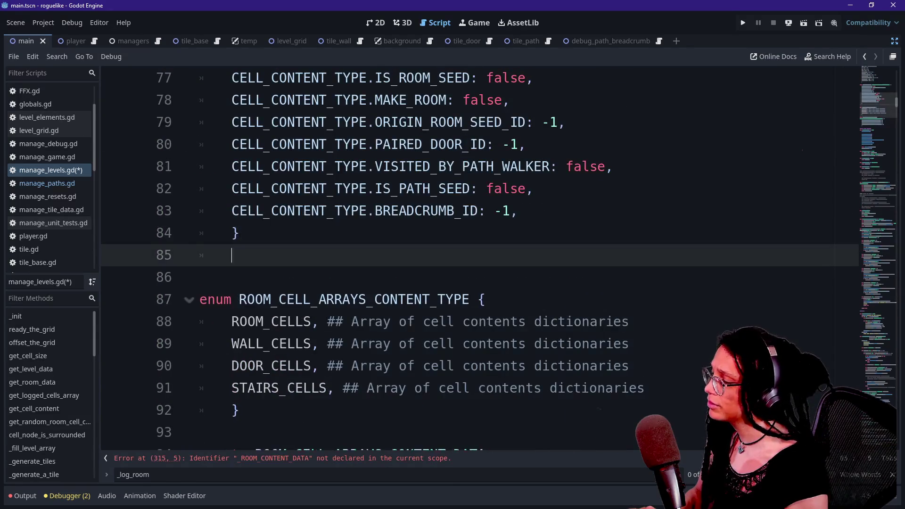
key("ctrl+z")
key("ctrl+z")
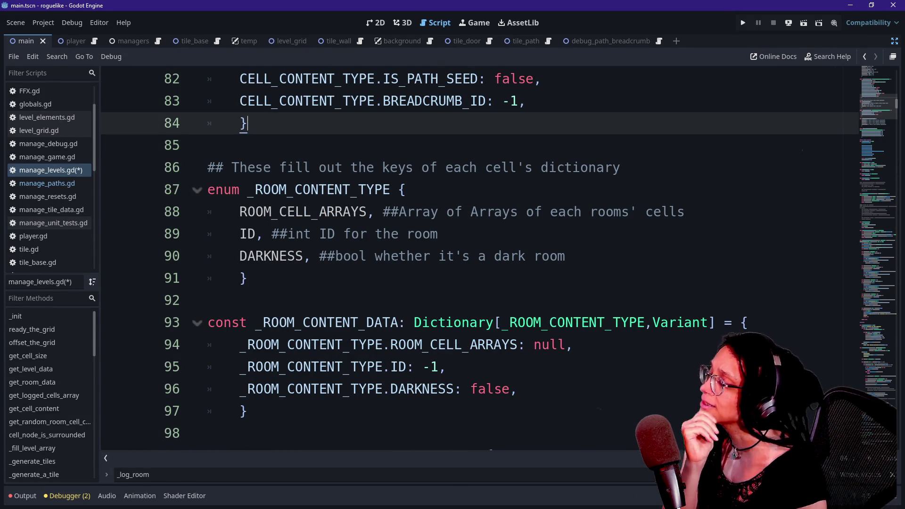
key("ctrl+z")
key("ctrl+z")
key("ctrl+z")
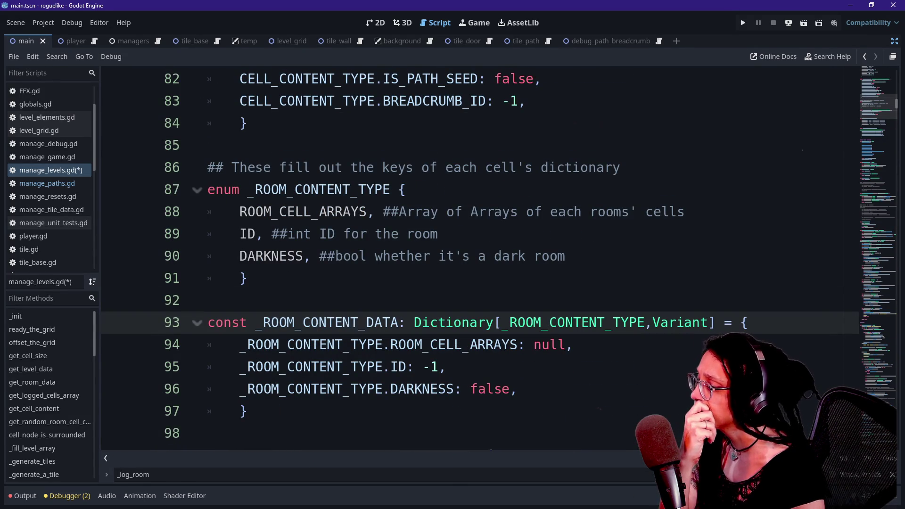
key("ctrl+z")
key("ctrl+z")
key("ctrl+z")
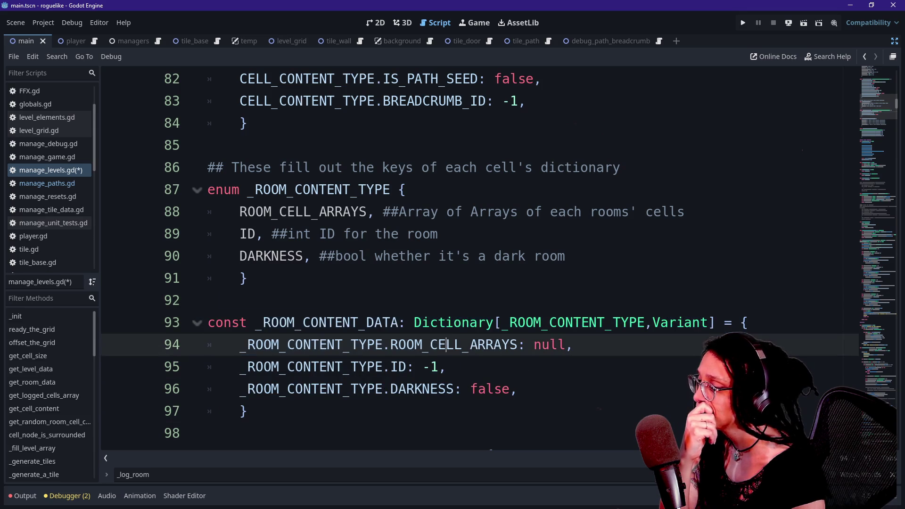
key("ctrl+z")
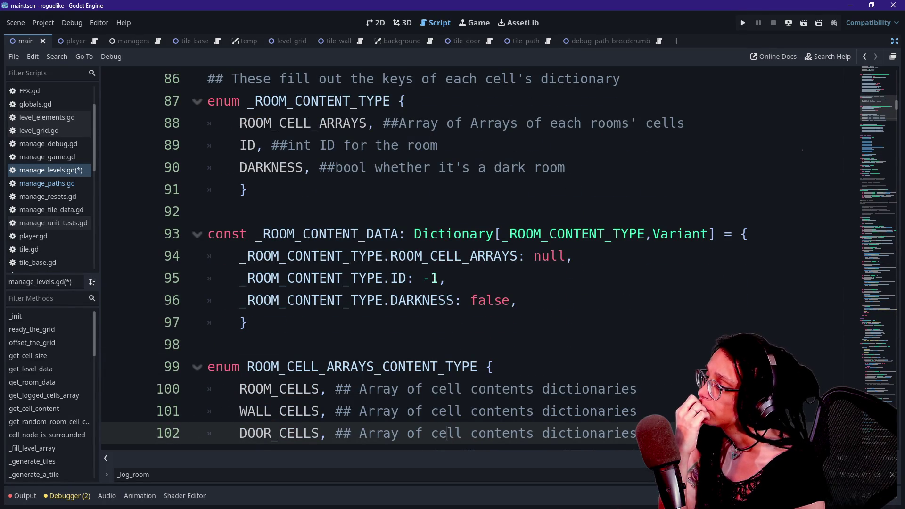
key("ctrl+z")
key("ctrl+z")
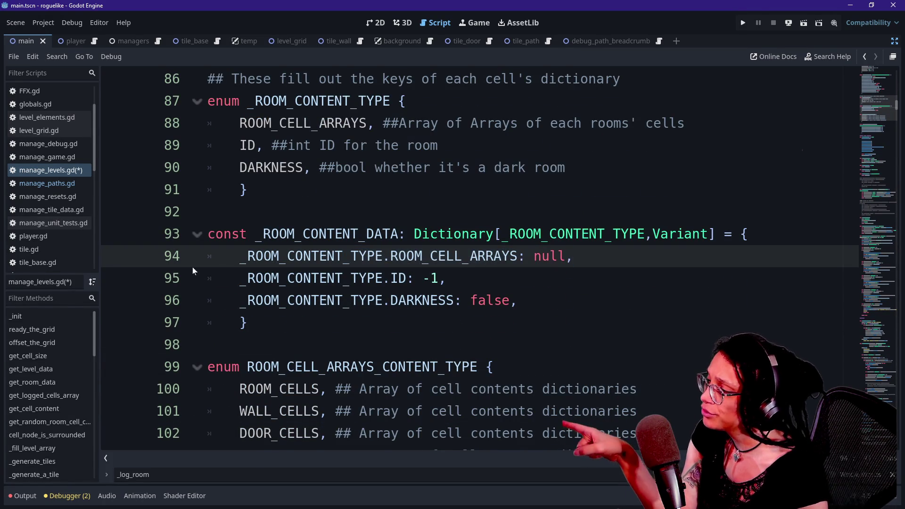
key("ctrl+z")
key("ctrl+z")
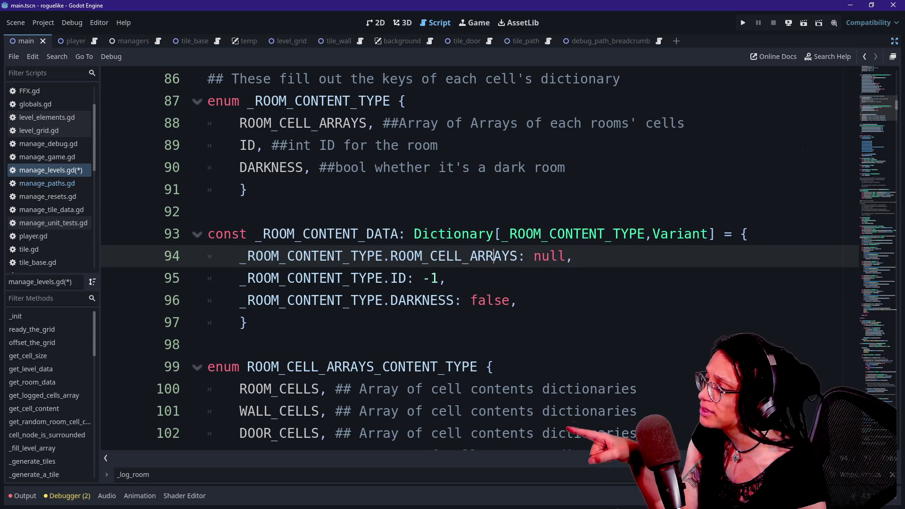
key("ctrl+z")
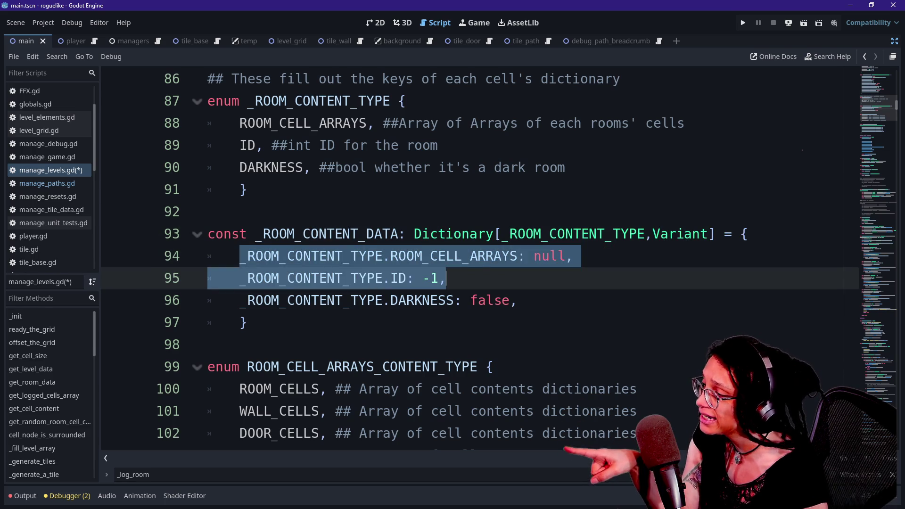
key("ctrl+z")
key("ctrl+z")
key("ctrl+z")
key("ctrl+z")
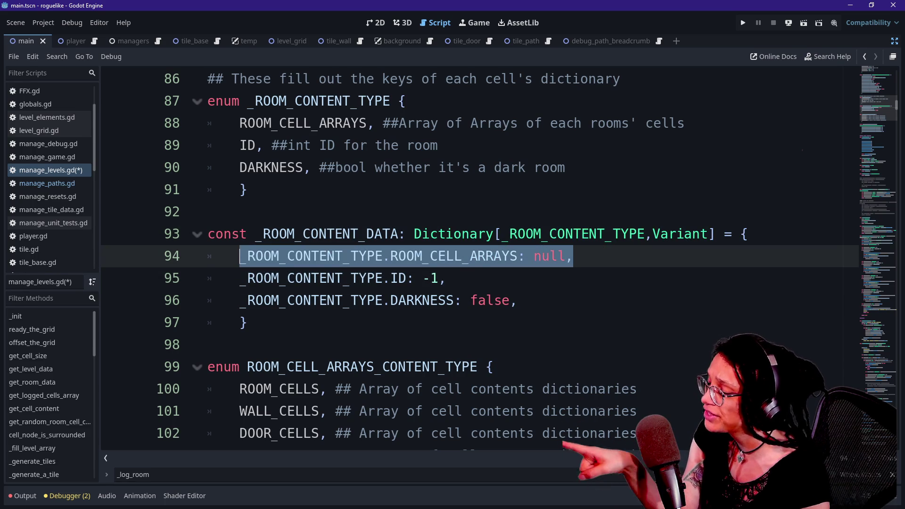
key("ctrl+z")
scroll(472, 259, "down", 1)
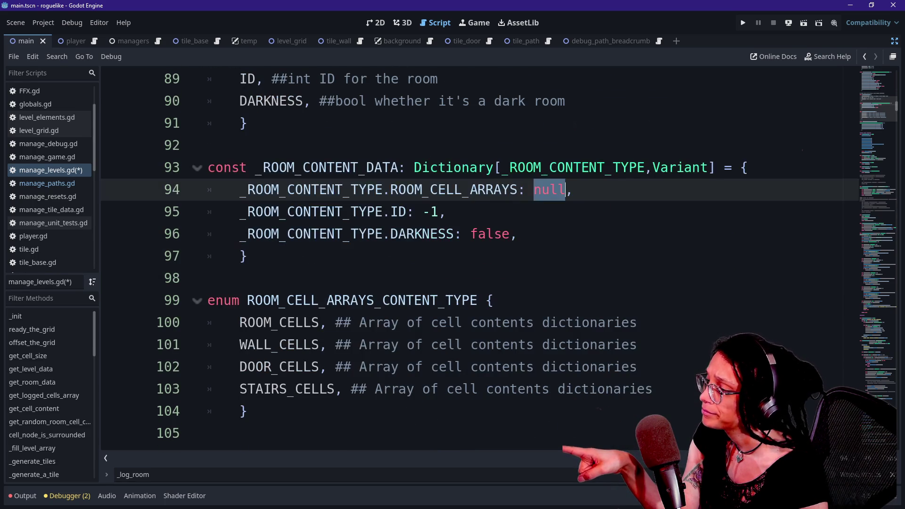
scroll(472, 260, "up", 1)
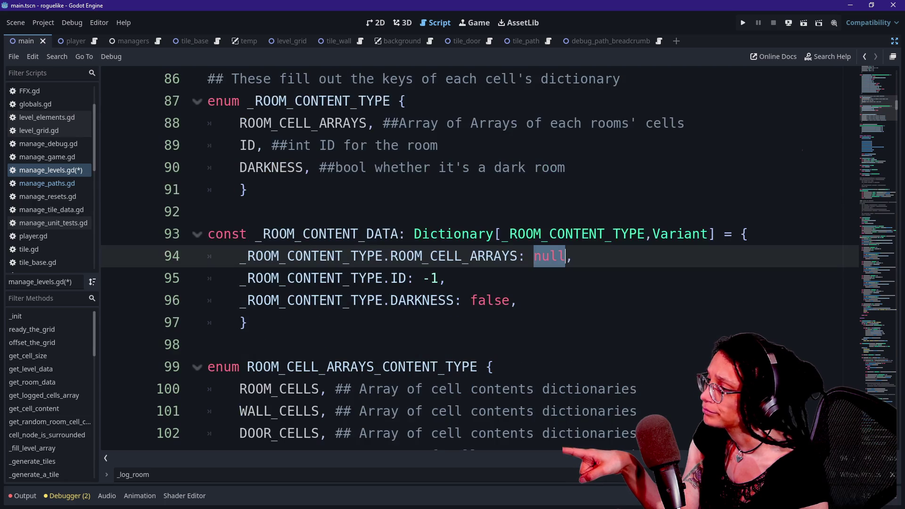
left_click(410, 123)
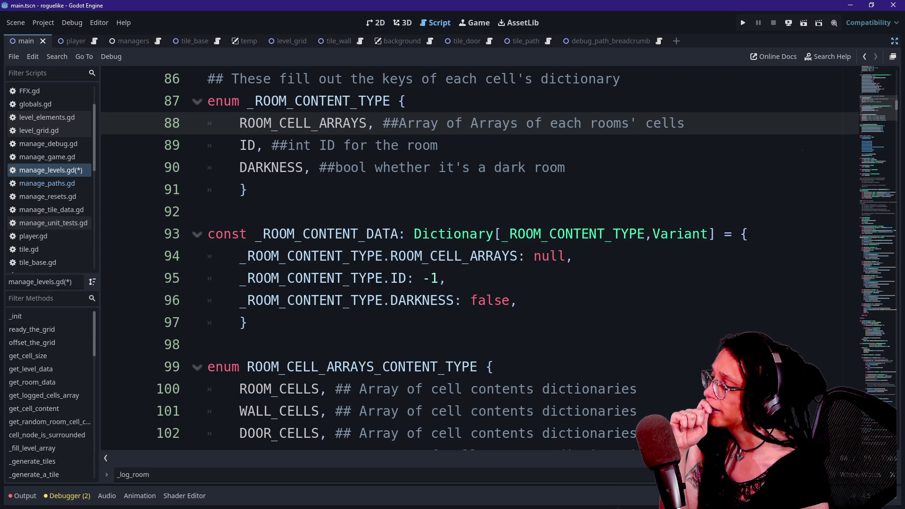
left_click_drag(866, 103, 877, 332)
left_click(66, 171)
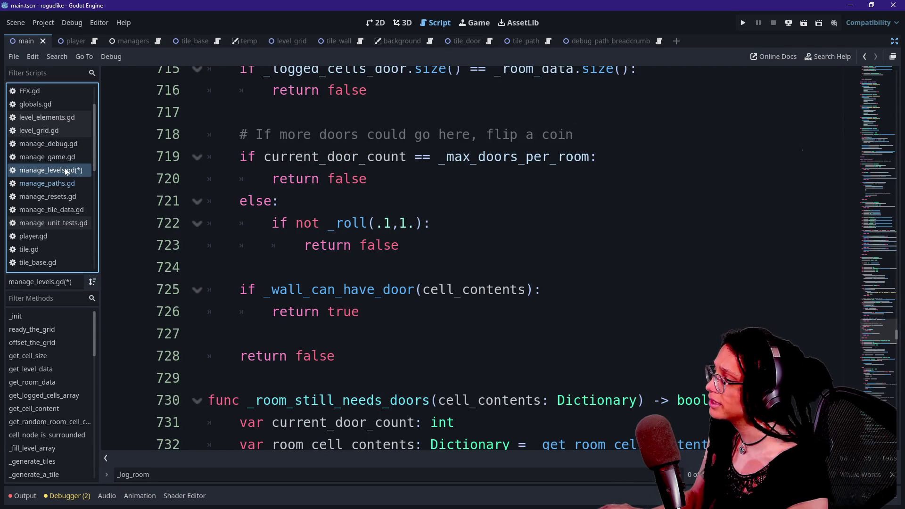
left_click(282, 201)
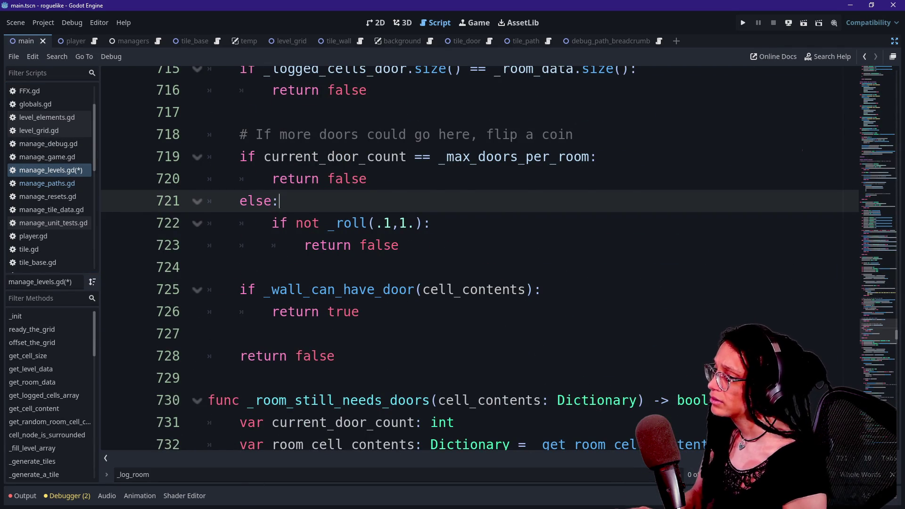
key("ctrl+f")
type("_log_room")
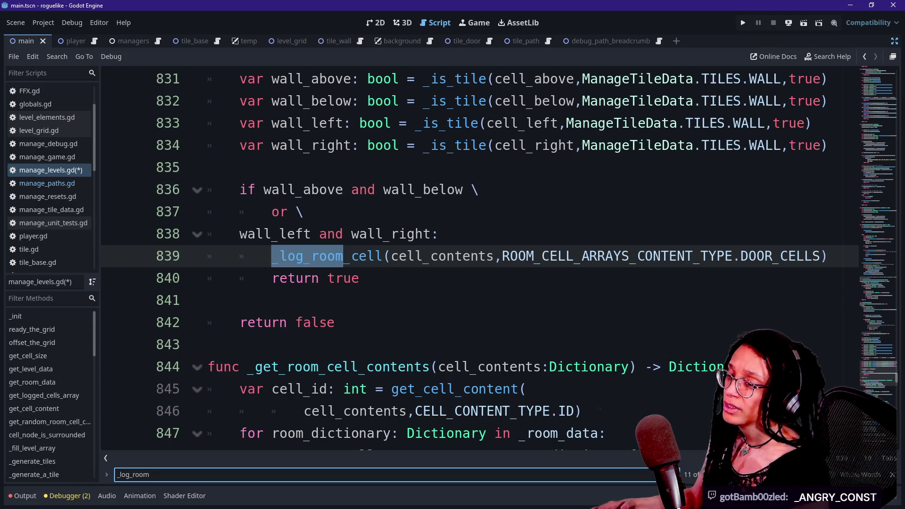
left_click(330, 256, "ctrl")
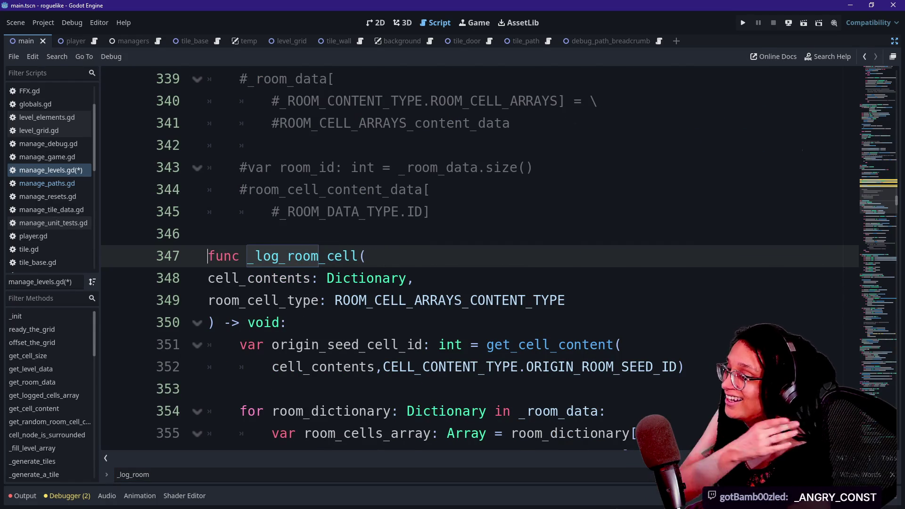
right_click(362, 300)
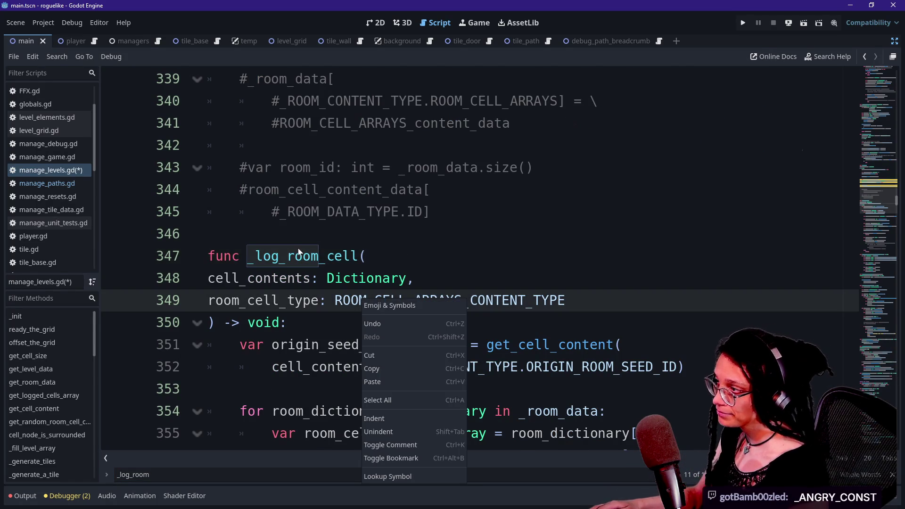
scroll(298, 253, "up", 5)
left_click(298, 323)
left_click(298, 323)
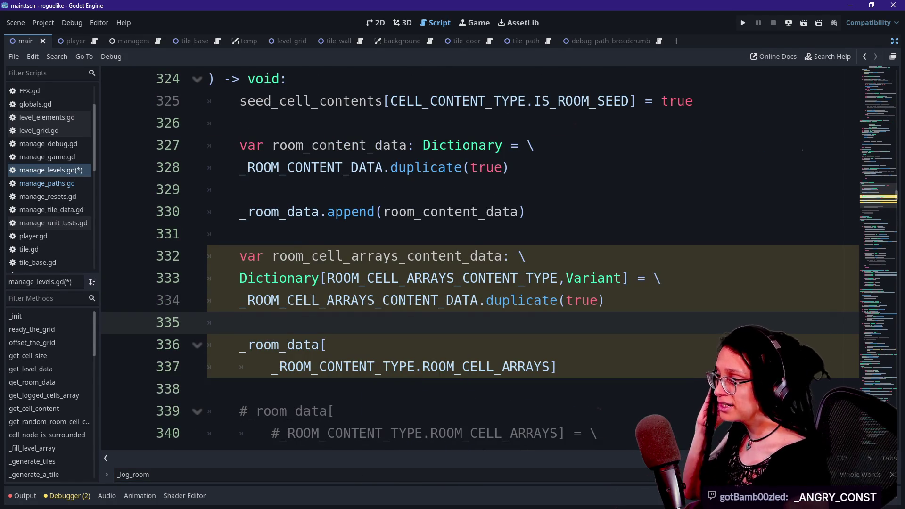
Try typing a variable prefix before _room_data on line 337, then erase the stray text.
left_click(239, 344)
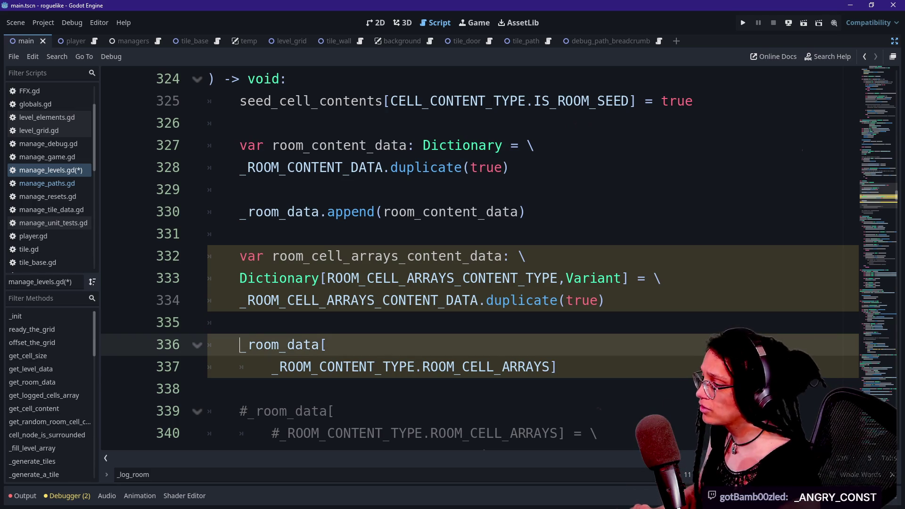
type("var")
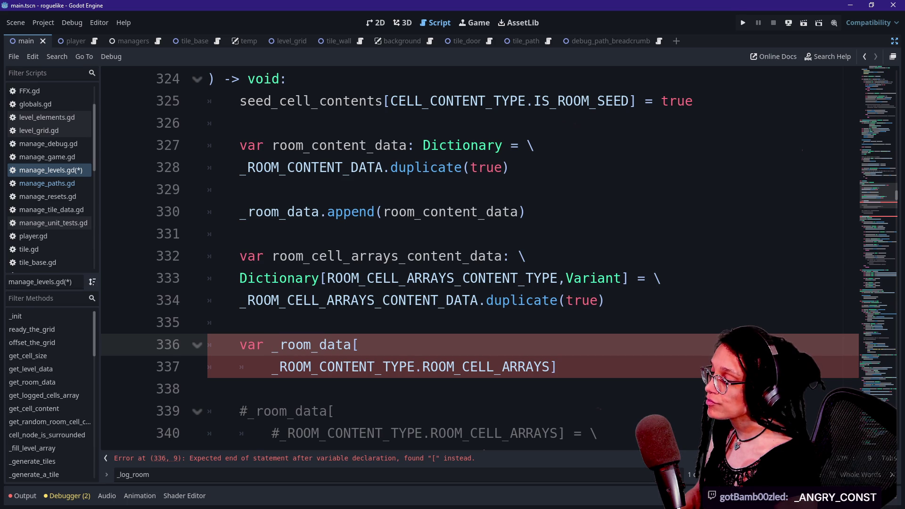
type("rpp")
key("BackSpace")
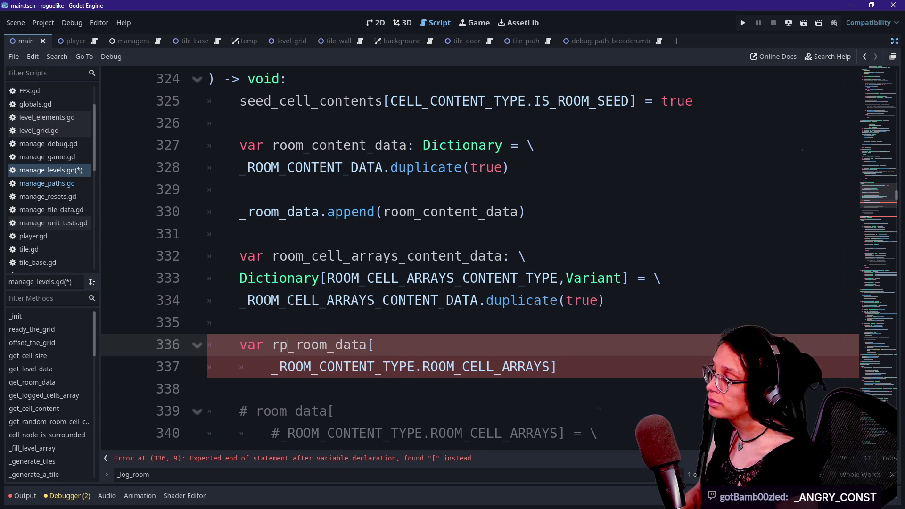
key("BackSpace")
type("oom")
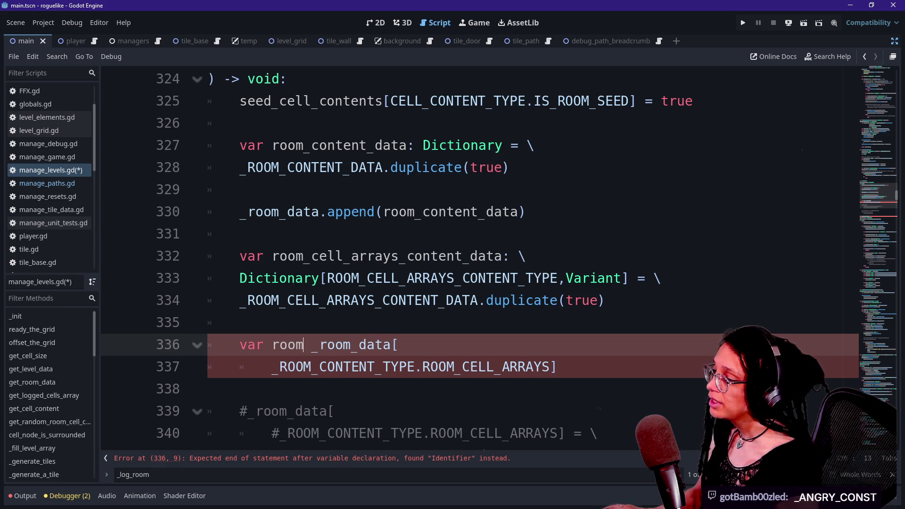
key("BackSpace")
key("BackSpace")
key("BackSpace")
type("pp")
key("BackSpace")
key("BackSpace")
key("BackSpace")
key("BackSpace")
key("BackSpace")
key("BackSpace")
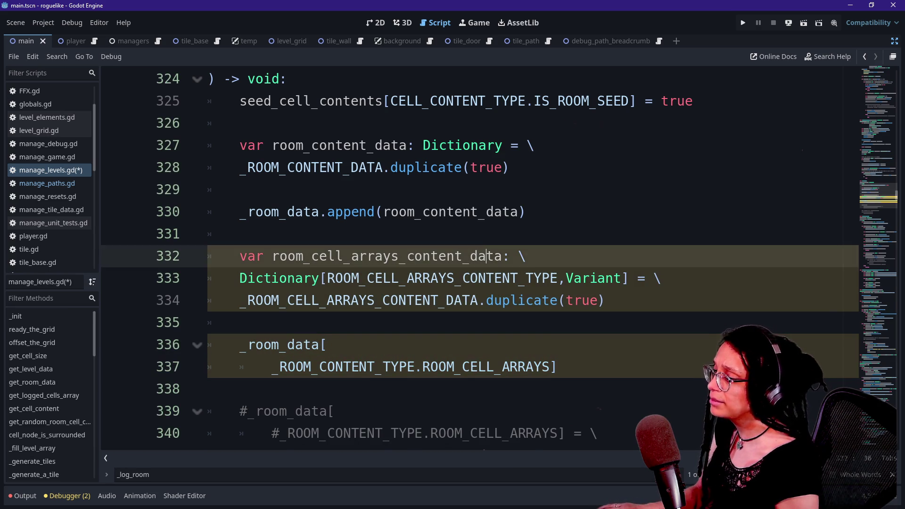
Append room_cell_arrays_content_data to line 337 using autocomplete.
left_click(623, 279)
left_click(557, 367)
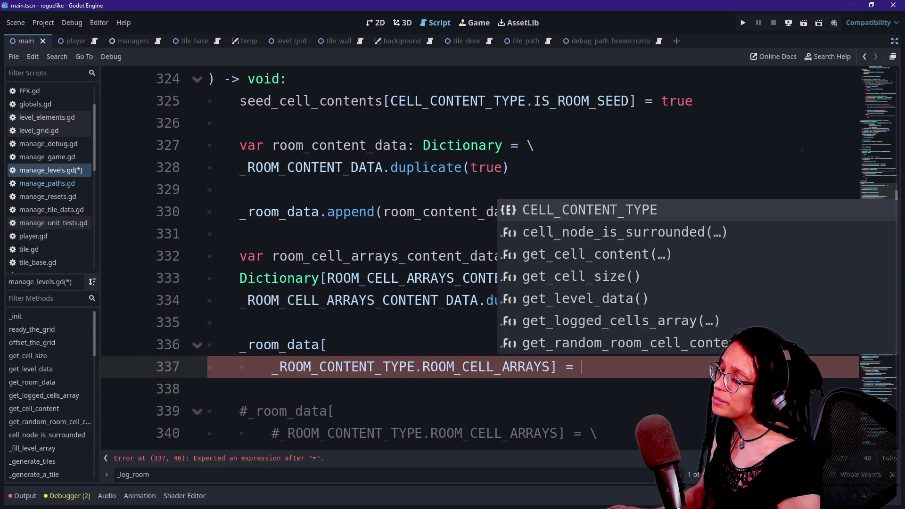
key("Escape")
type("r")
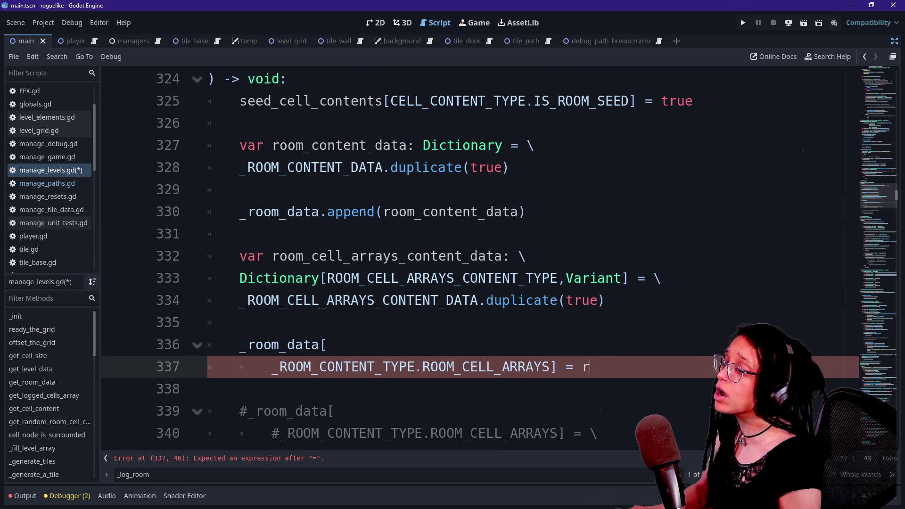
type("oom_cell")
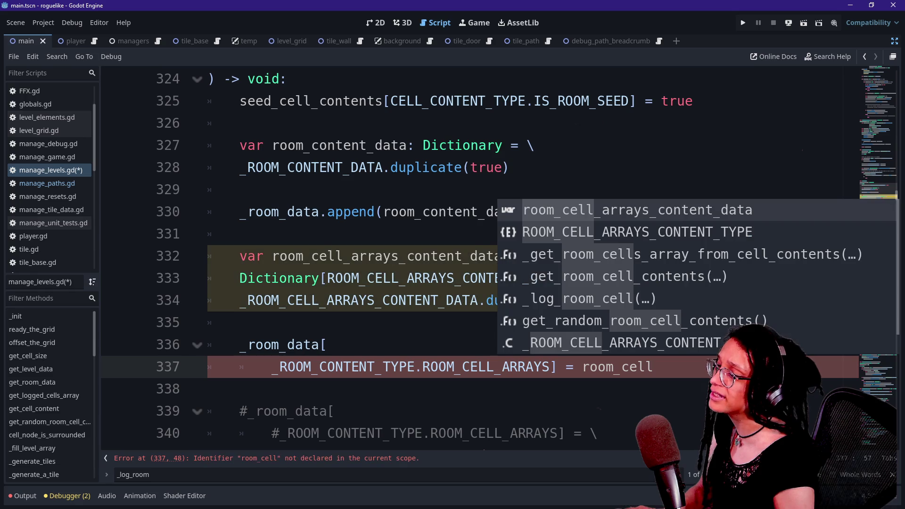
key("Return")
left_click(696, 367)
scroll(695, 367, "down", 2)
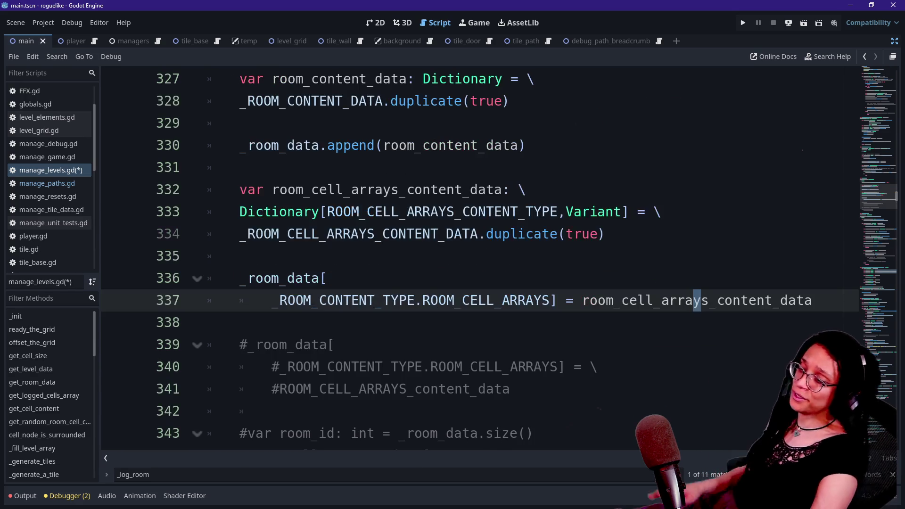
Break line 337 after ROOM_CELL_ARRAYS so the closing bracket and assignment move to line 338.
left_click(551, 300)
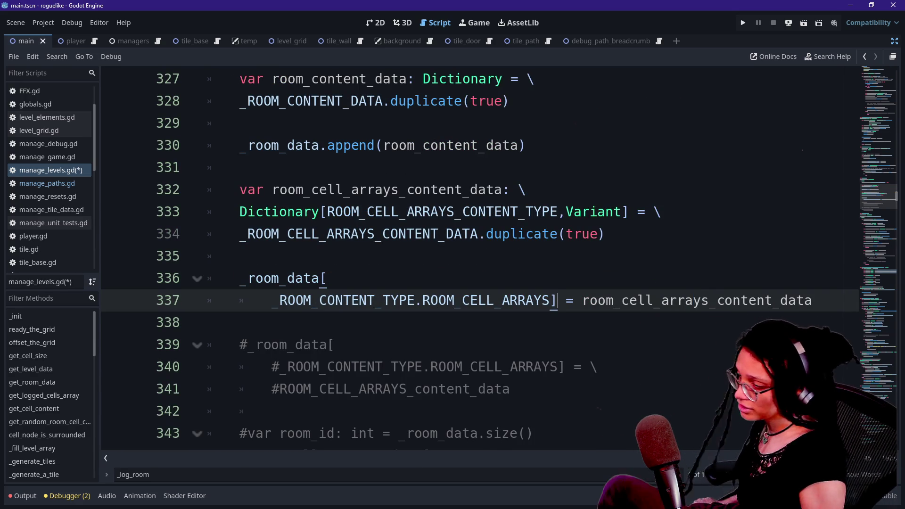
key("Return")
left_click(550, 300)
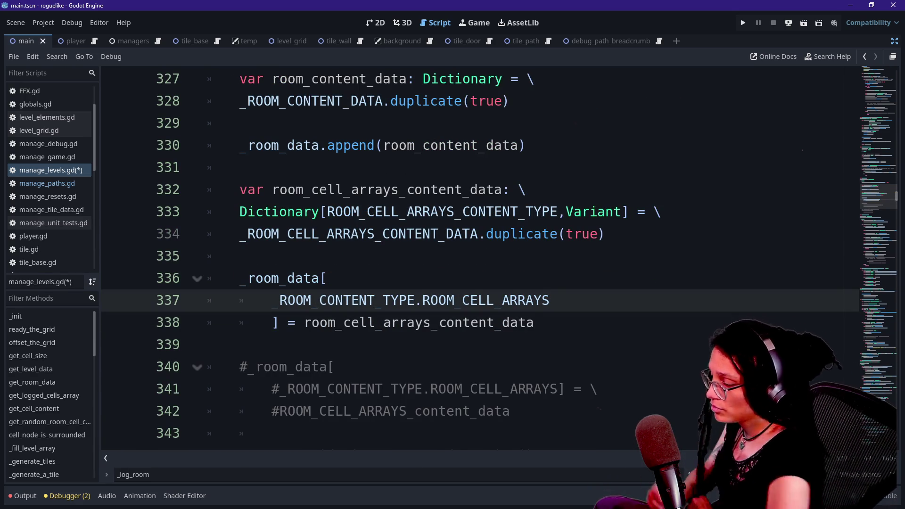
left_click(511, 411)
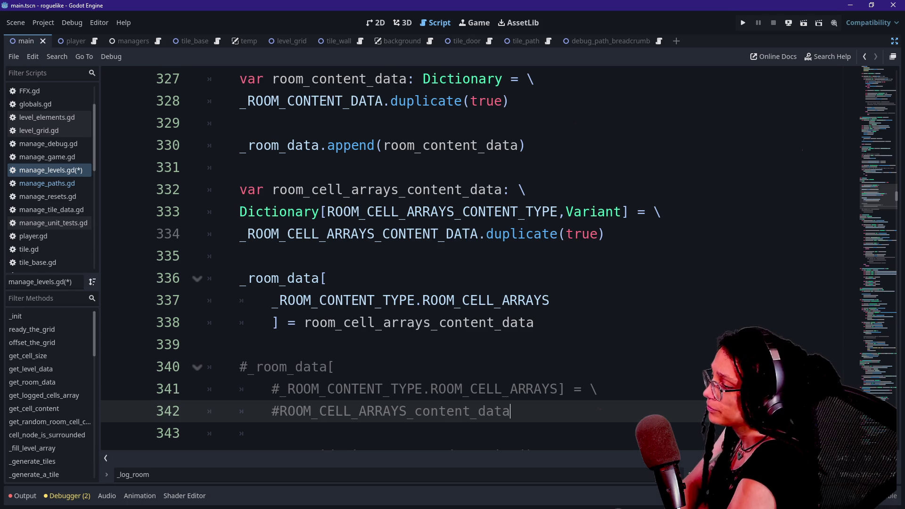
left_click(551, 300)
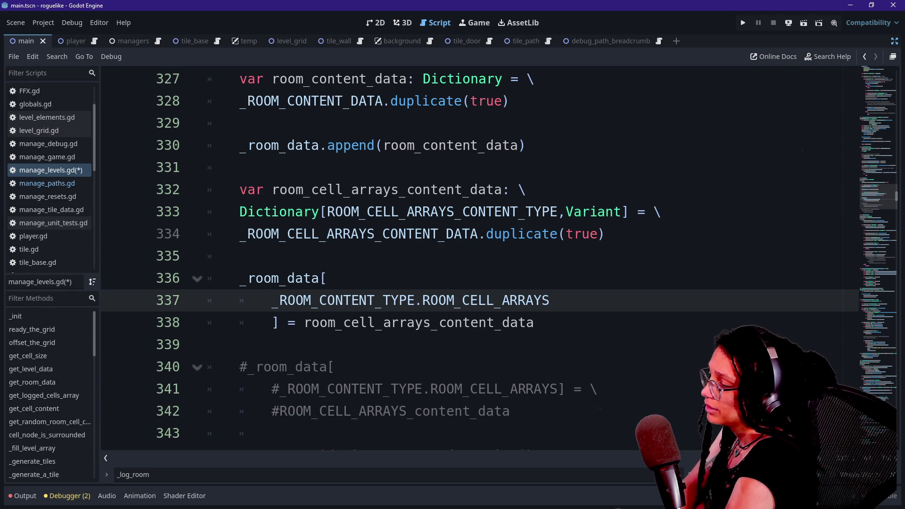
mouse_move(287, 278)
left_mouse_down()
mouse_move(552, 300)
mouse_move(278, 322)
left_mouse_up()
left_click(311, 301)
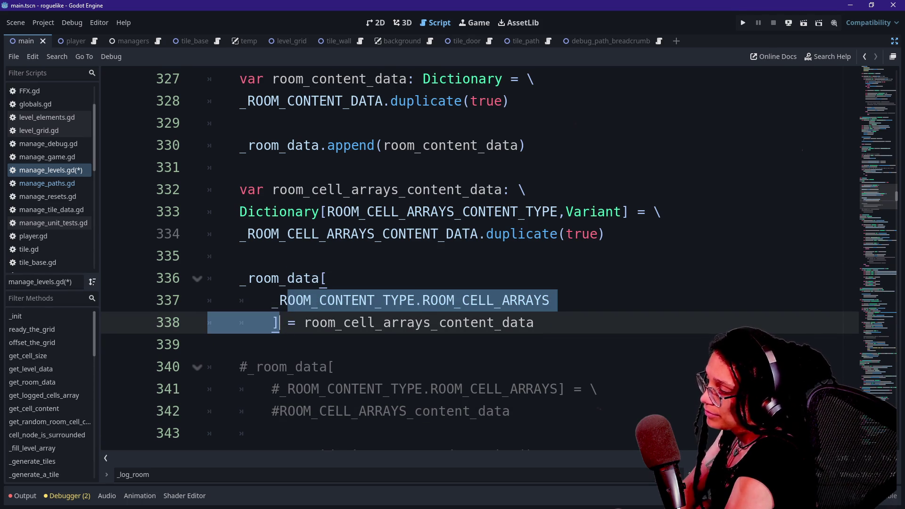
left_click(279, 322)
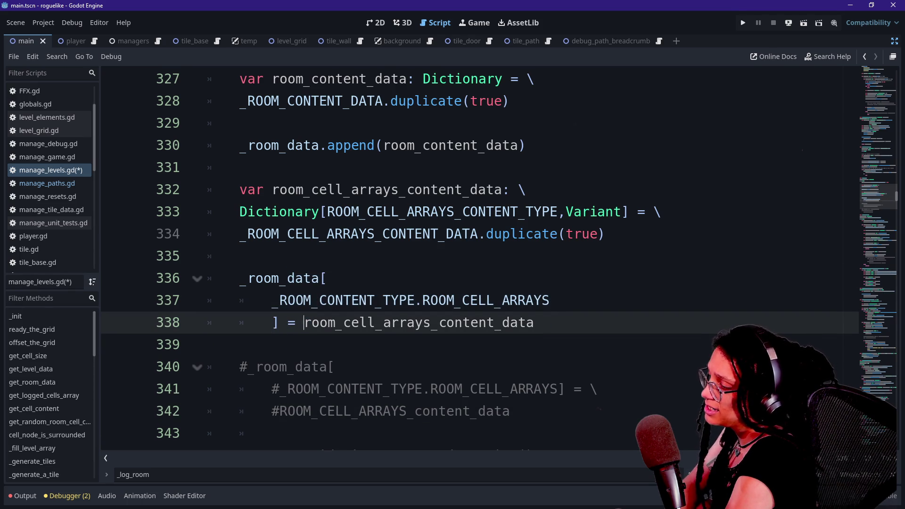
left_click_drag(304, 323, 535, 322)
left_click(535, 323)
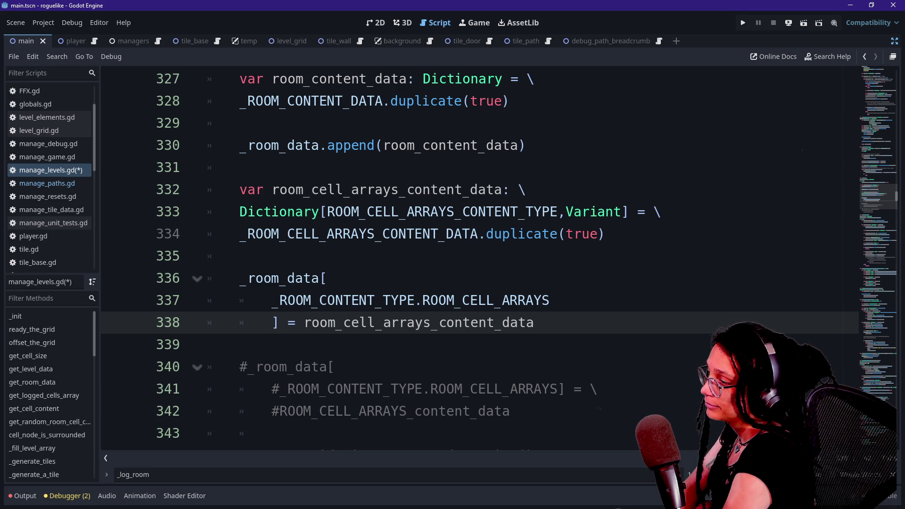
Add blank lines below the room_cell_arrays_content_data assignment.
double_click(278, 212)
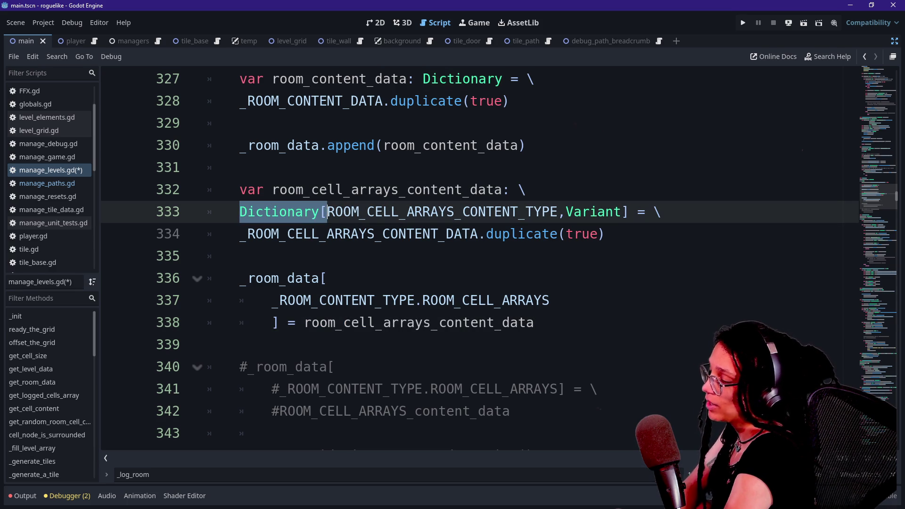
left_click_drag(263, 211, 375, 211)
left_click(534, 322)
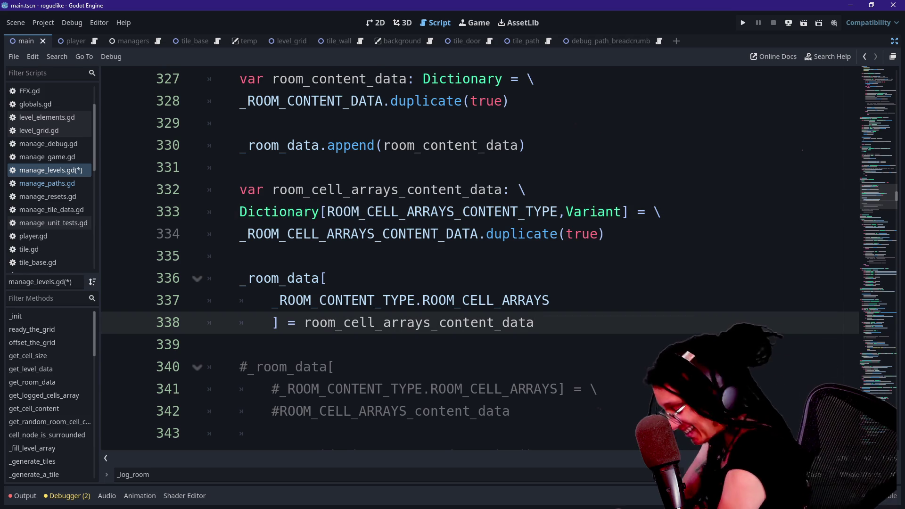
key("Down")
key("Return")
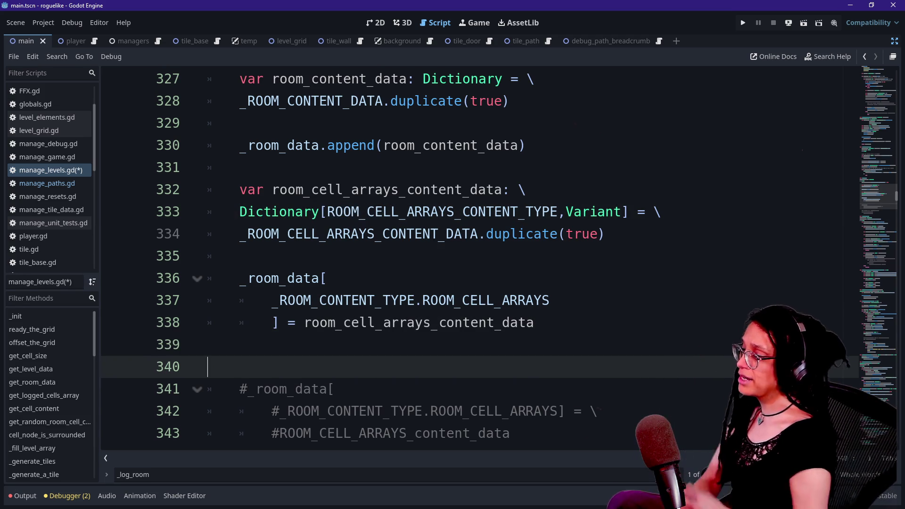
key("Return")
key("Up")
Delete the commented-out old _room_data assignment.
scroll(472, 260, "down", 1)
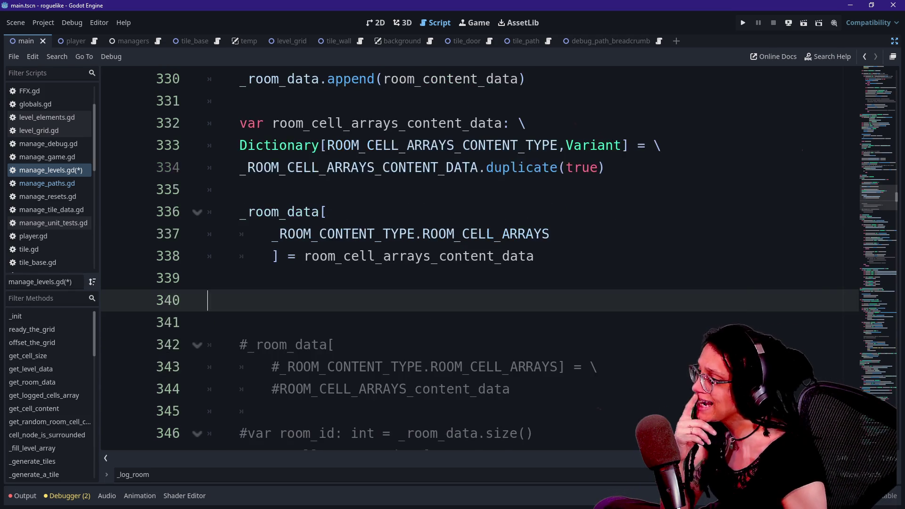
scroll(472, 260, "up", 2)
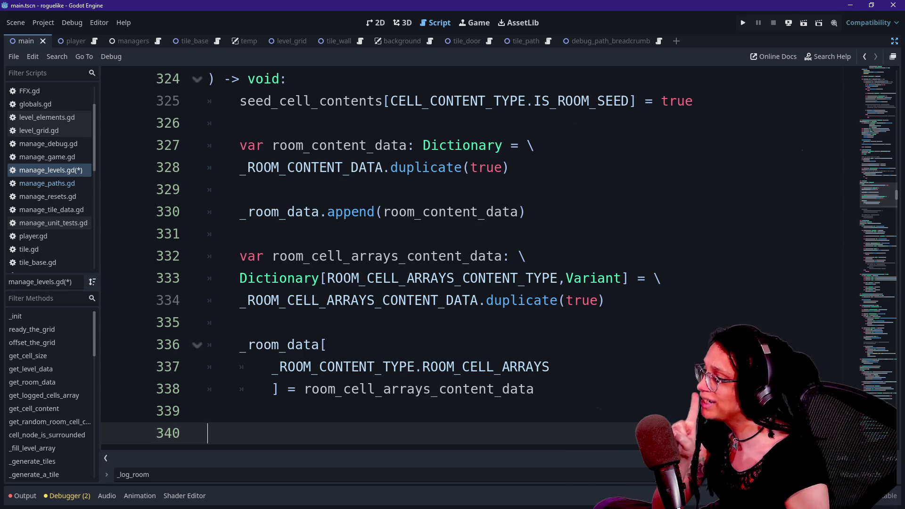
scroll(424, 283, "down", 2)
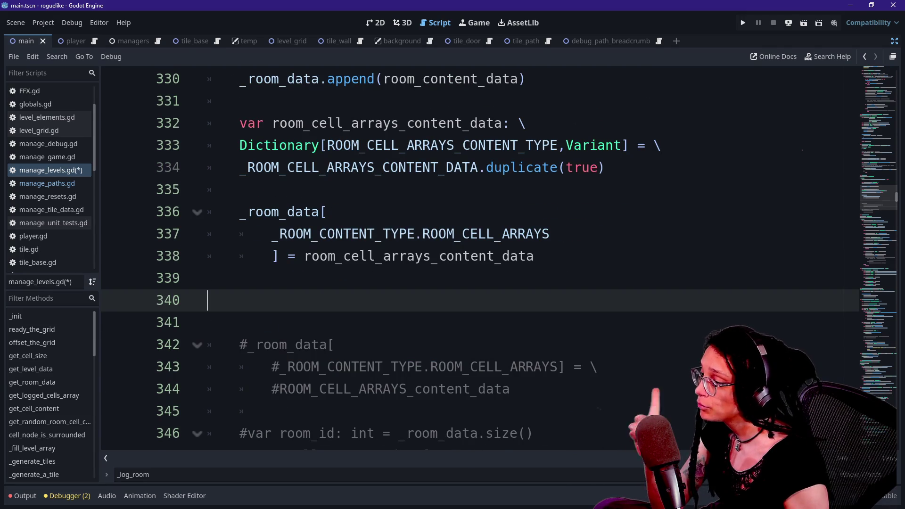
left_click_drag(511, 389, 208, 301)
key("BackSpace")
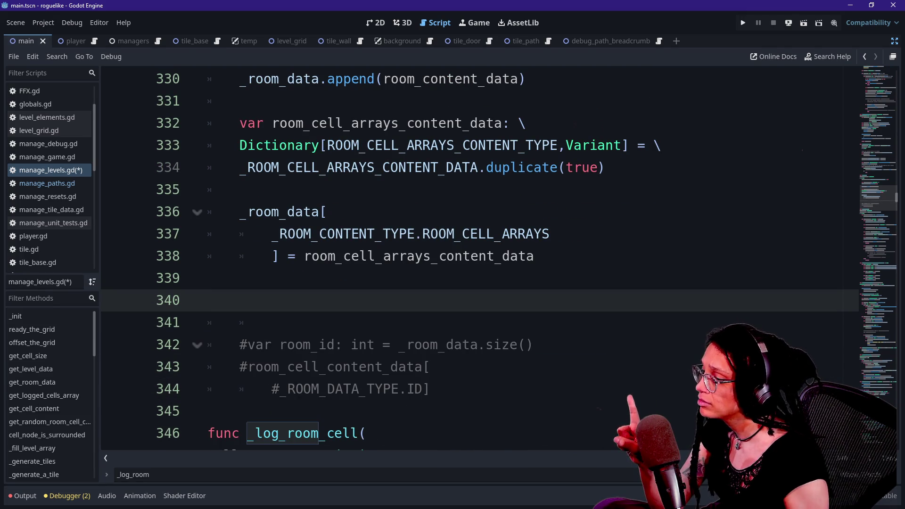
scroll(471, 259, "up", 2)
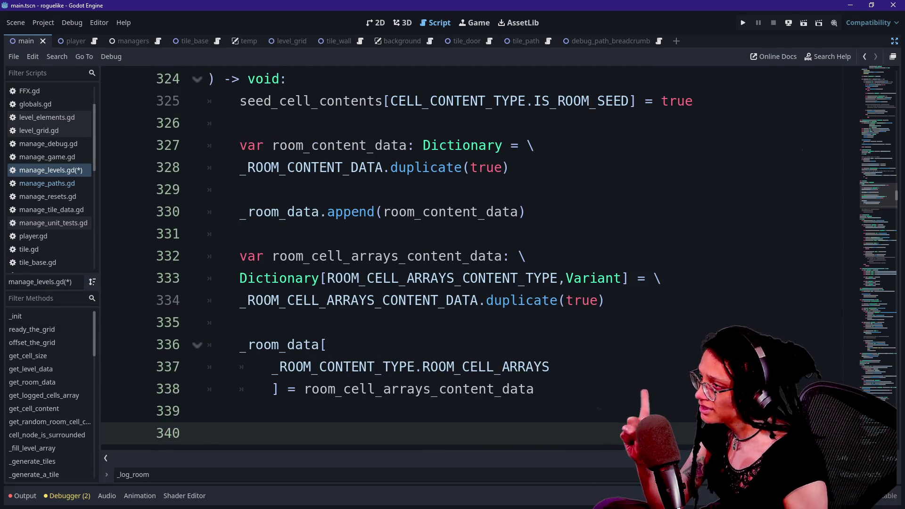
left_click_drag(208, 101, 240, 123)
left_click(297, 389)
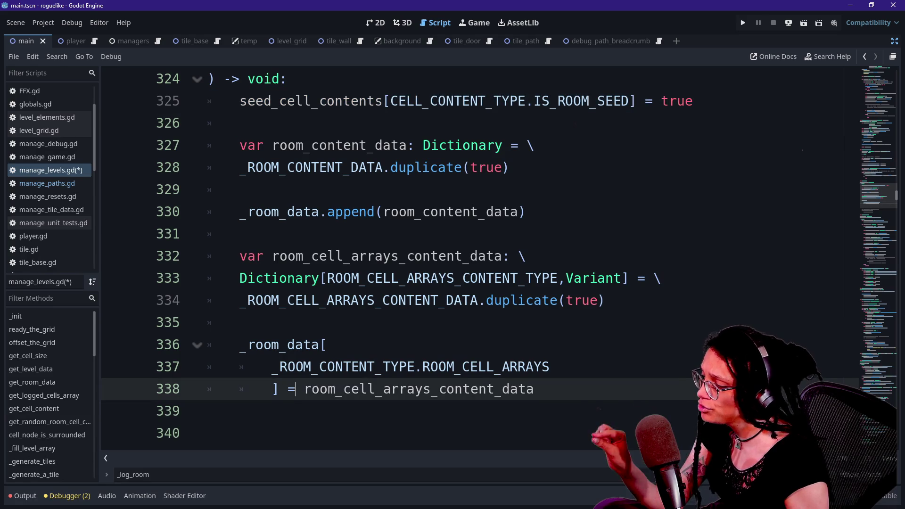
Start a new indented line after the assignment on line 338.
left_click(376, 389)
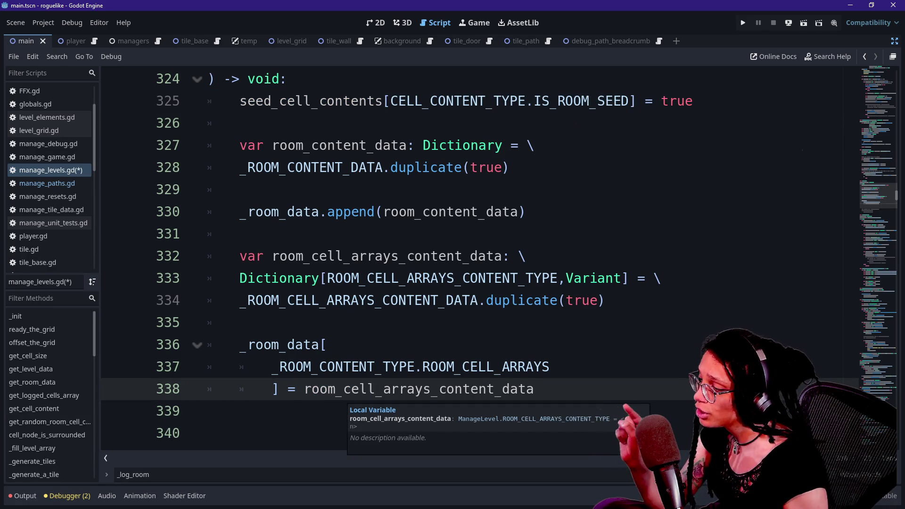
left_click(208, 411)
scroll(471, 260, "down", 2)
key("Up")
key("End")
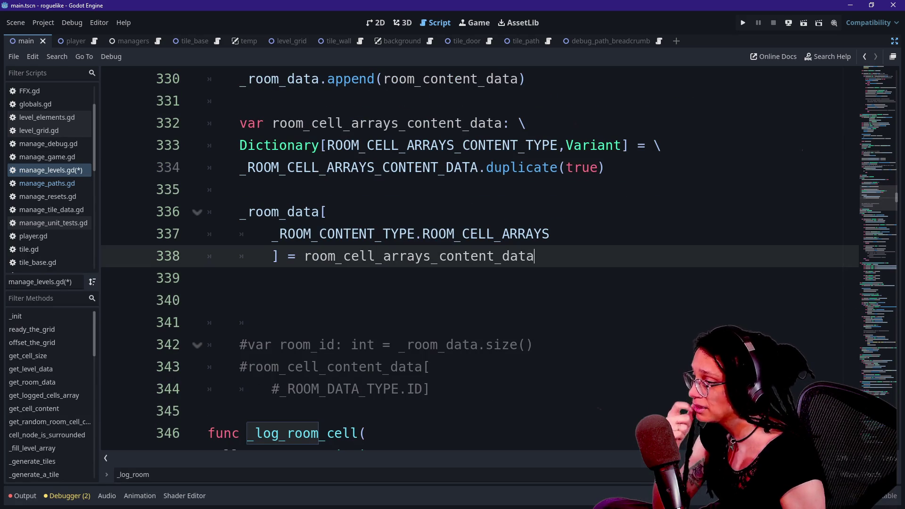
key("Return")
key("Return")
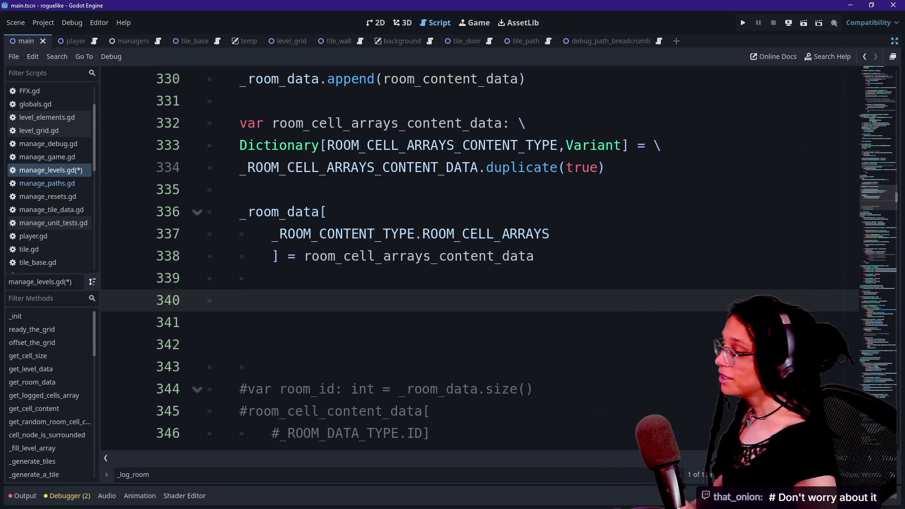
scroll(472, 259, "down", 1)
type("#")
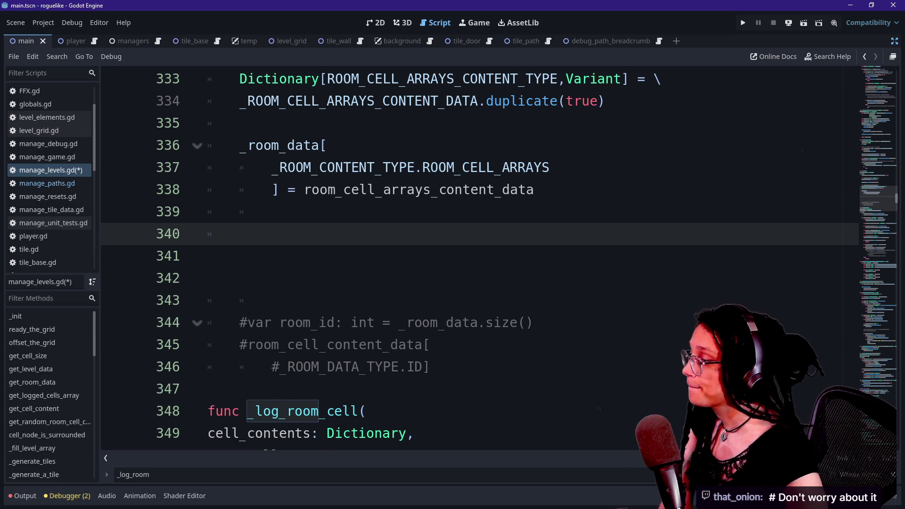
right_click(608, 257)
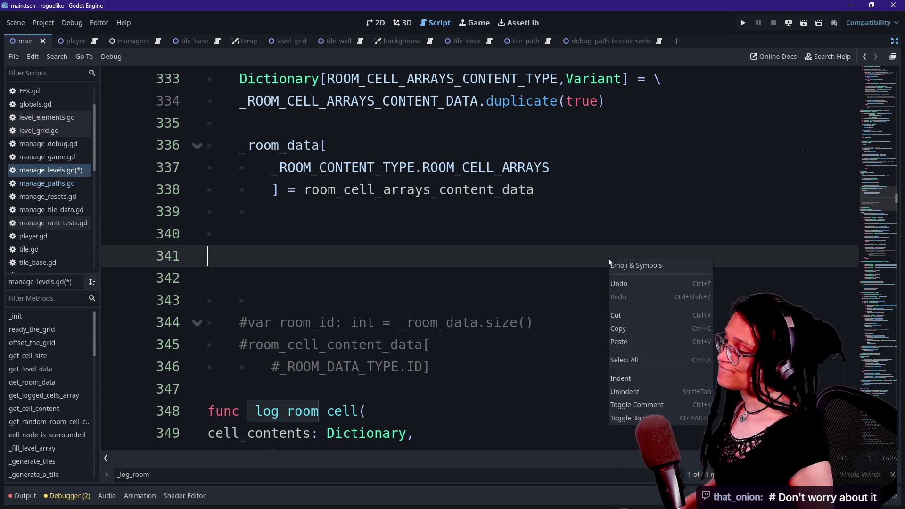
key("Escape")
scroll(608, 257, "up", 3)
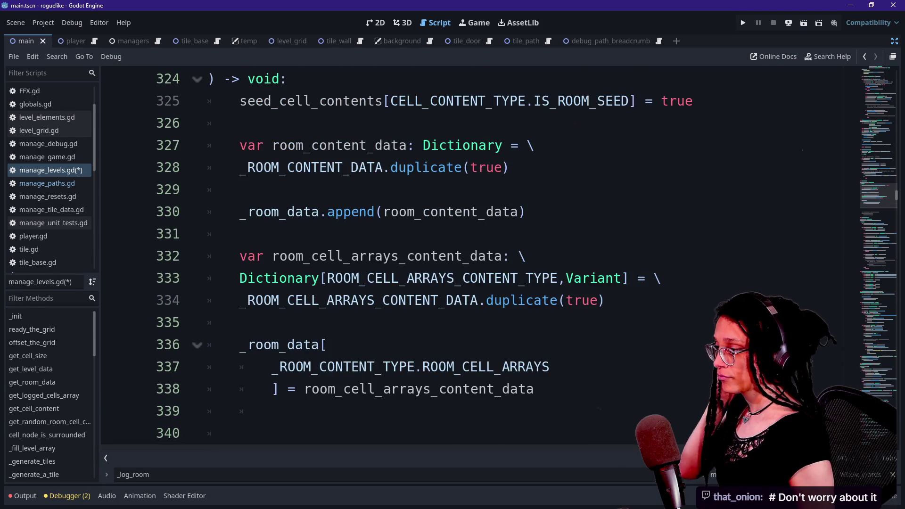
scroll(498, 255, "down", 1)
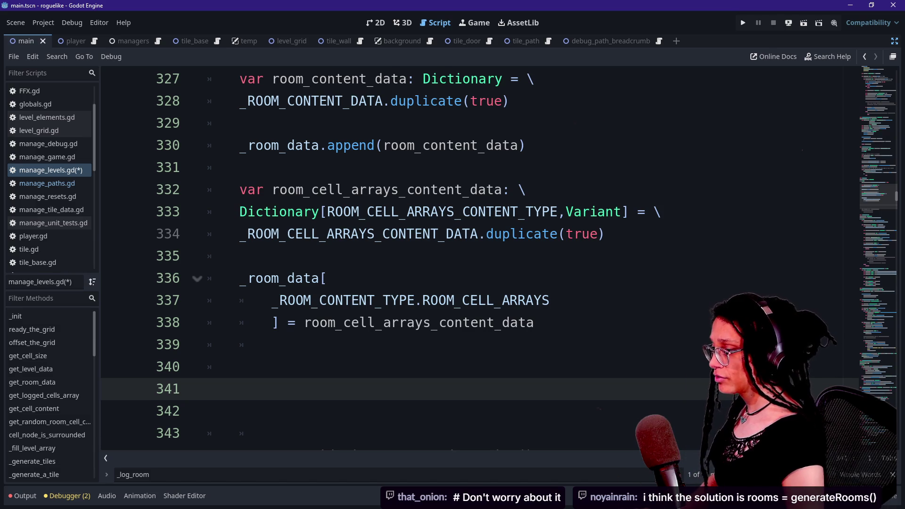
key("BackSpace")
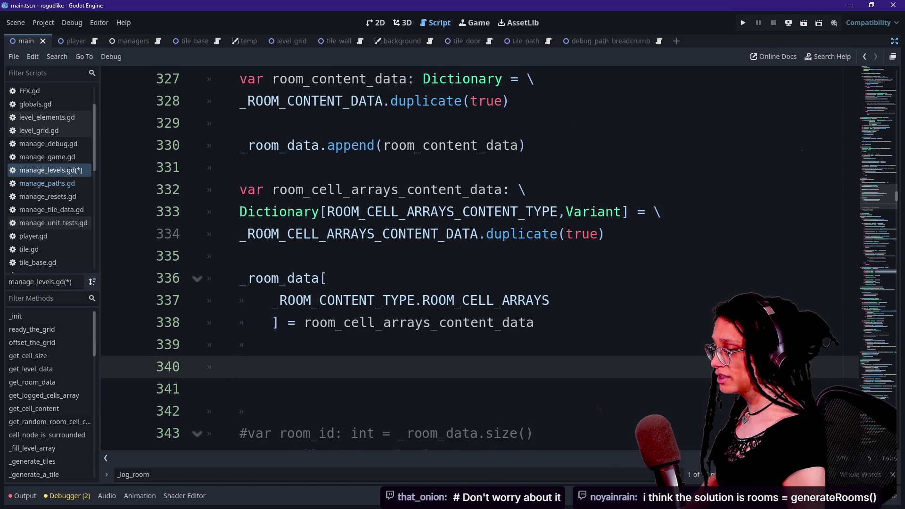
key("Return")
type("w")
key("BackSpace")
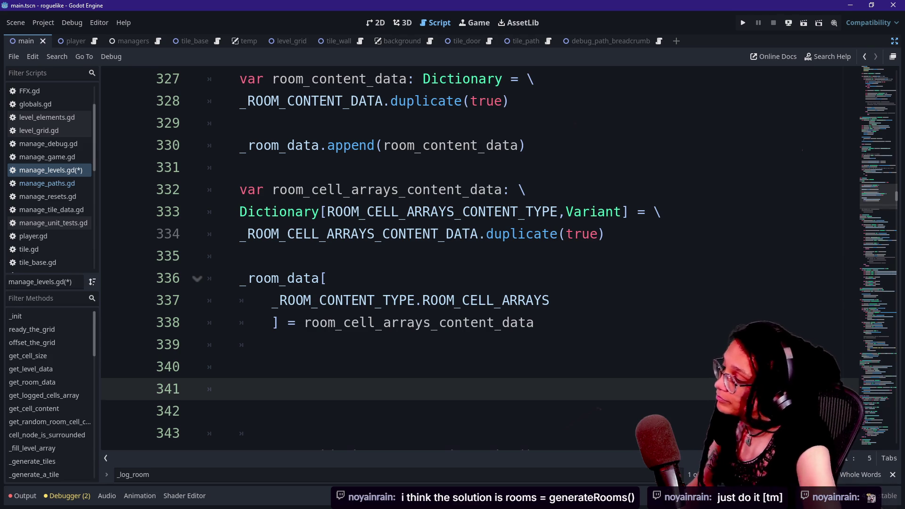
left_click(239, 367)
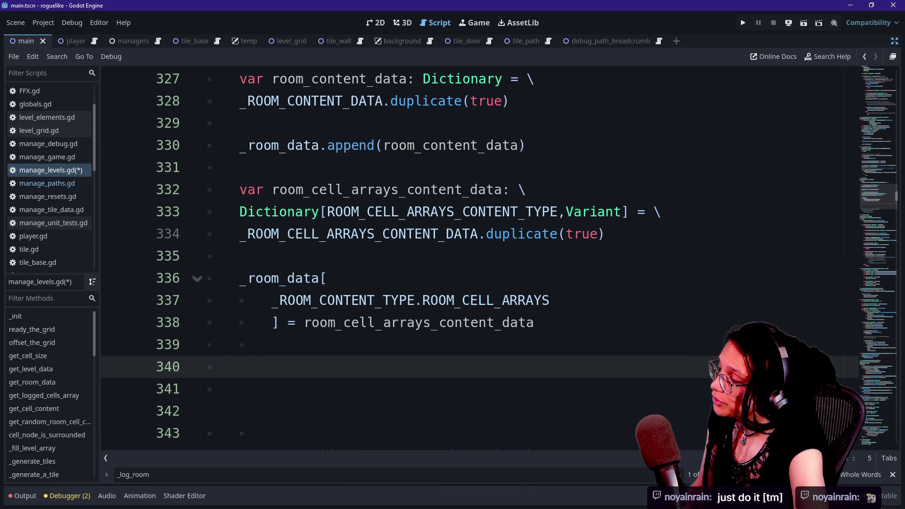
Insert a _log_room_cell( call on line 340 via autocomplete.
type("_log")
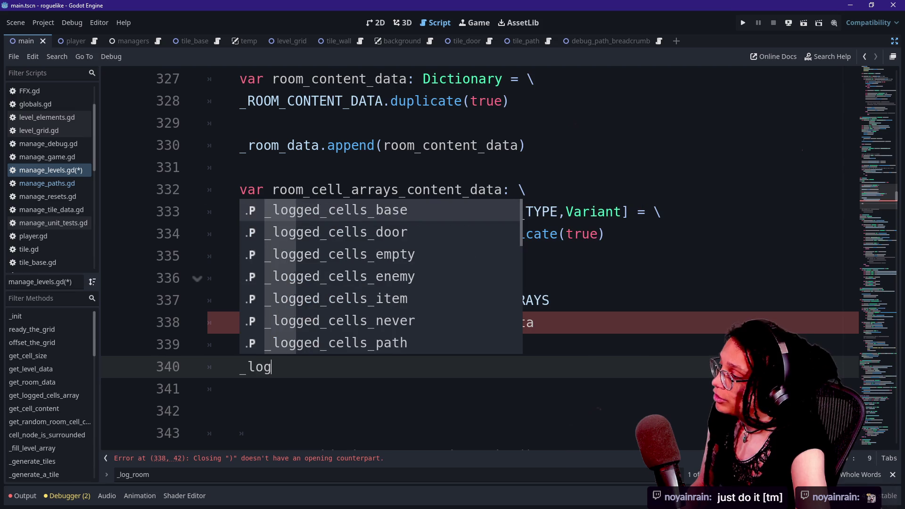
type("_room")
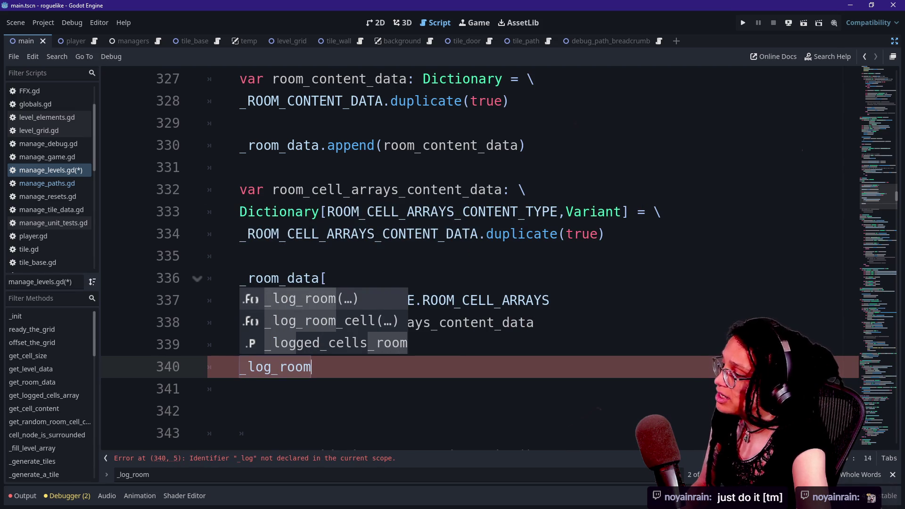
key("Down")
key("Return")
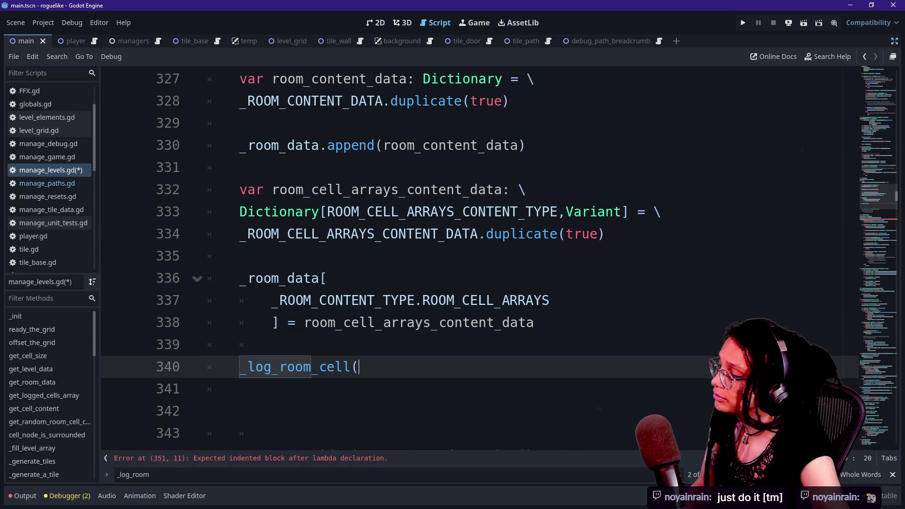
scroll(472, 259, "down", 3)
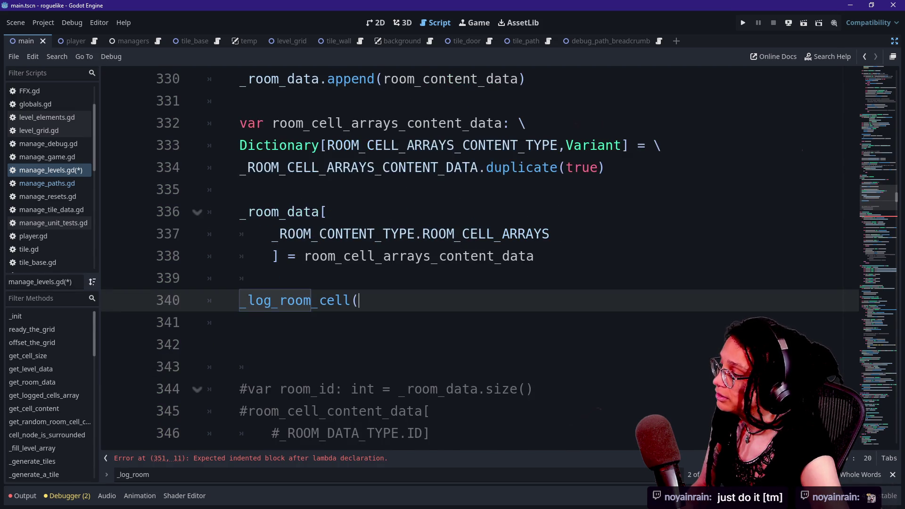
scroll(471, 259, "up", 3)
scroll(472, 260, "down", 2)
scroll(471, 259, "down", 1)
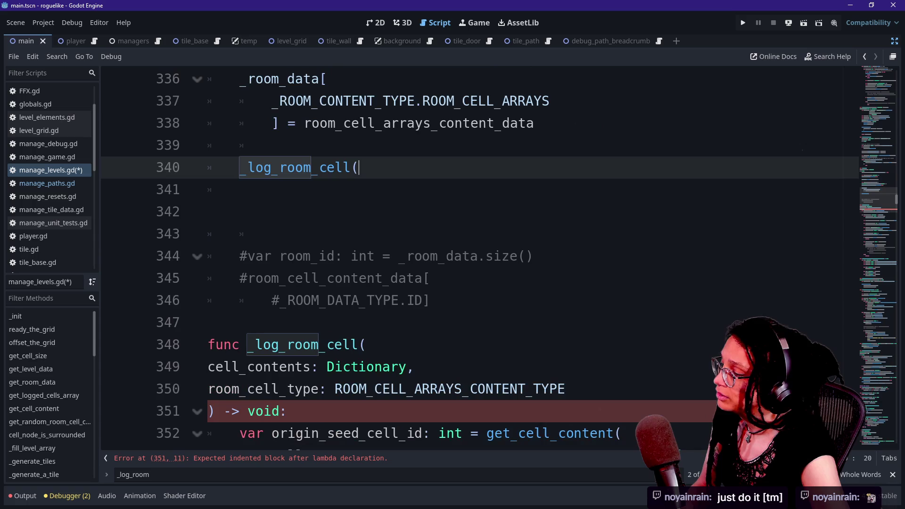
mouse_move(382, 367)
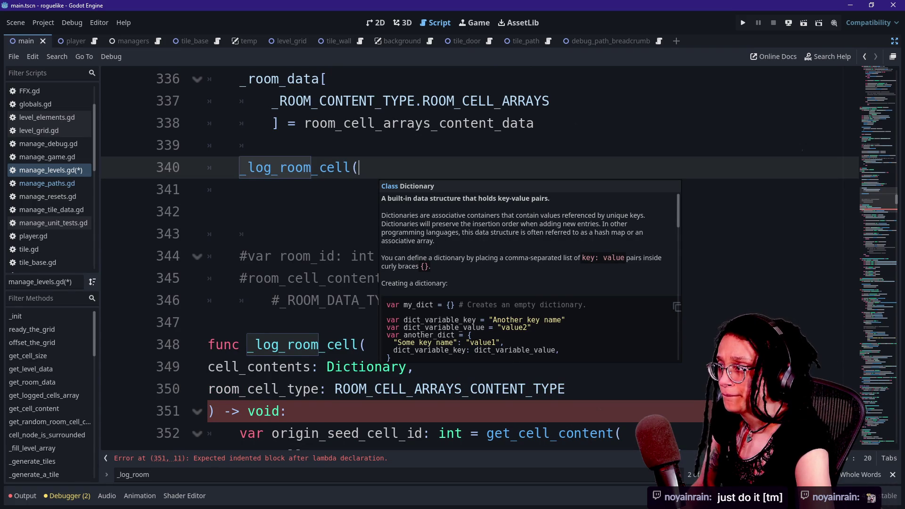
Add seed_cell_contents, as the call's first argument.
type("seed")
key("Return")
type(",")
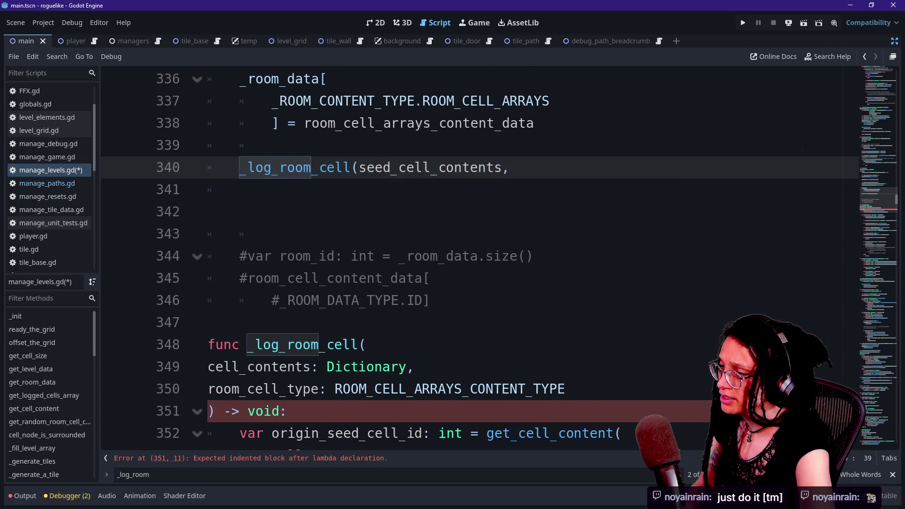
left_click(319, 389)
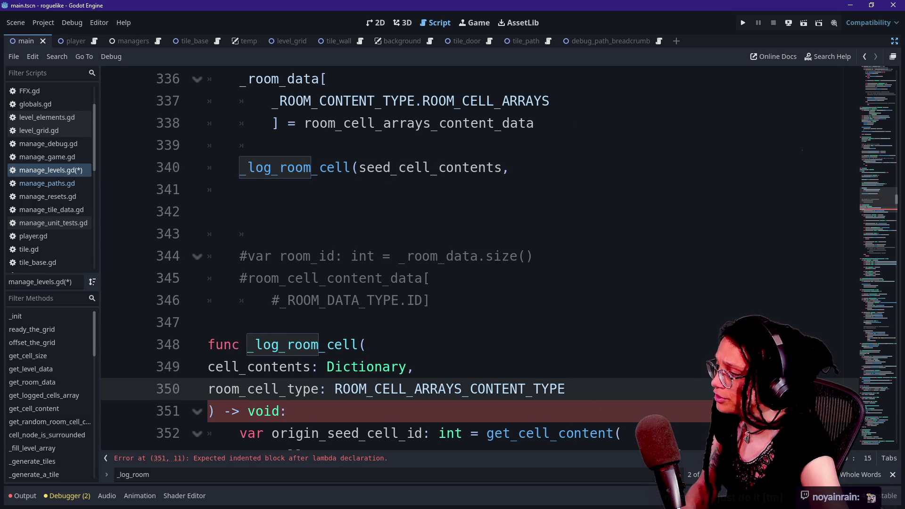
left_click(471, 168)
Comment out the unfinished _log_room_cell call and save manage_levels.gd.
key("ctrl+k")
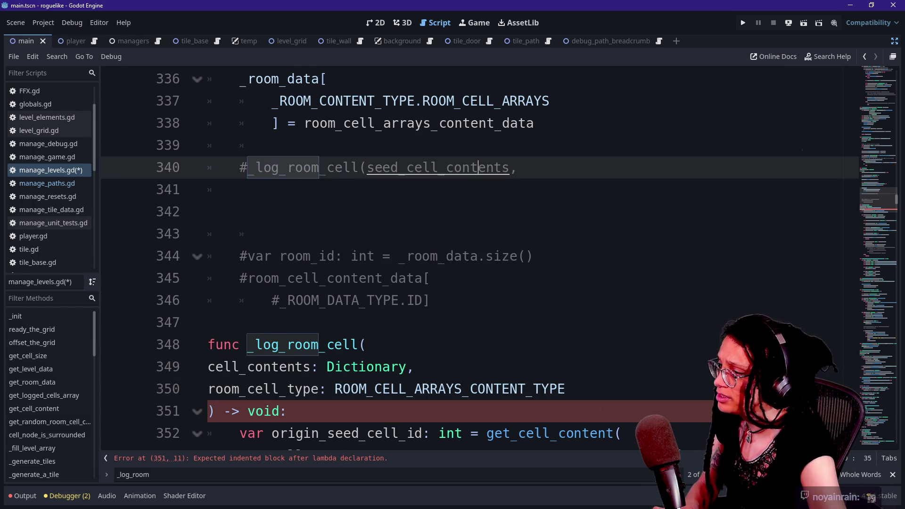
left_click(368, 256)
scroll(376, 259, "down", 3)
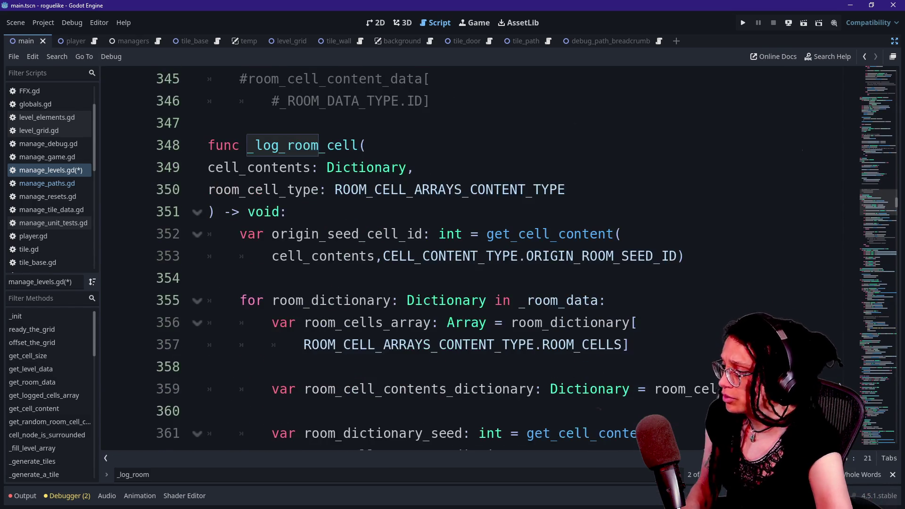
scroll(376, 259, "up", 2)
key("ctrl+s")
scroll(376, 259, "up", 2)
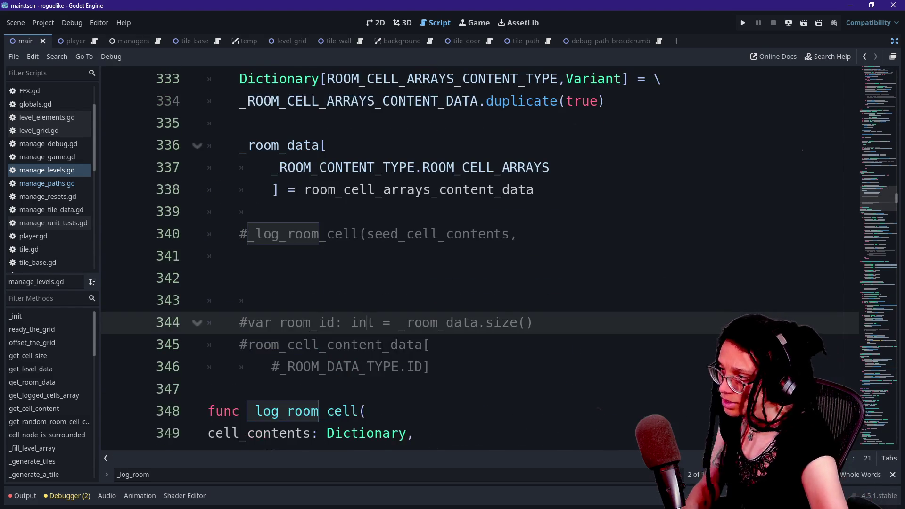
scroll(376, 259, "down", 1)
Uncomment the _log_room_cell call and retype the trailing 's,' on line 340.
left_click(382, 168)
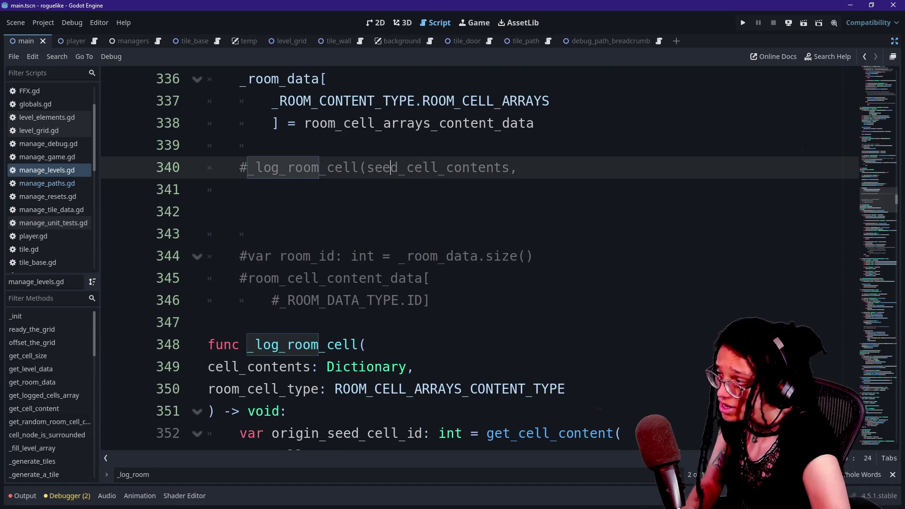
key("ctrl+k")
key("End")
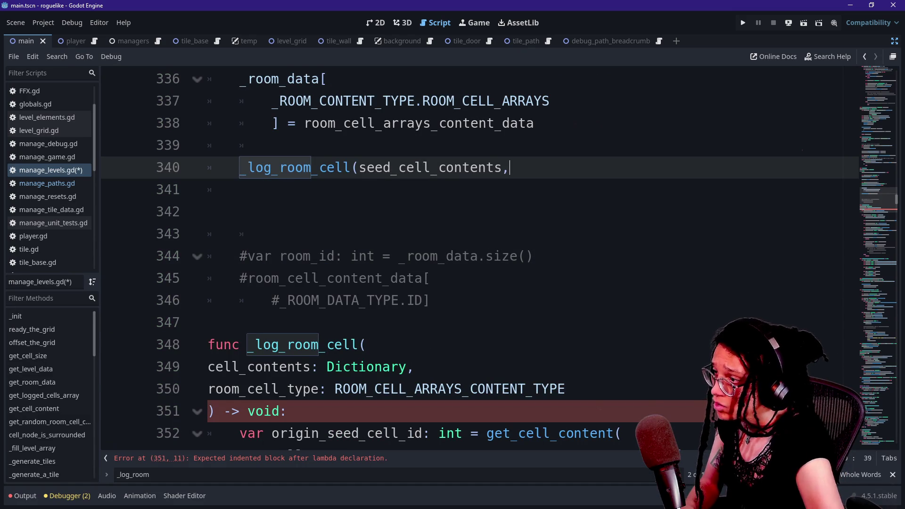
key("BackSpace")
key("BackSpace")
type("s,")
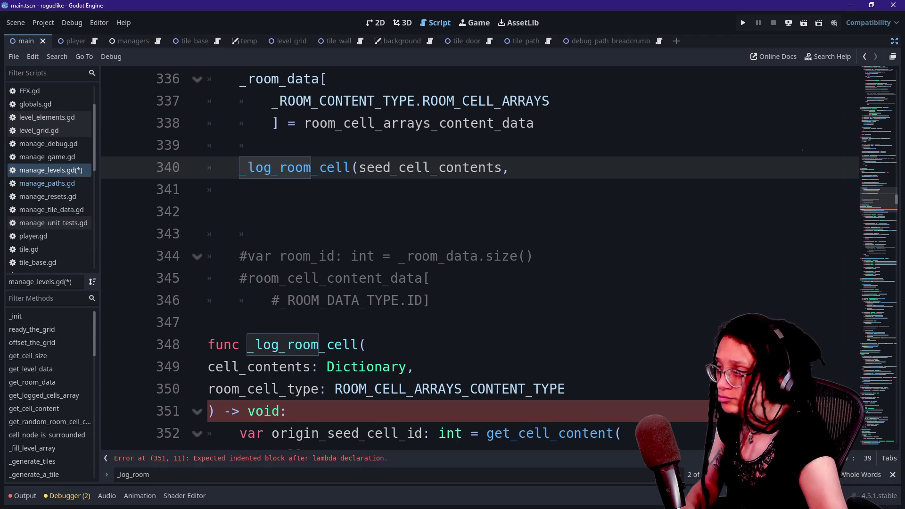
Move seed_cell_contents onto its own indented line and open a line for the next argument.
left_click(358, 168)
key("Return")
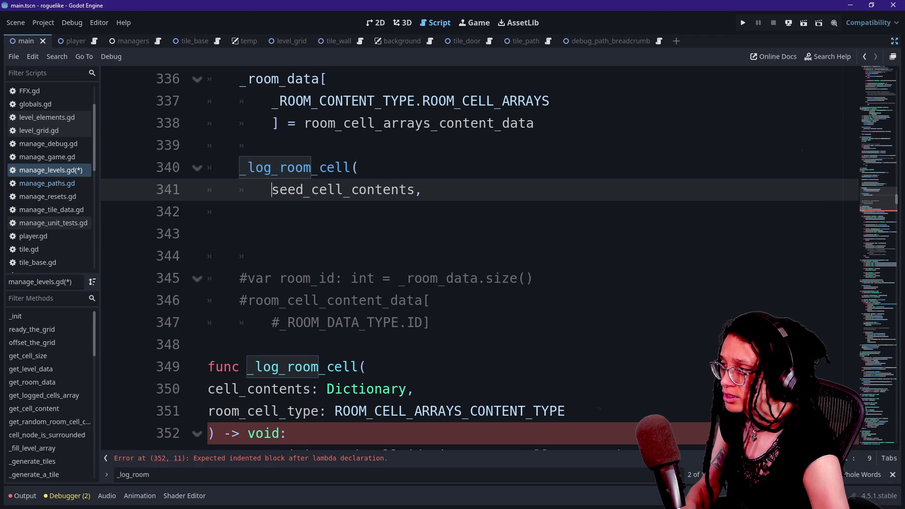
scroll(472, 260, "up", 4)
scroll(471, 260, "down", 3)
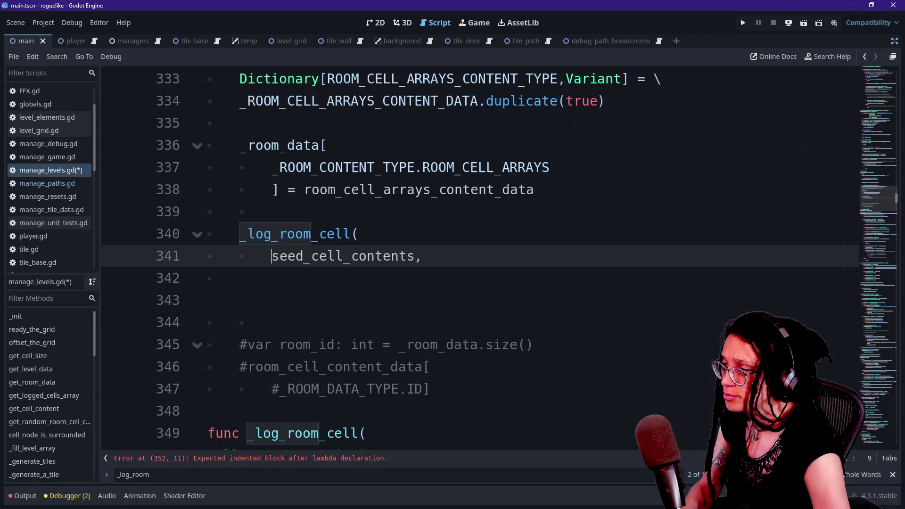
left_click(421, 256)
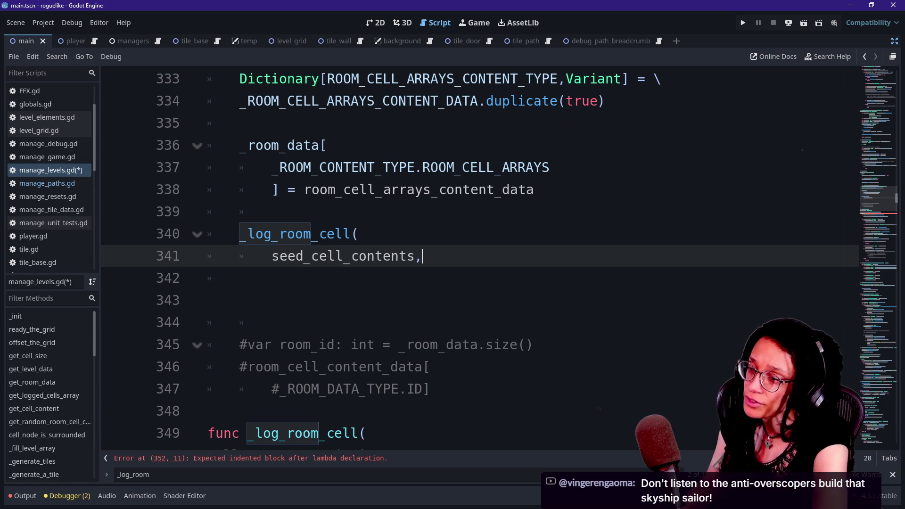
key("Return")
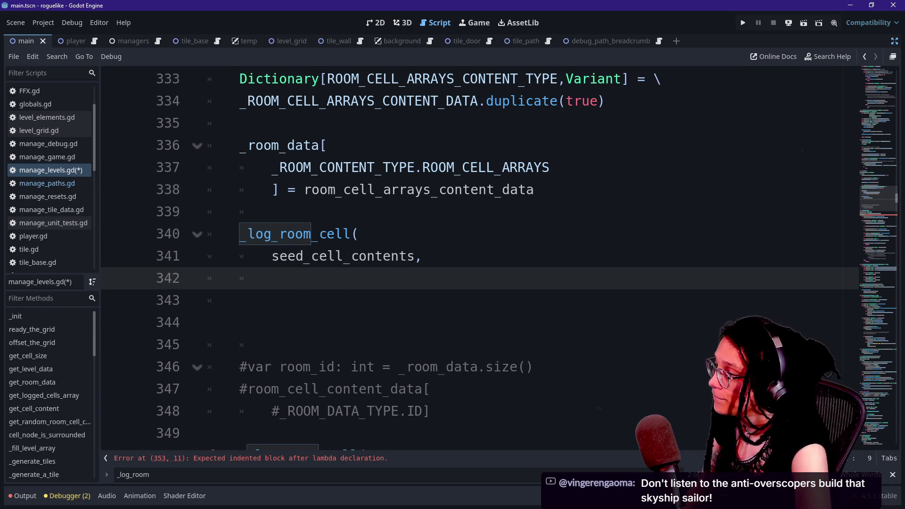
Pass ROOM_CELL_ARRAYS_CONTENT_TYPE.ROOM_CELLS as the second argument and close the call.
type("ROOM_")
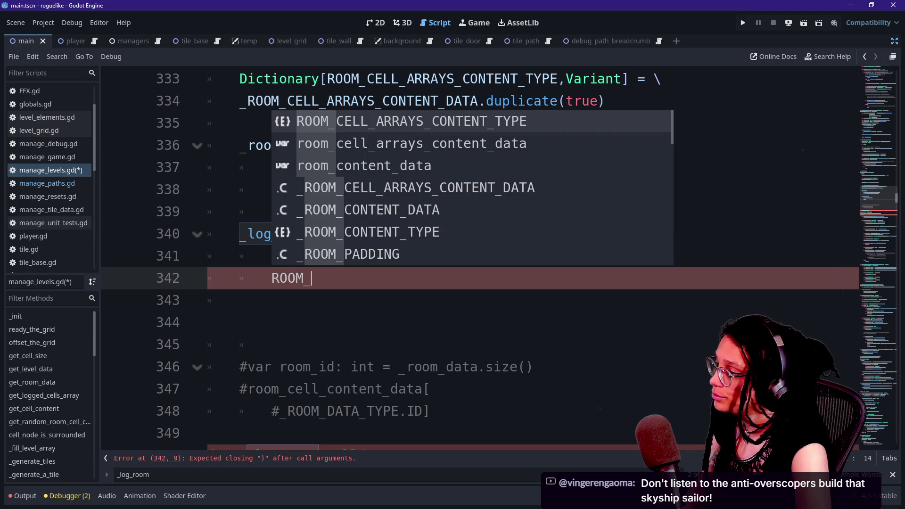
type("CELL")
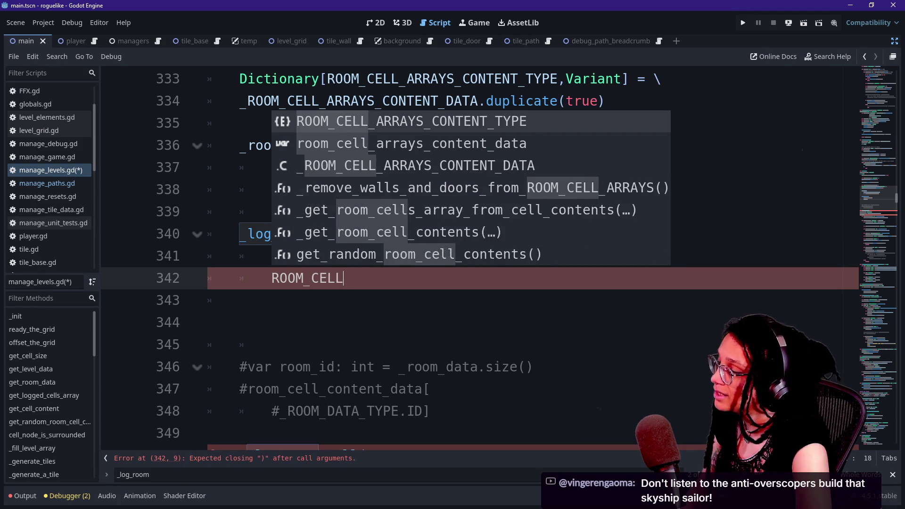
type("_ARRAYS_")
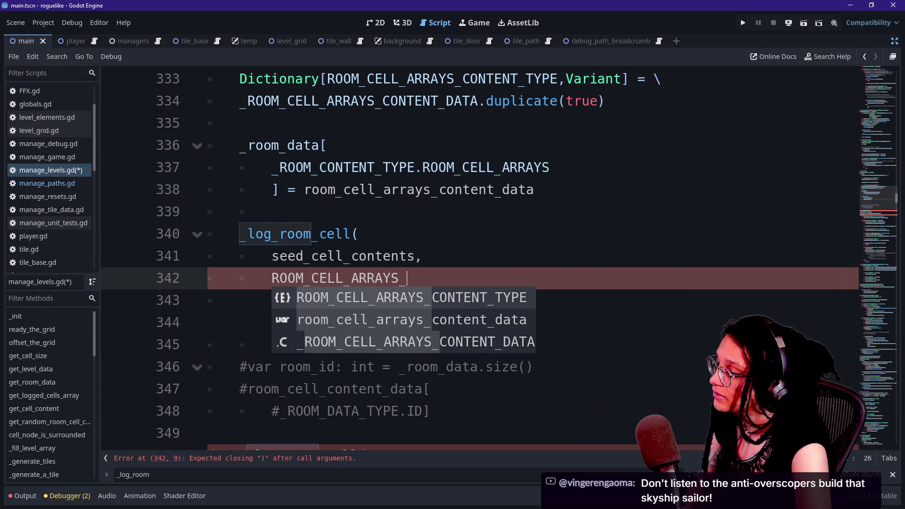
type("CONTENT_TY")
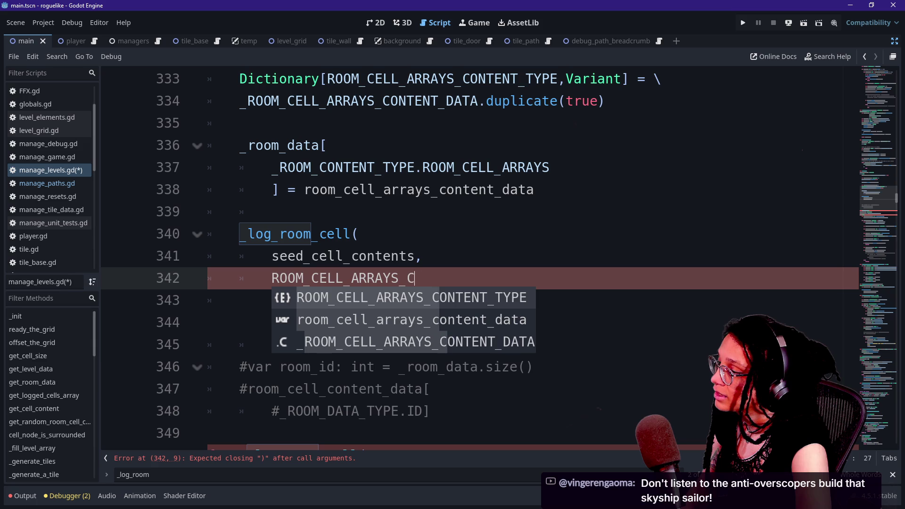
key("Return")
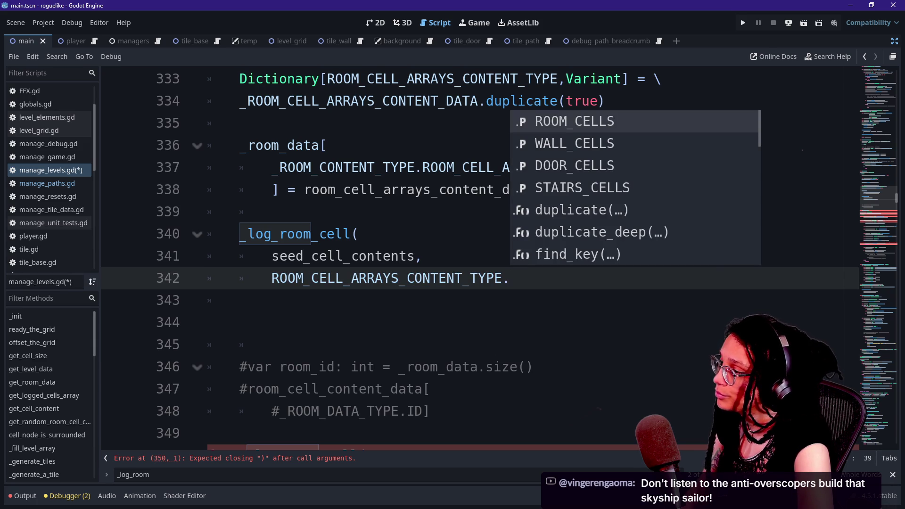
key("Return")
type(")")
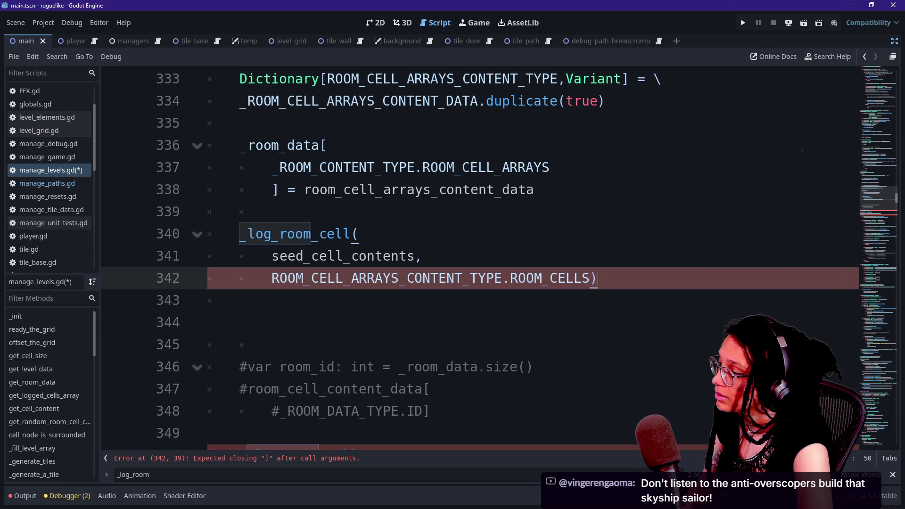
Remove the blank lines left below the finished _log_room_cell call.
left_click_drag(351, 189, 239, 300)
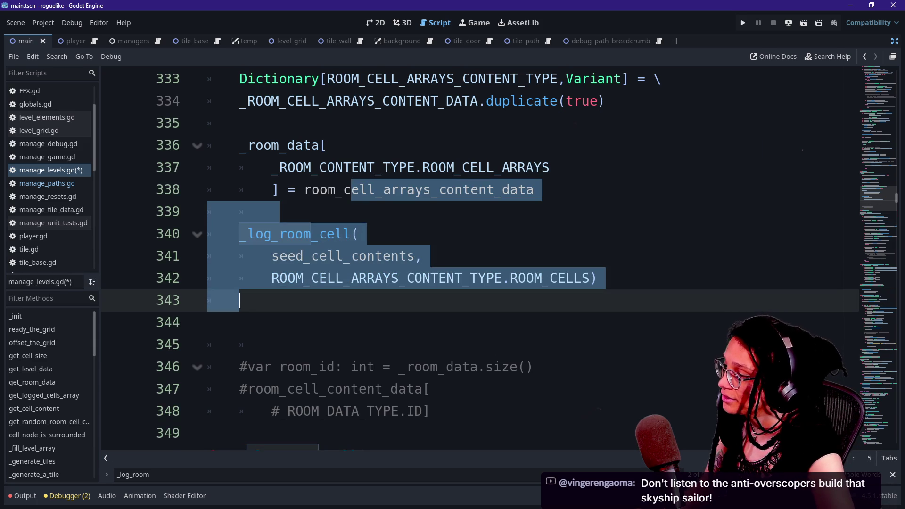
key("Down")
key("Delete")
key("BackSpace")
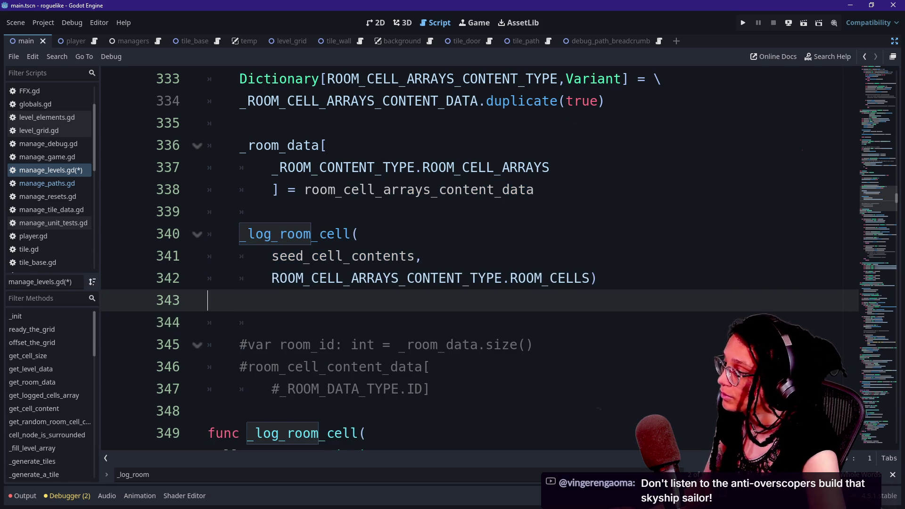
key("Up")
key("End")
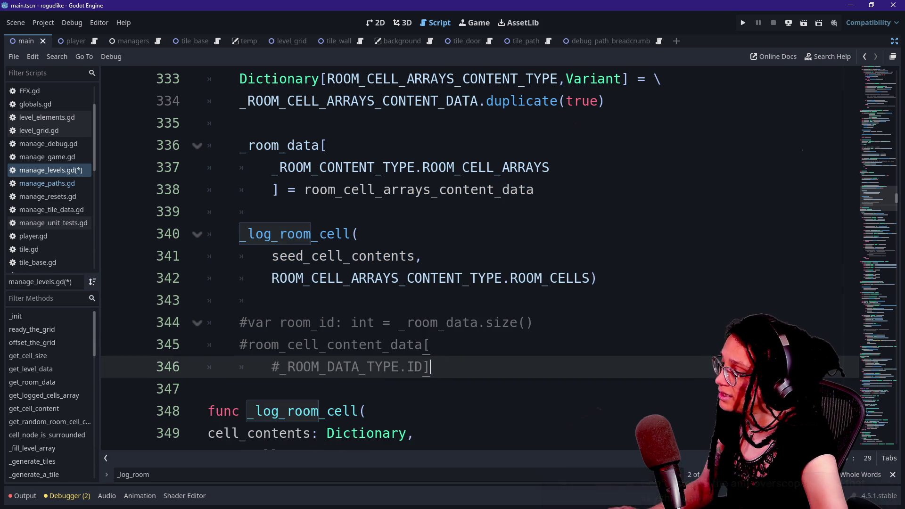
Delete the commented-out room_id lines beneath the call.
mouse_move(430, 367)
left_mouse_down()
mouse_move(280, 322)
mouse_move(208, 389)
left_mouse_up()
left_click(279, 323)
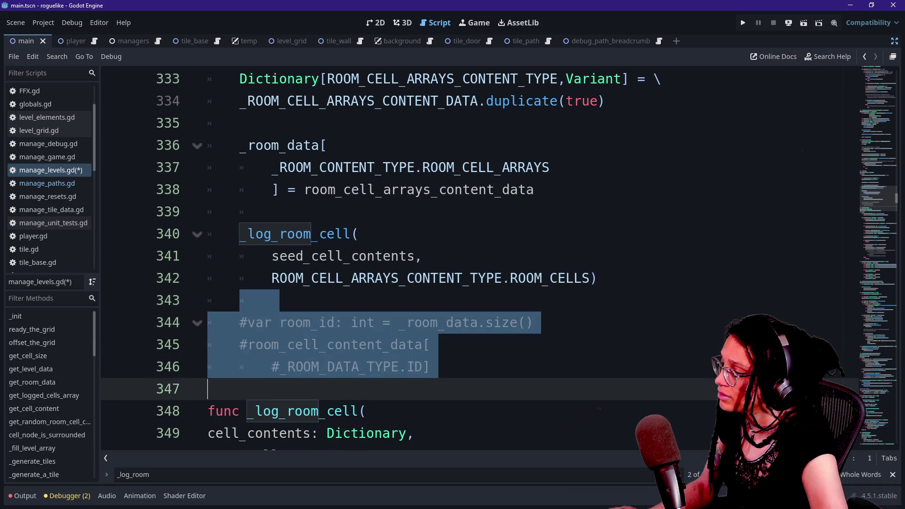
left_click(208, 389)
key("Down")
key("Down")
key("Down")
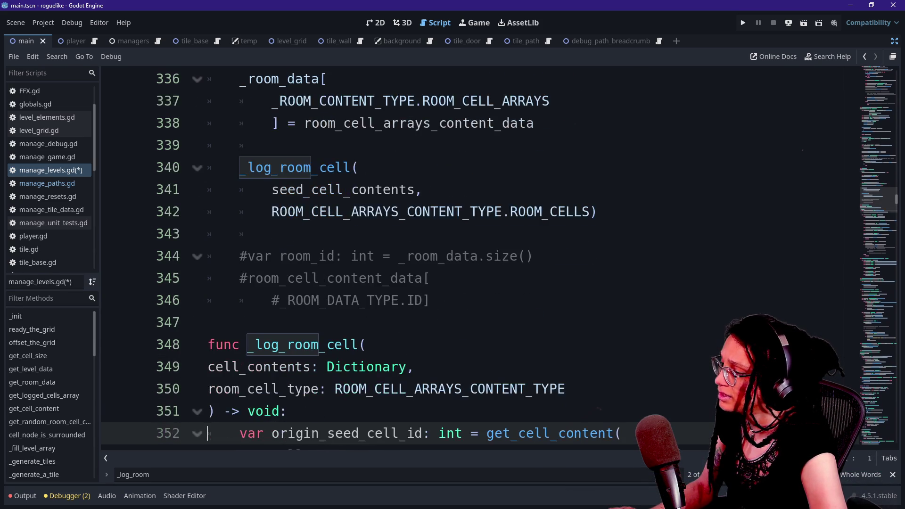
left_click_drag(240, 256, 431, 300)
left_click(431, 300)
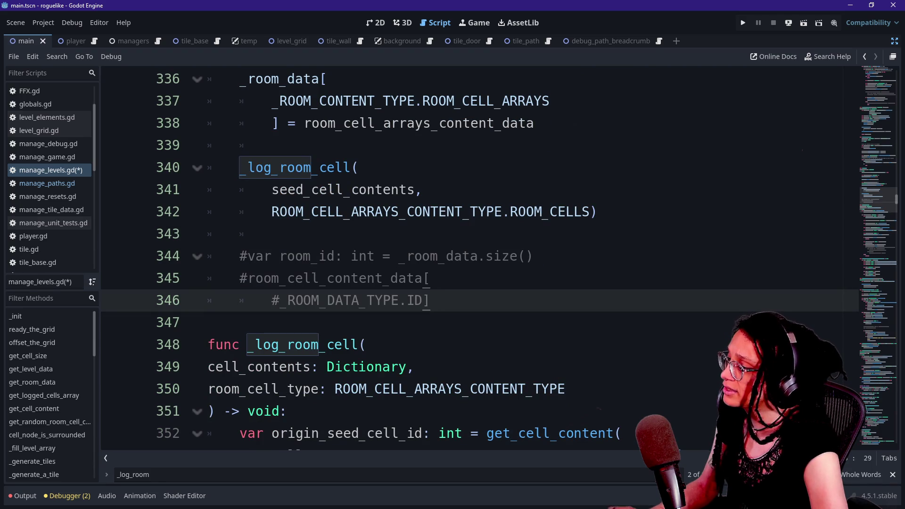
left_click_drag(495, 256, 207, 300)
left_click(431, 300)
mouse_move(431, 301)
left_mouse_down()
mouse_move(272, 212)
mouse_move(208, 234)
left_mouse_up()
key("ctrl+c")
key("BackSpace")
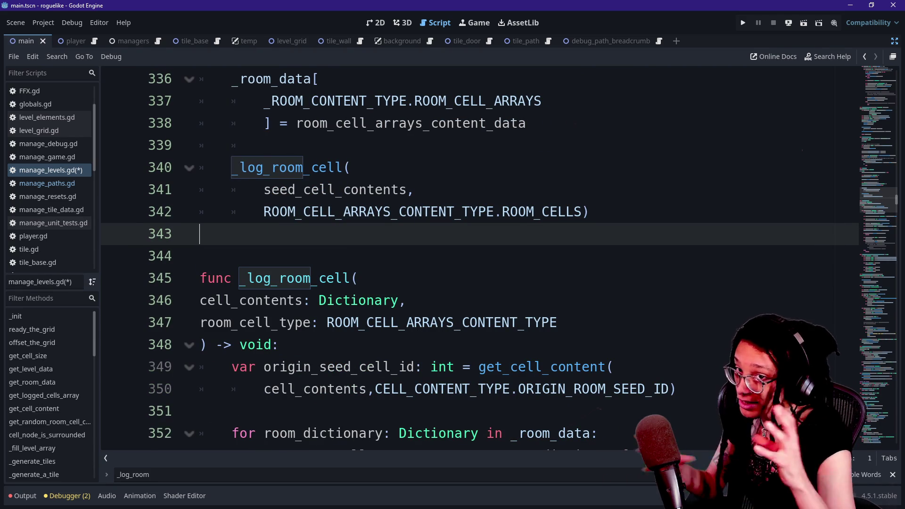
Paste the commented room_id lines after _room_data.append and uncomment them with Ctrl+K.
scroll(498, 255, "up", 1)
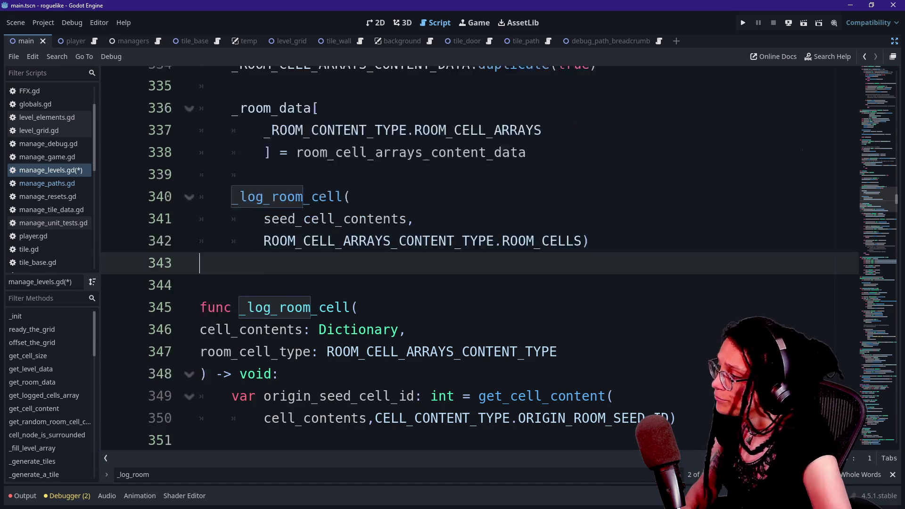
scroll(480, 257, "up", 3)
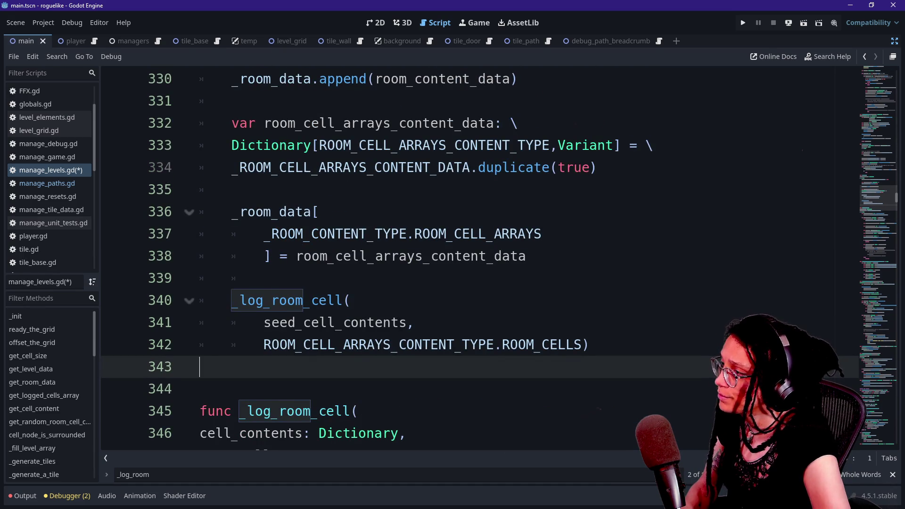
scroll(479, 257, "up", 4)
left_click(518, 211)
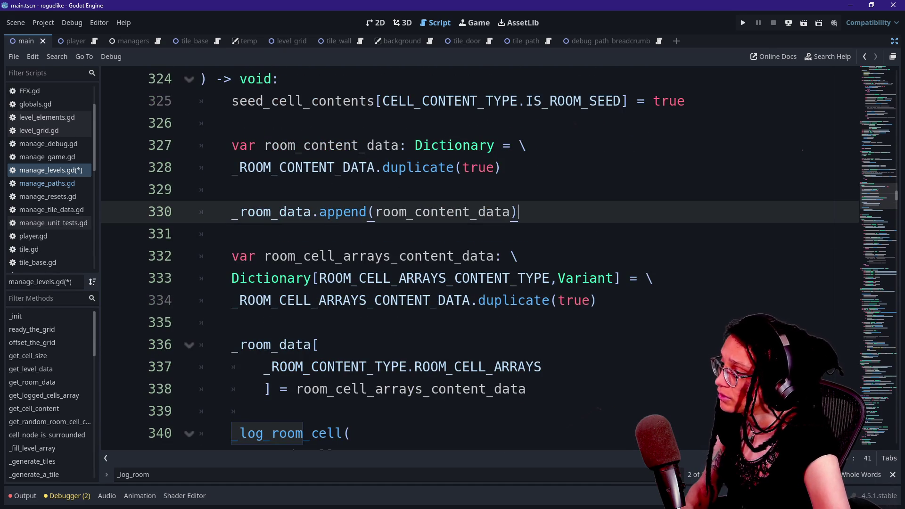
key("Return")
key("ctrl+v")
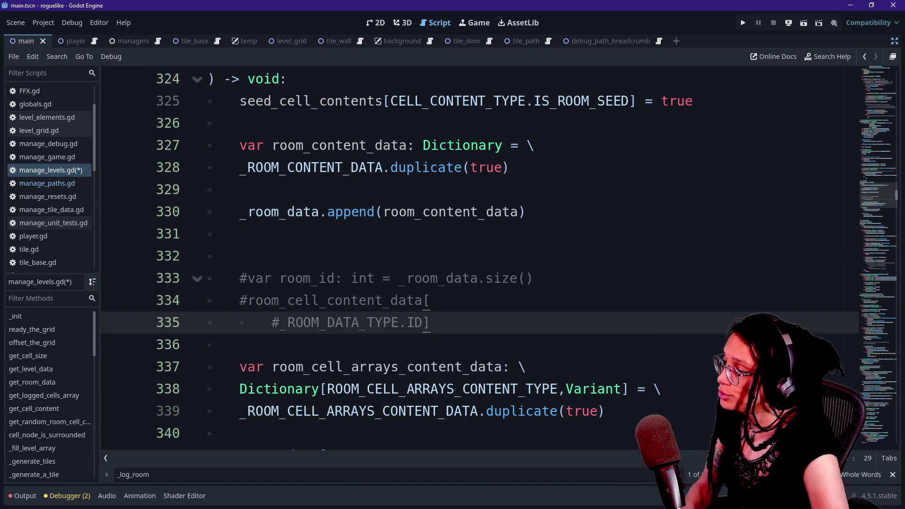
left_click(207, 256)
key("BackSpace")
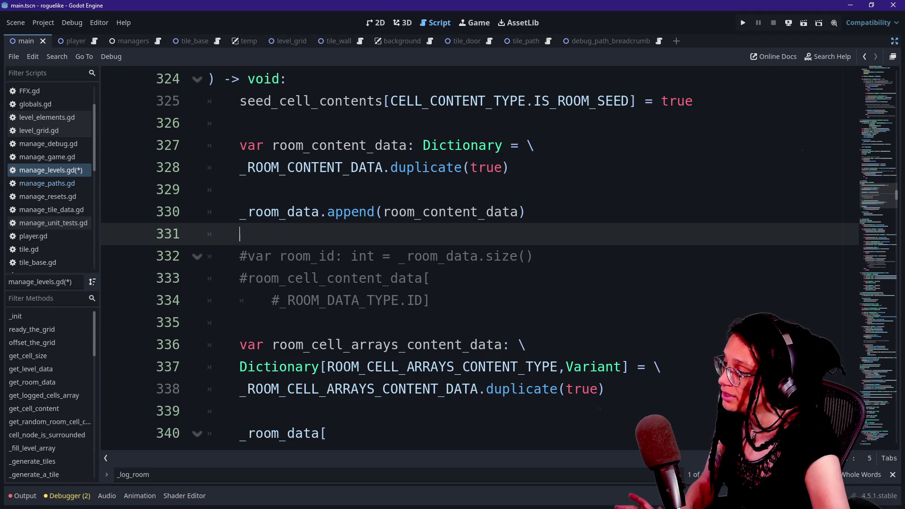
left_click_drag(375, 256, 407, 301)
key("ctrl+k")
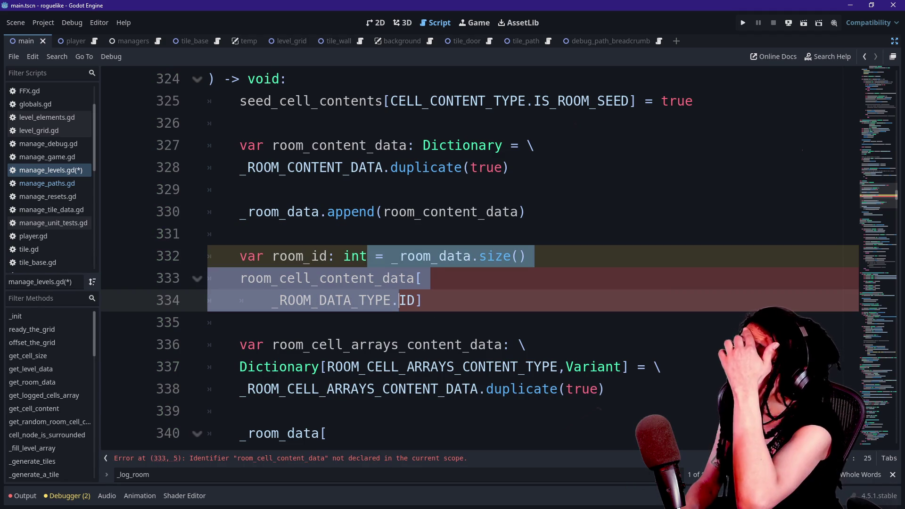
left_click(408, 300)
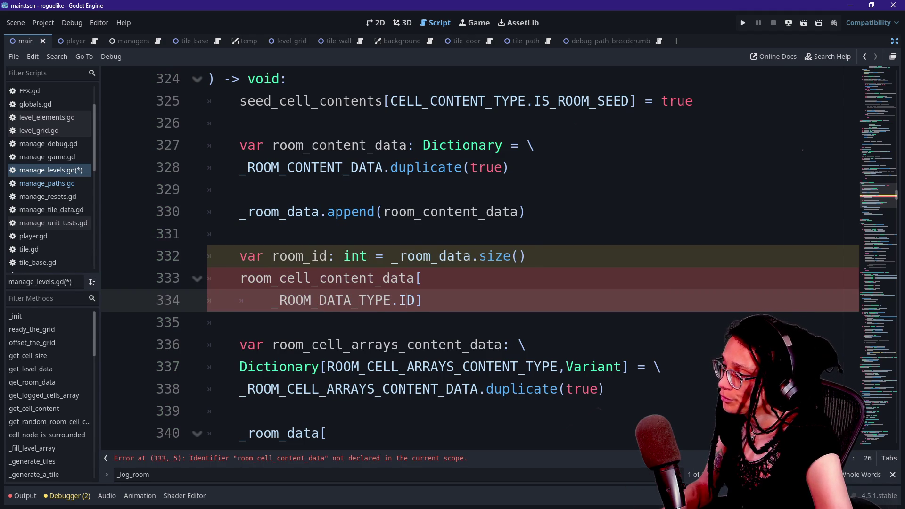
Move the uncommented room_id lines above the _room_data.append(room_content_data) call.
mouse_move(408, 300)
left_mouse_down()
mouse_move(471, 256)
mouse_move(477, 234)
left_mouse_up()
key("ctrl+c")
key("BackSpace")
key("Up")
key("Up")
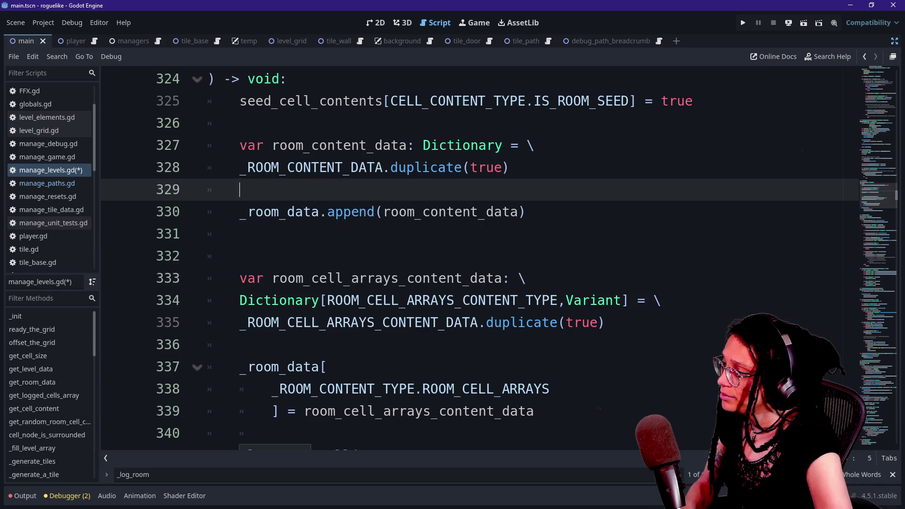
key("ctrl+v")
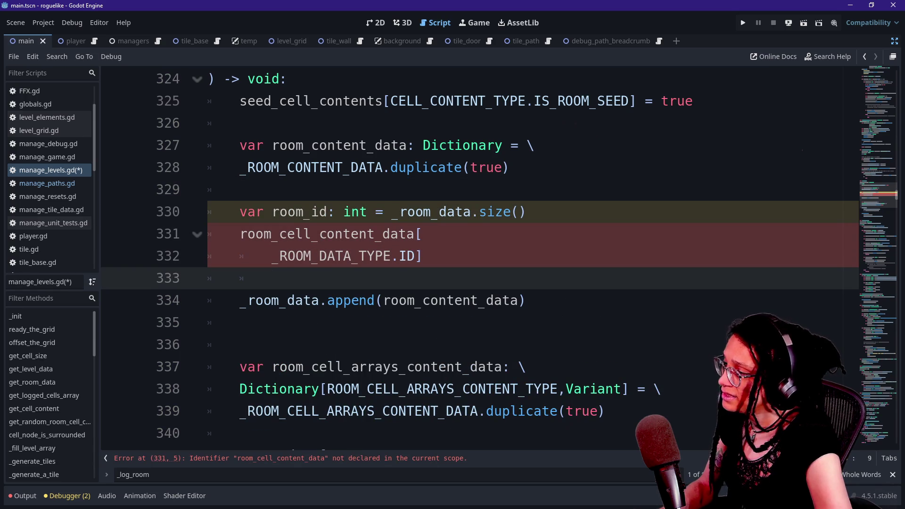
left_click(520, 212)
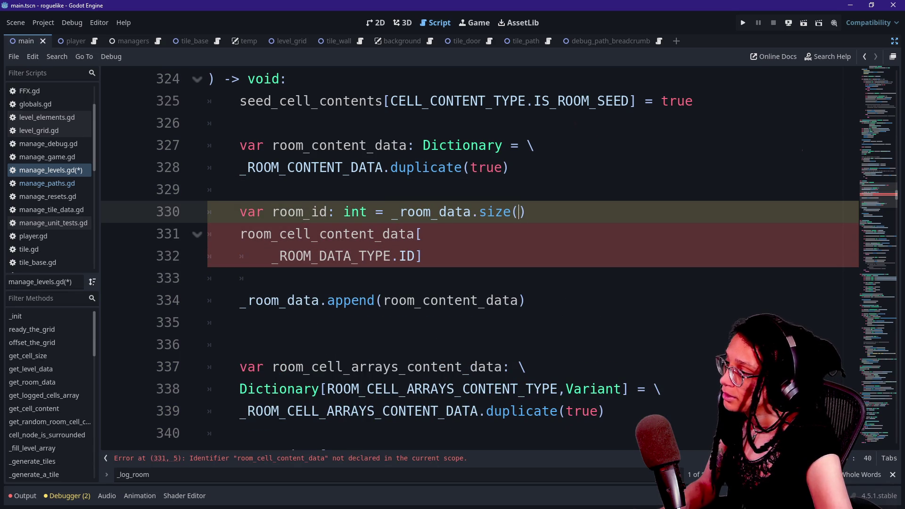
left_click(240, 234)
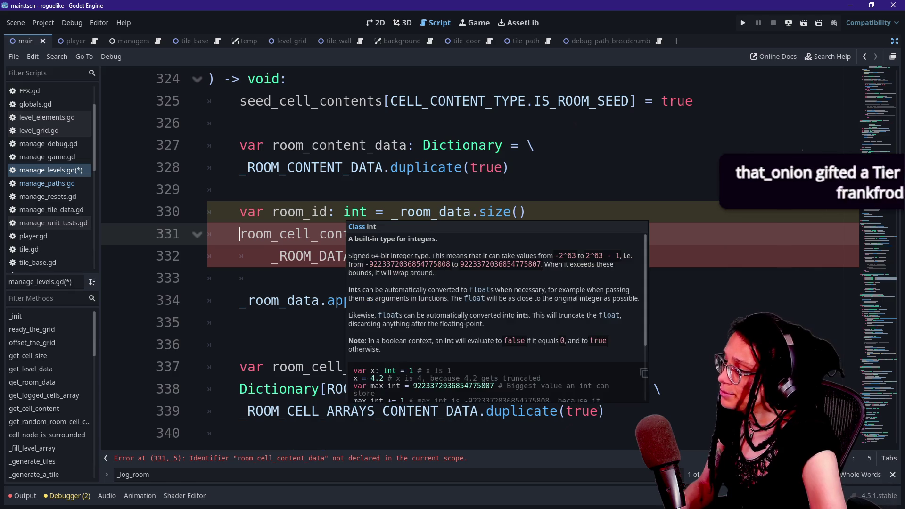
Insert a blank line before room_cell_content_data, step to the next match, then switch to Social Stream Ninja.
key("Return")
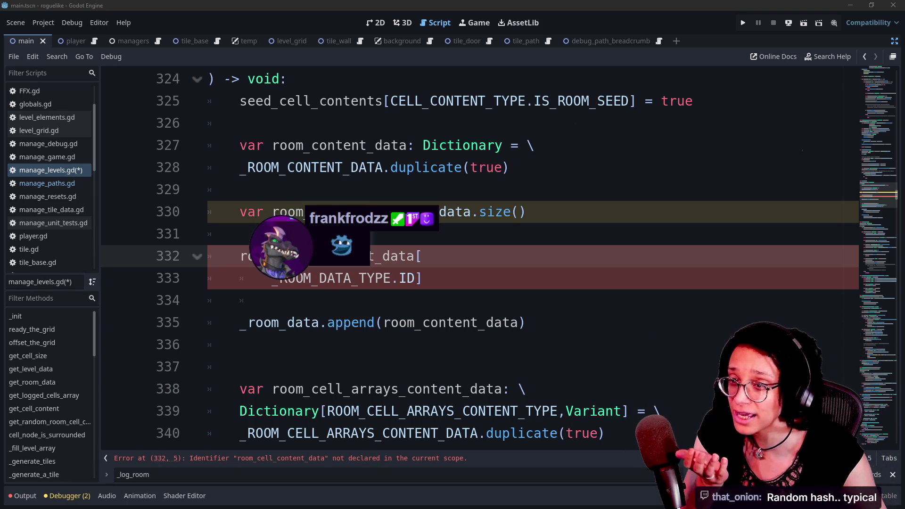
key("Return")
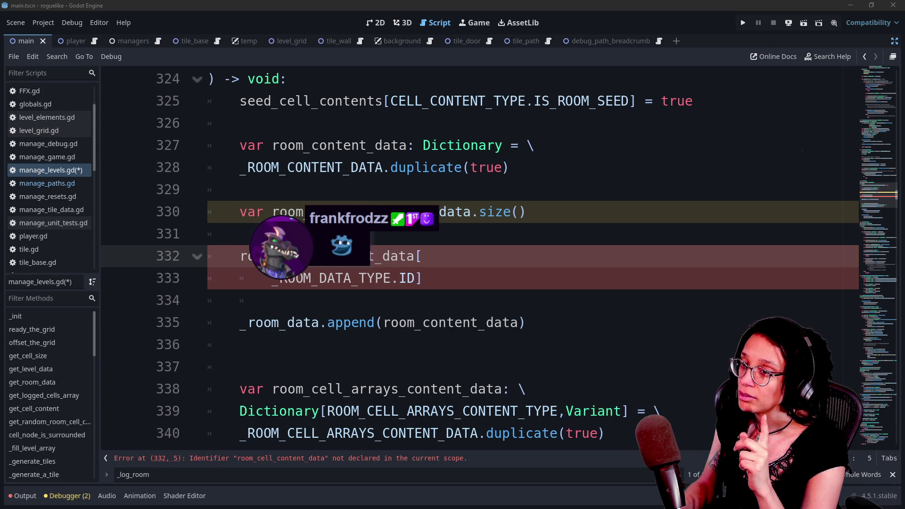
key("alt+Tab")
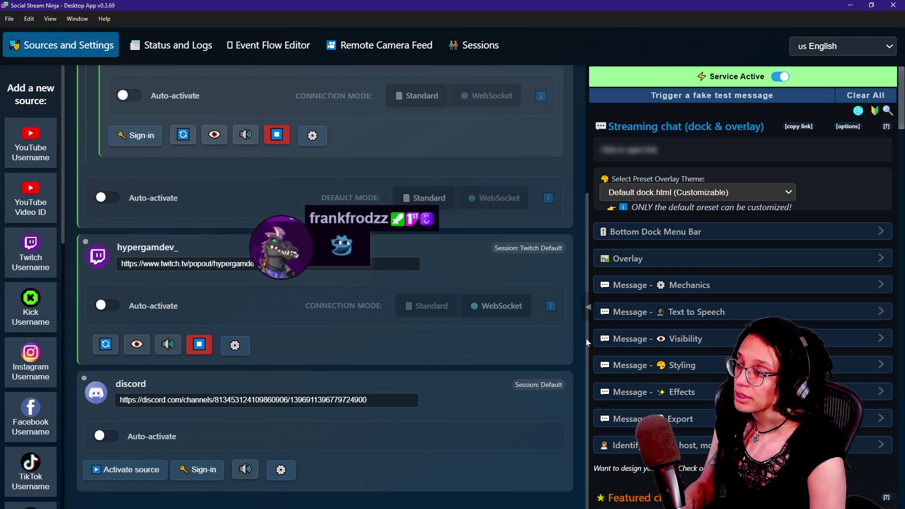
Scroll the Sources and Settings list back up to the top.
scroll(435, 285, "up", 4)
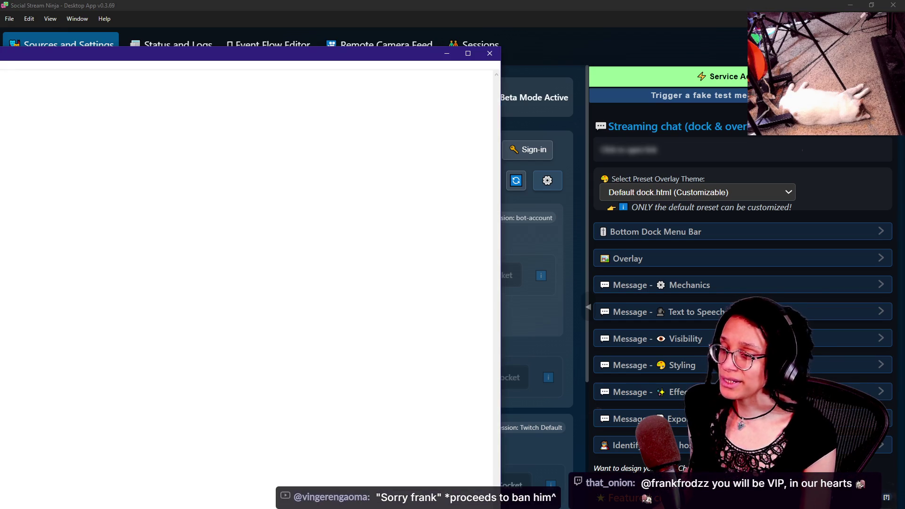
Close the blank Notepad and change the hypesters note's stream count from 26 to 25.
mouse_move(205, 19)
left_mouse_down()
mouse_move(385, 114)
mouse_move(480, 144)
left_mouse_up()
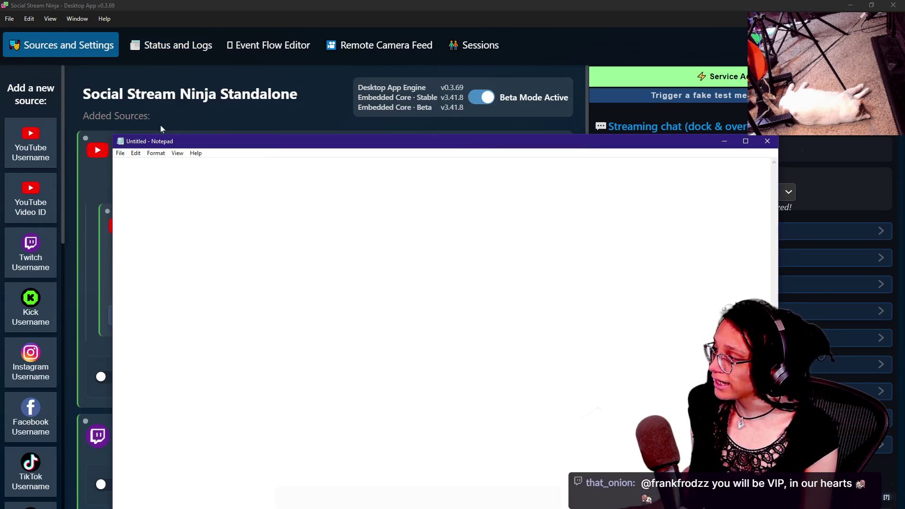
key("alt+F4")
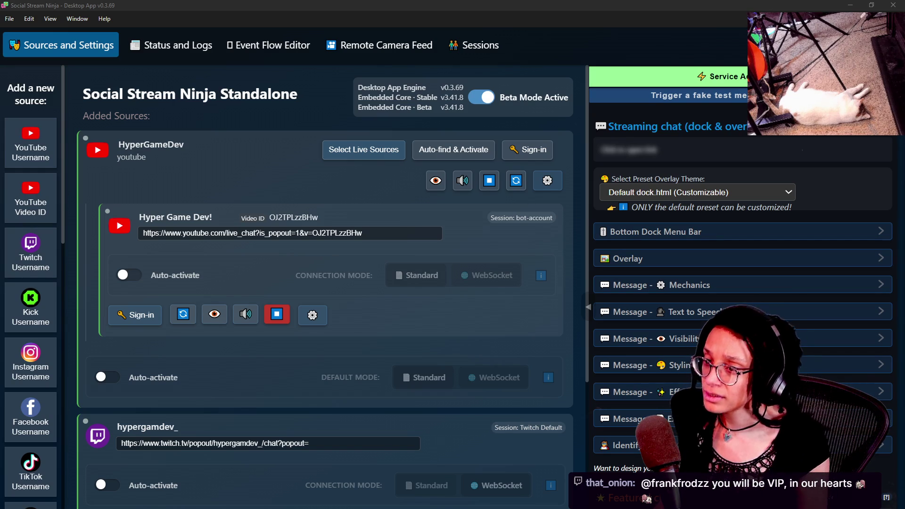
key("alt+Tab")
scroll(471, 283, "up", 5)
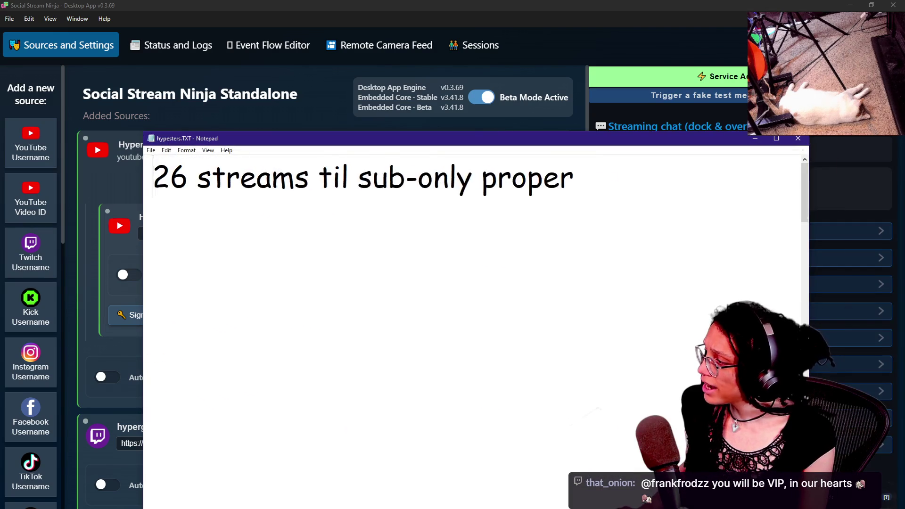
key("Right")
key("Right")
key("BackSpace")
type("5")
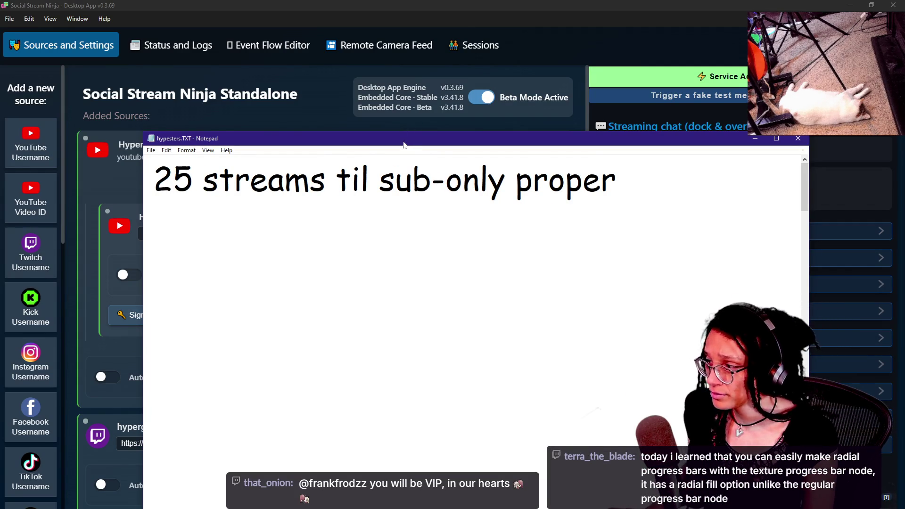
key("alt+Tab")
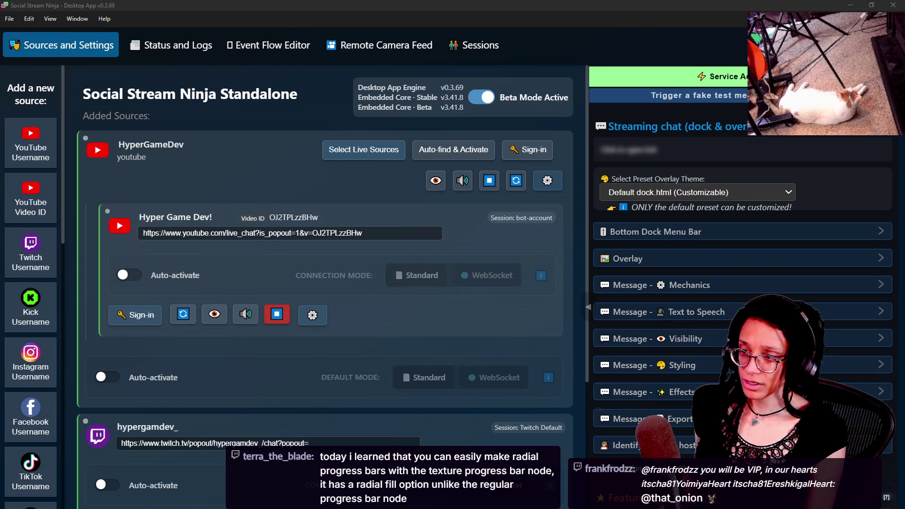
left_click(237, 169)
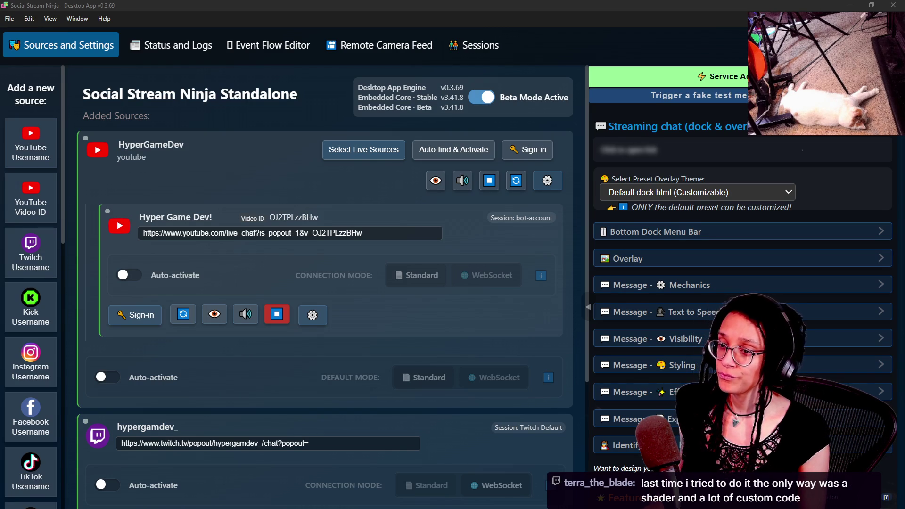
Switch to Chrome's Excalidraw room-pairing board, opening and closing a spare tab.
key("alt+Tab")
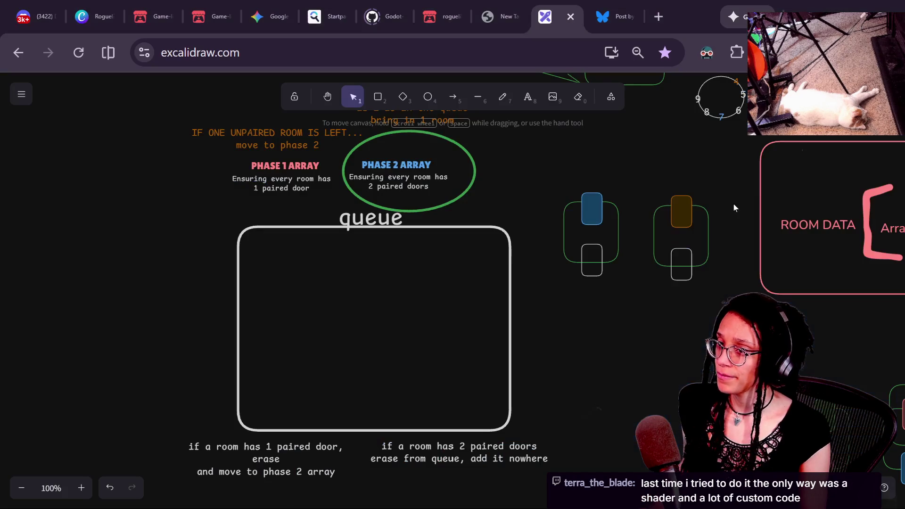
left_click(659, 19)
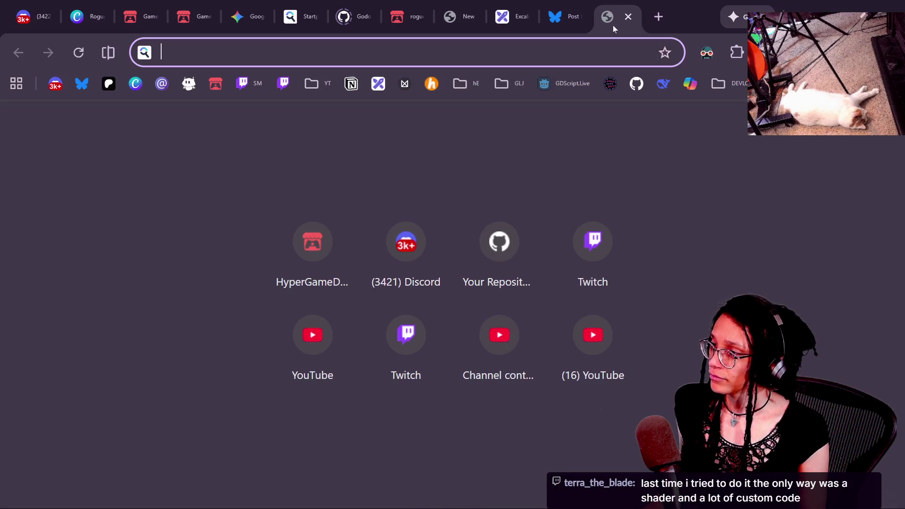
key("ctrl+w")
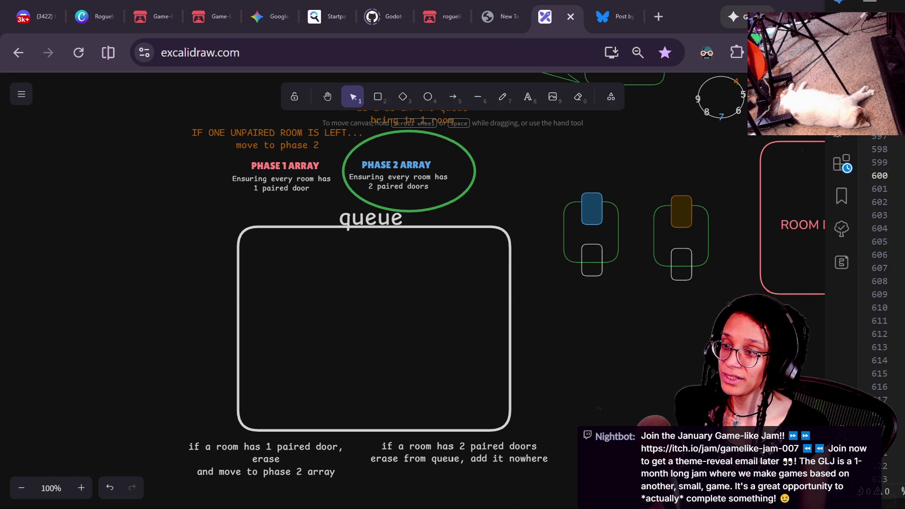
Maximize the VS Code window and adjust the editor zoom.
mouse_move(904, 121)
left_mouse_down()
mouse_move(676, 206)
mouse_move(186, 146)
left_mouse_up()
double_click(186, 145)
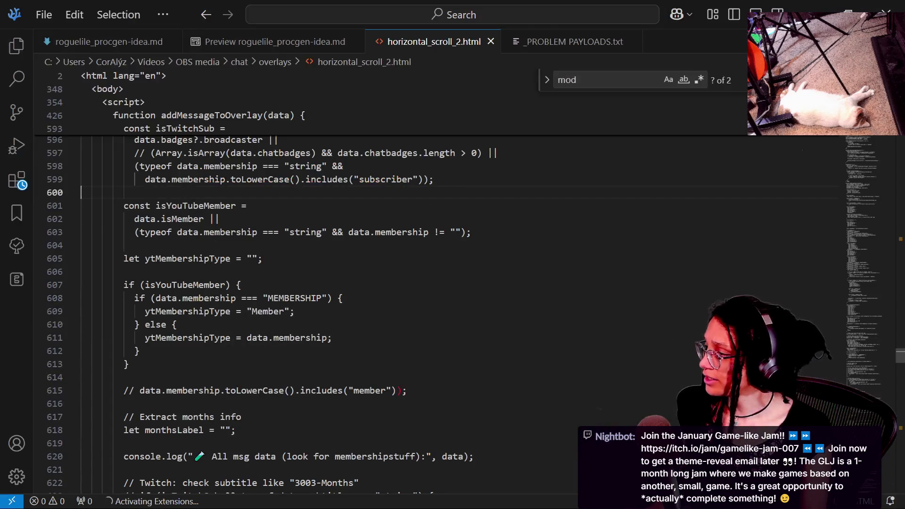
key("ctrl+equal")
key("ctrl+equal")
key("ctrl+equal")
key("BackSpace")
key("BackSpace")
key("BackSpace")
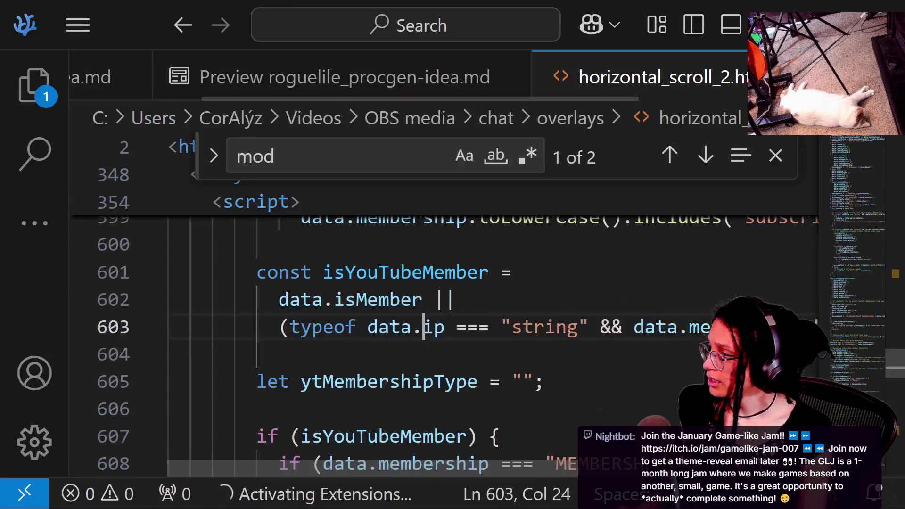
key("ctrl+minus")
key("ctrl+minus")
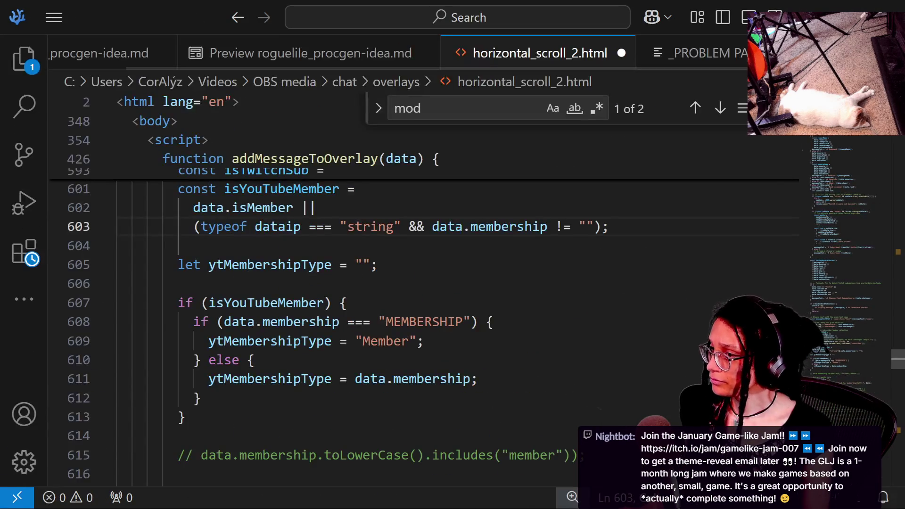
scroll(424, 330, "down", 1)
scroll(424, 330, "down", 2)
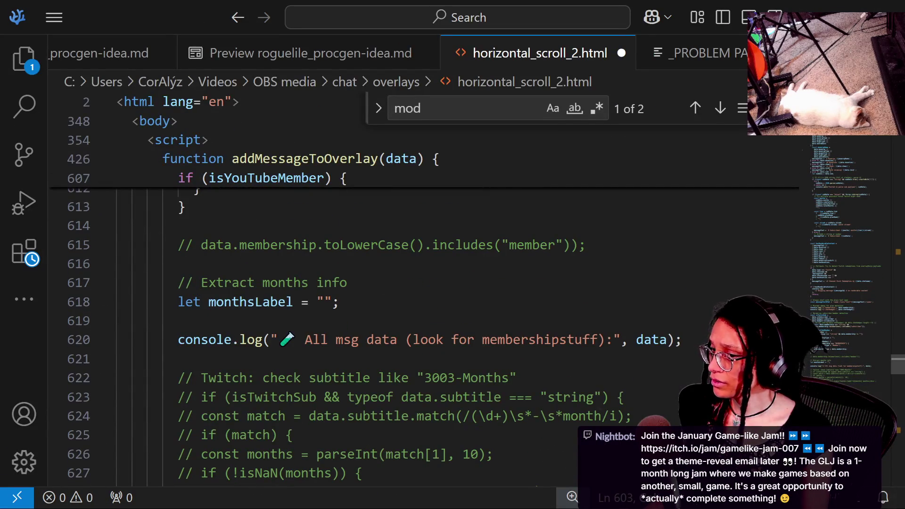
scroll(424, 330, "down", 8)
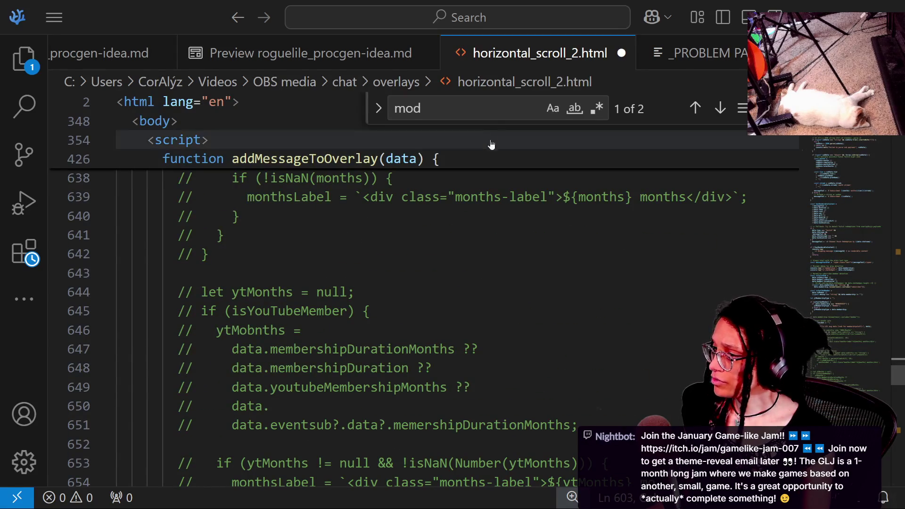
Search horizontal_scroll_2.html for 'subtitle' and jump to its third match.
key("ctrl+f")
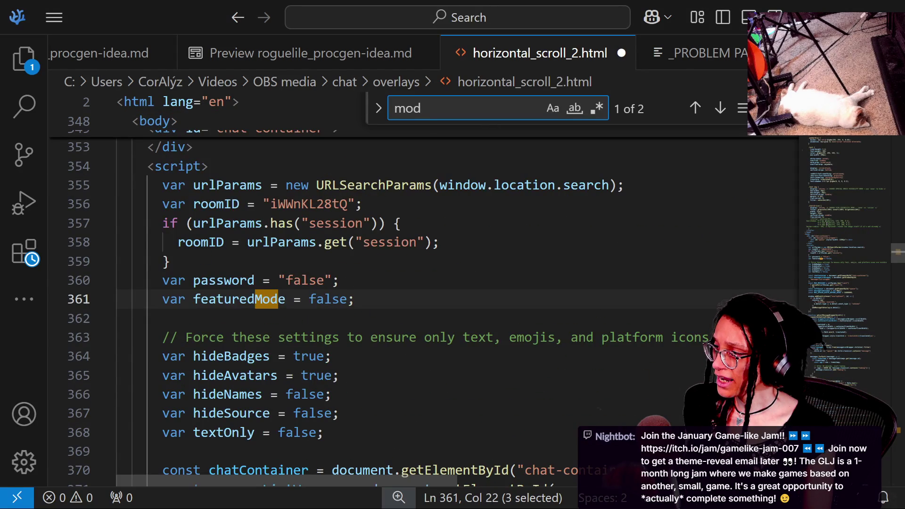
scroll(424, 307, "down", 2)
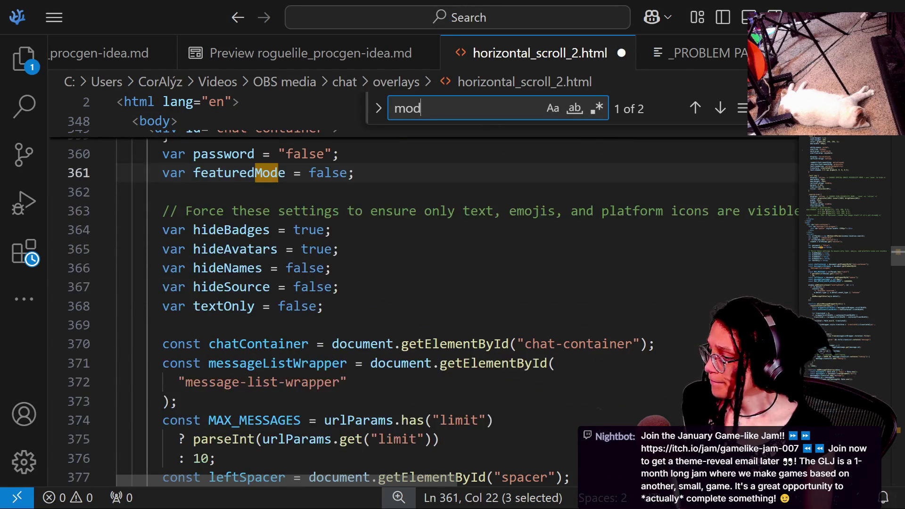
key("ctrl+a")
key("BackSpace")
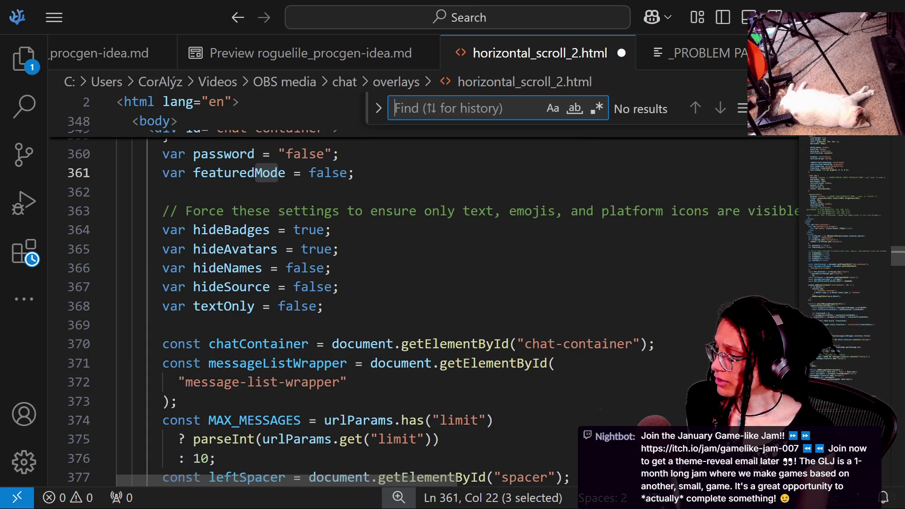
type("subtitle")
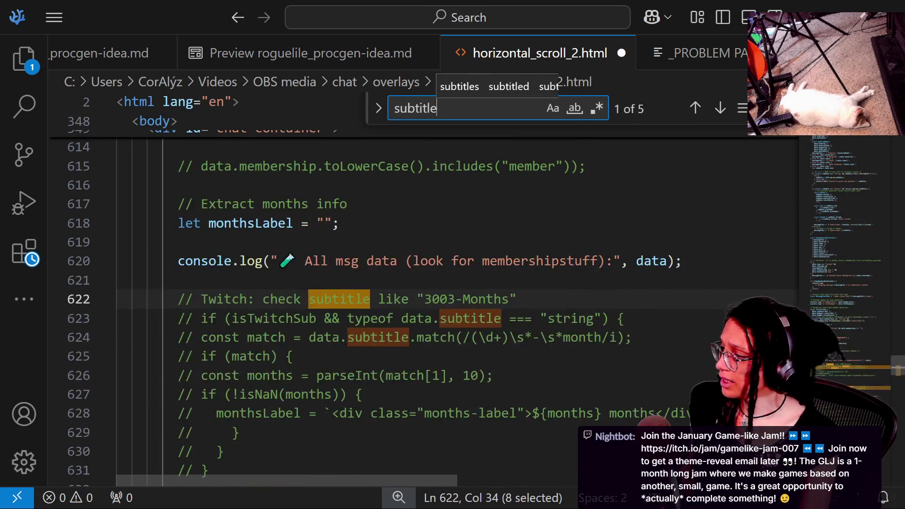
key("Return")
key("Return")
left_click_drag(269, 394, 270, 375)
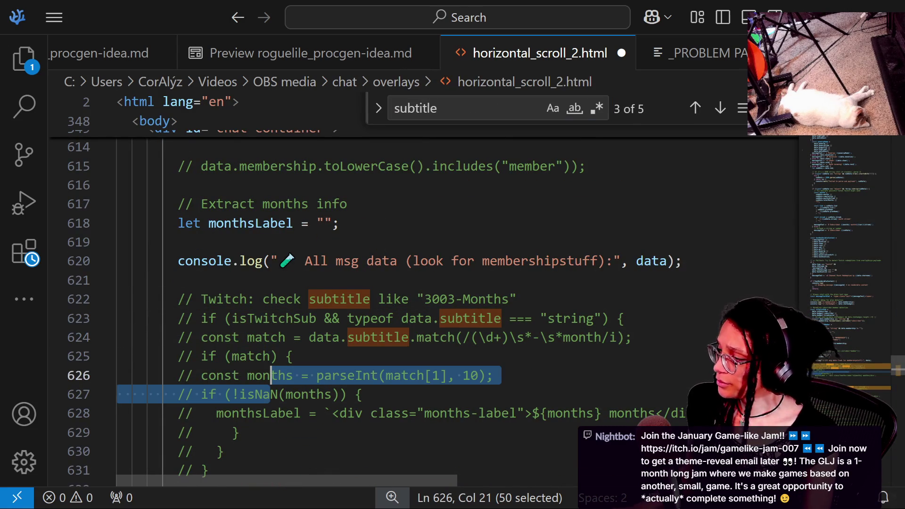
left_click_drag(255, 299, 340, 395)
scroll(424, 307, "down", 2)
Inspect the Twitch and YouTube subtitle lines around lines 635–636.
left_click(189, 196)
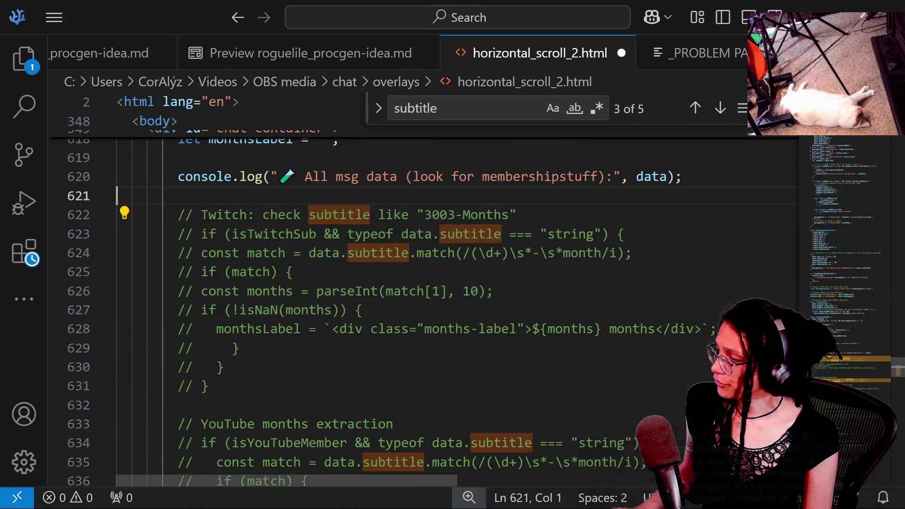
left_click(317, 215)
scroll(410, 330, "down", 2)
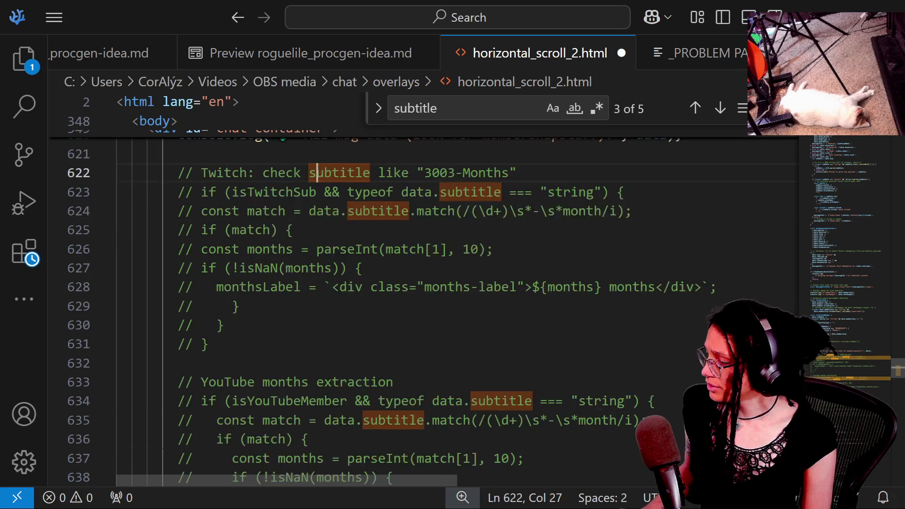
left_click(409, 378)
scroll(409, 378, "down", 1)
left_click_drag(279, 317, 355, 336)
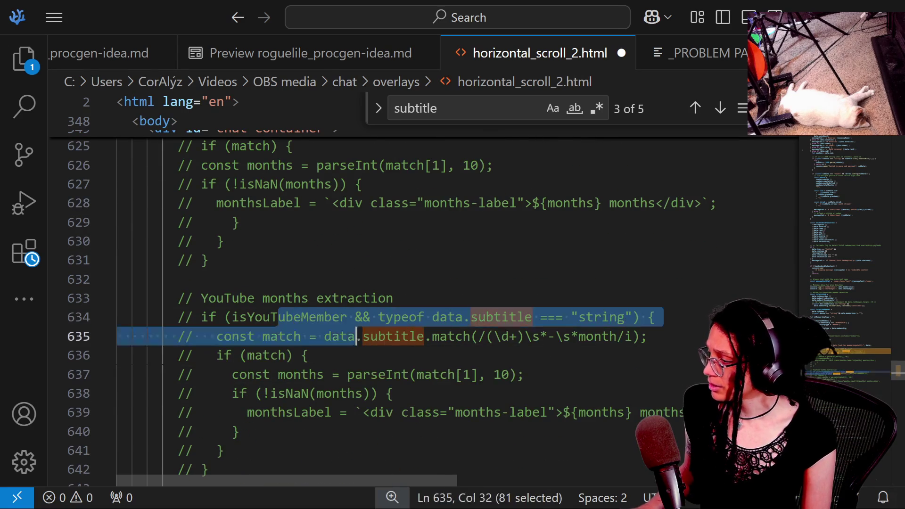
left_click(363, 336)
left_click_drag(202, 336, 279, 336)
scroll(280, 336, "down", 1)
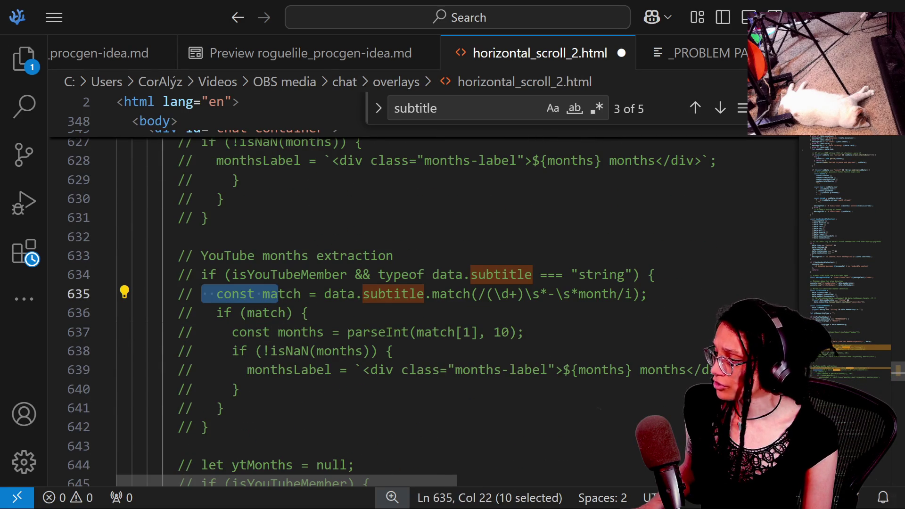
left_click(239, 294)
mouse_move(216, 294)
left_mouse_down()
mouse_move(346, 294)
mouse_move(287, 313)
mouse_move(240, 313)
left_mouse_up()
left_click(240, 313)
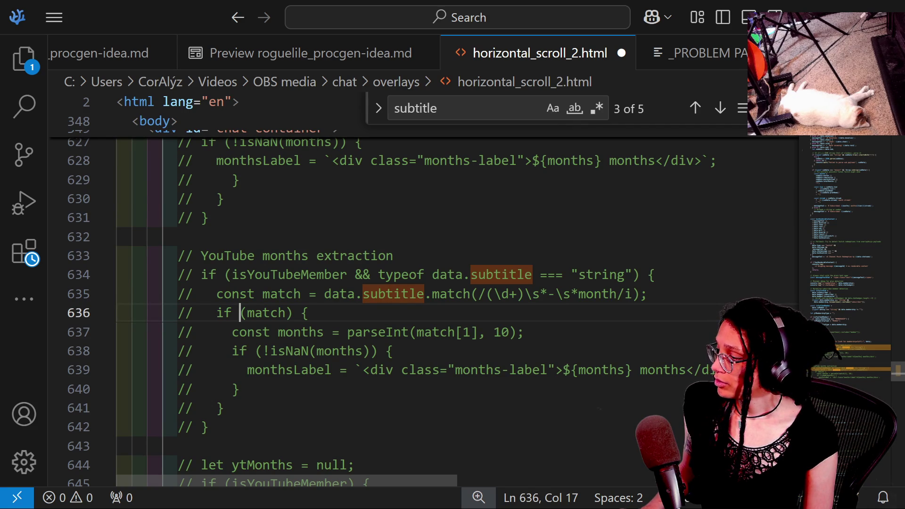
Start a new 'if' line below the commented YouTube months extraction block.
key("Down")
key("Down")
key("Down")
key("Up")
key("Up")
key("Up")
key("Down")
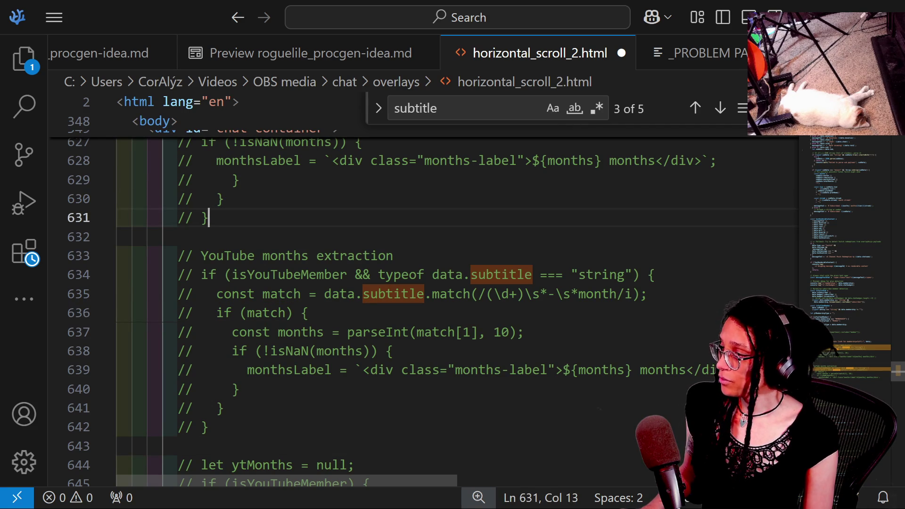
key("Down")
key("Down")
key("Down")
scroll(424, 311, "down", 2)
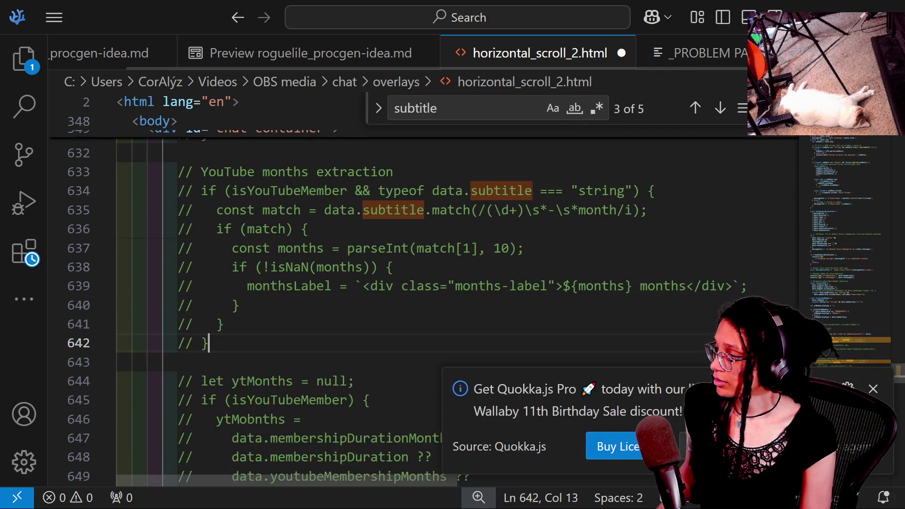
key("Return")
key("Return")
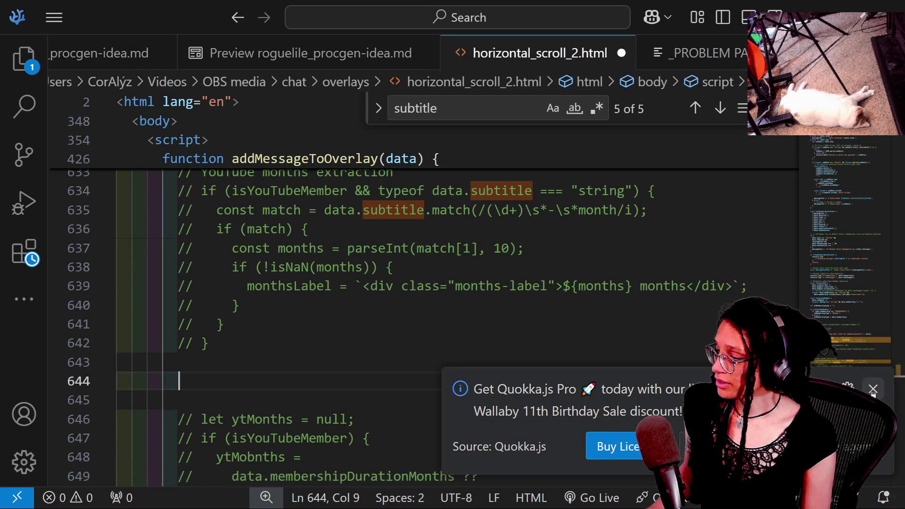
left_click(872, 391)
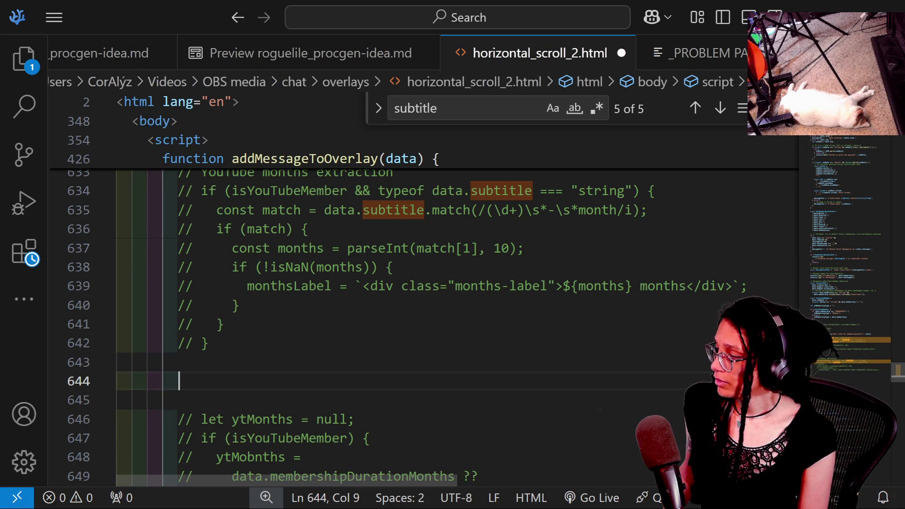
type("if")
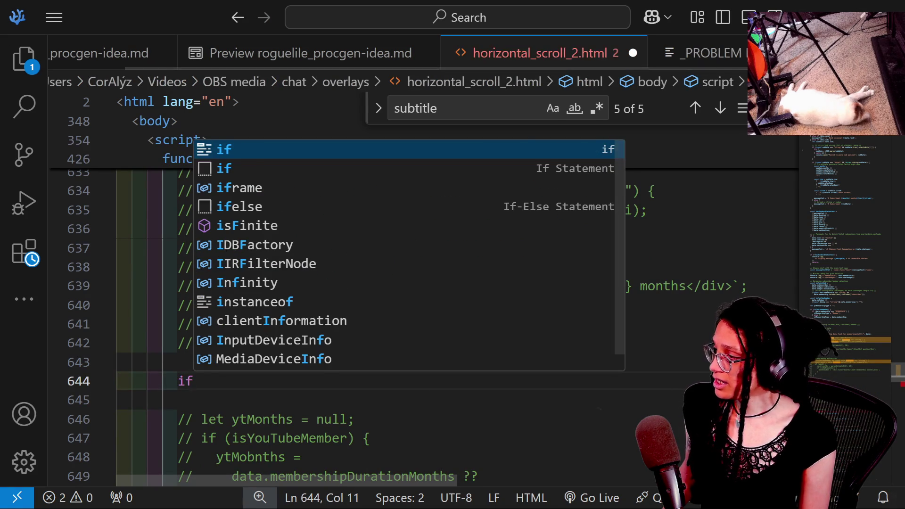
left_click(118, 400)
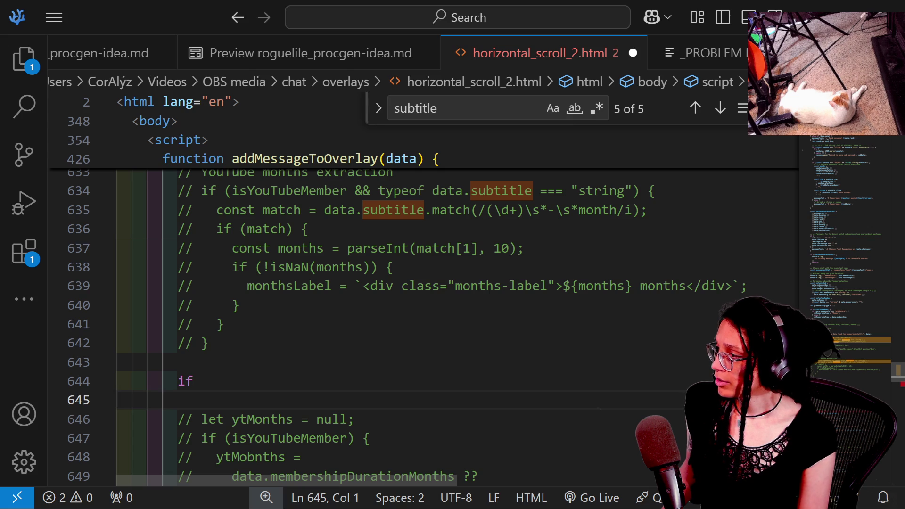
key("Up")
key("Up")
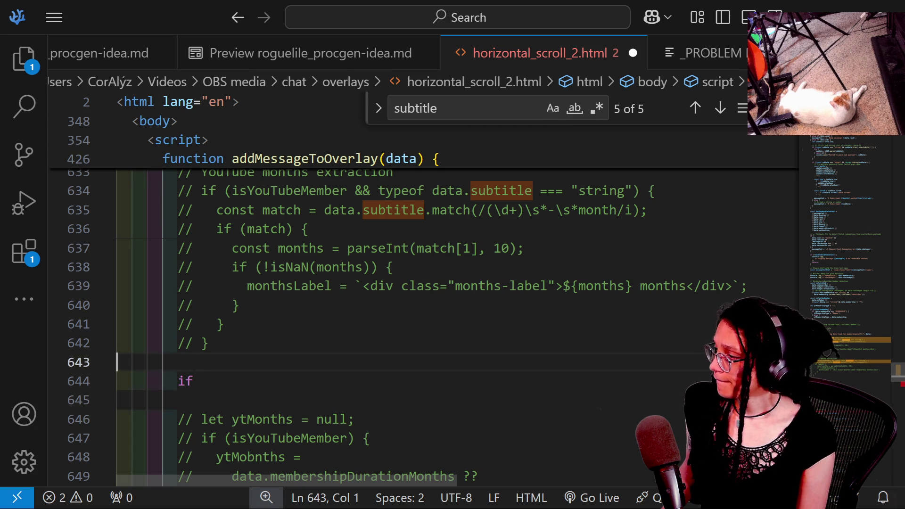
key("Down")
key("End")
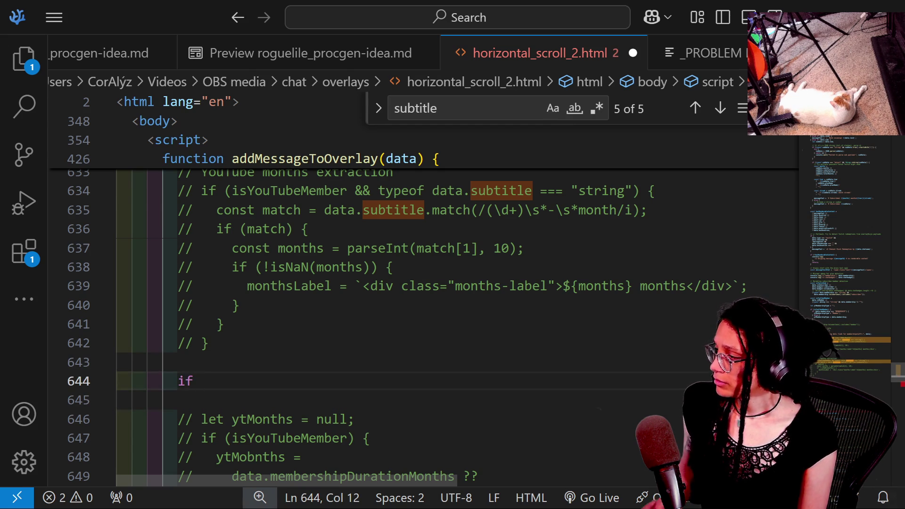
scroll(424, 326, "up", 4)
scroll(424, 325, "up", 2)
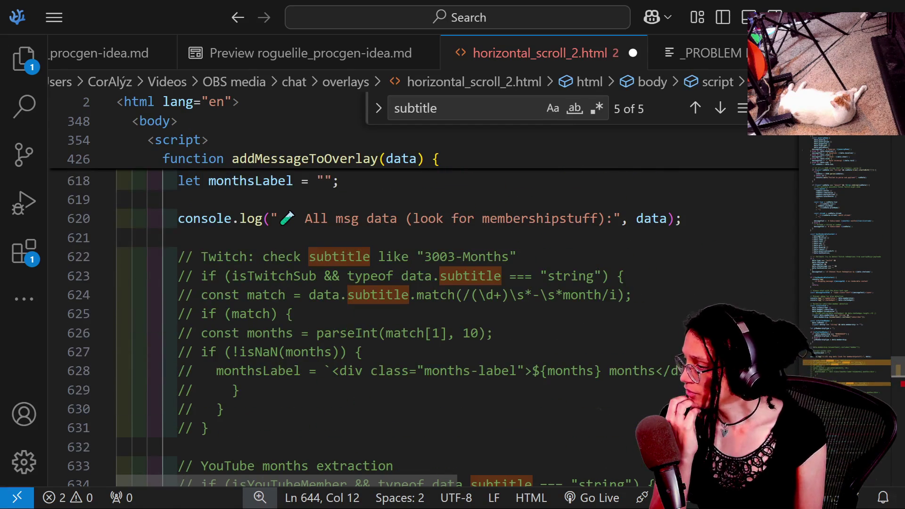
scroll(425, 325, "up", 3)
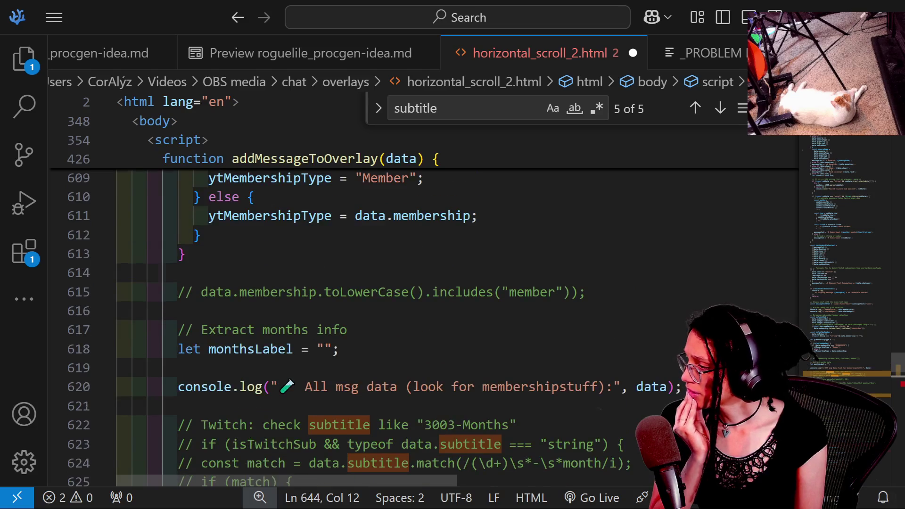
scroll(425, 325, "up", 3)
mouse_move(269, 384)
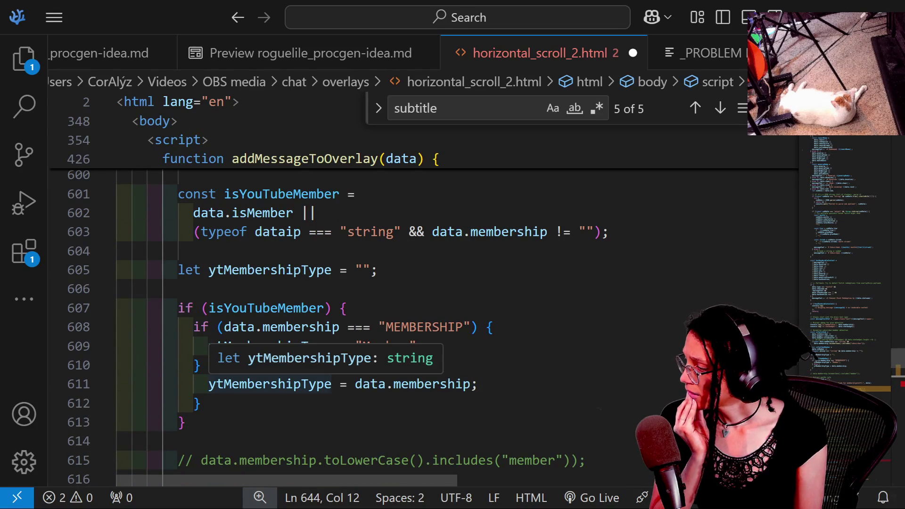
scroll(281, 355, "up", 4)
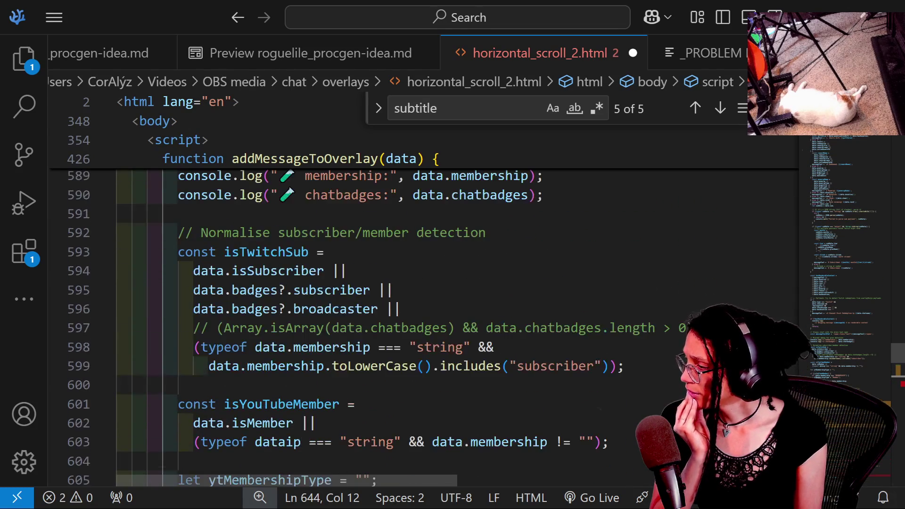
scroll(378, 325, "up", 3)
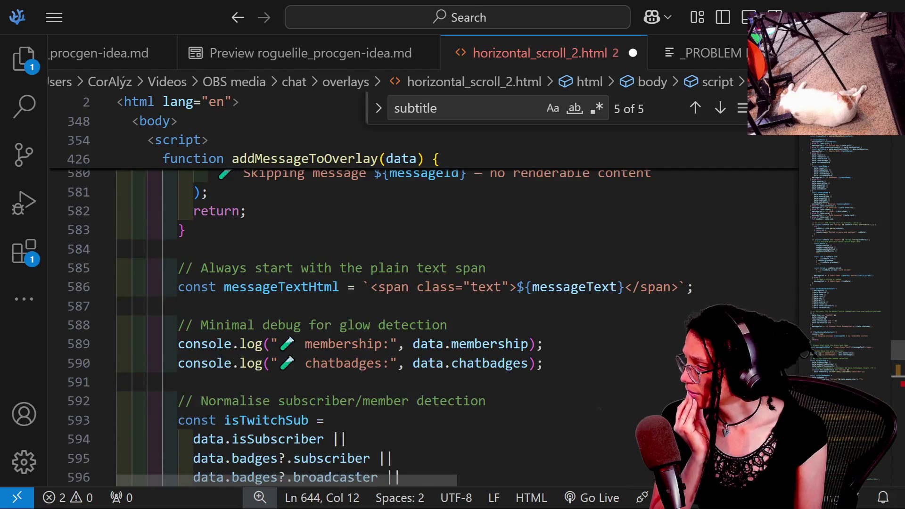
scroll(377, 325, "up", 2)
scroll(377, 325, "up", 3)
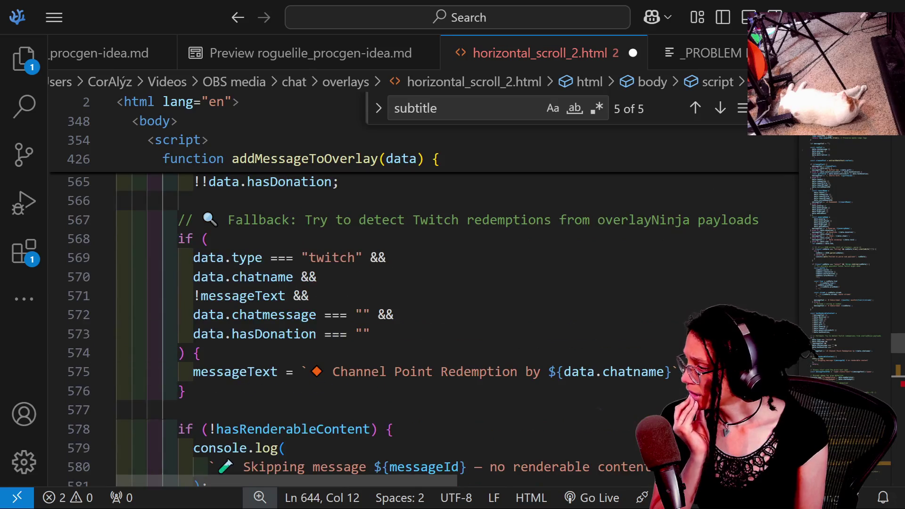
scroll(377, 326, "up", 1)
Inspect the Twitch redemption fallback code around lines 557–573.
left_click_drag(141, 243, 209, 281)
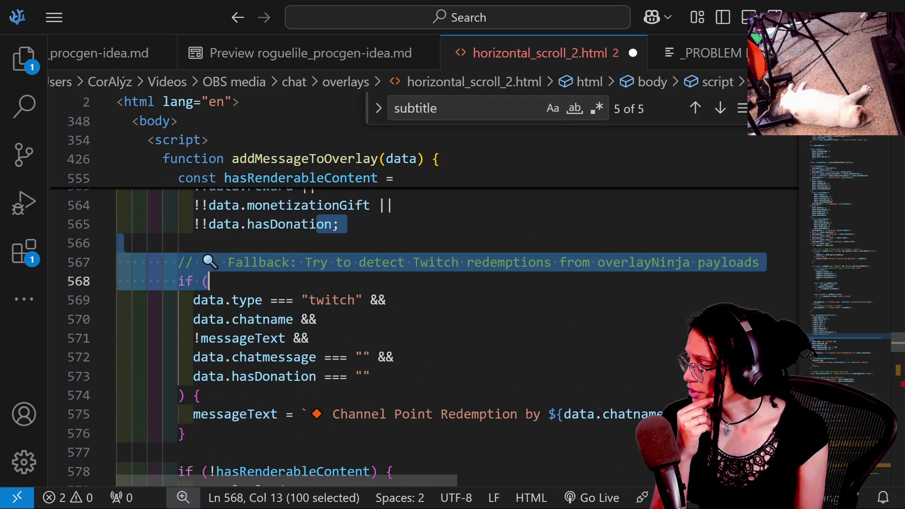
left_click(317, 319)
left_click(271, 299)
left_click(394, 357)
right_click(372, 376)
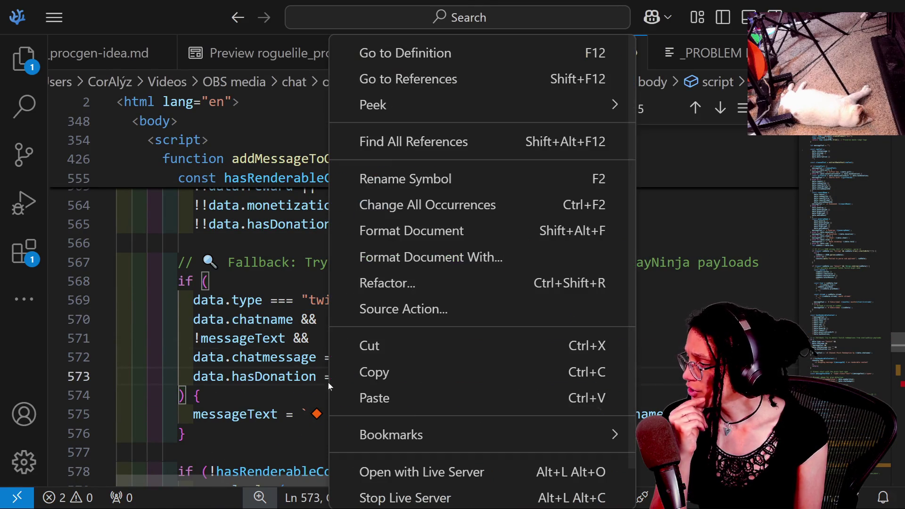
key("Escape")
scroll(269, 304, "up", 5)
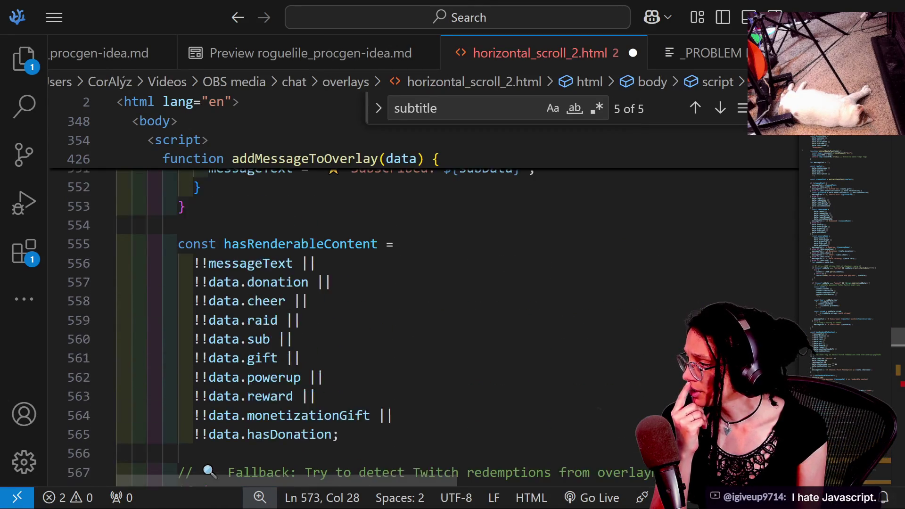
scroll(269, 304, "up", 1)
scroll(269, 304, "down", 3)
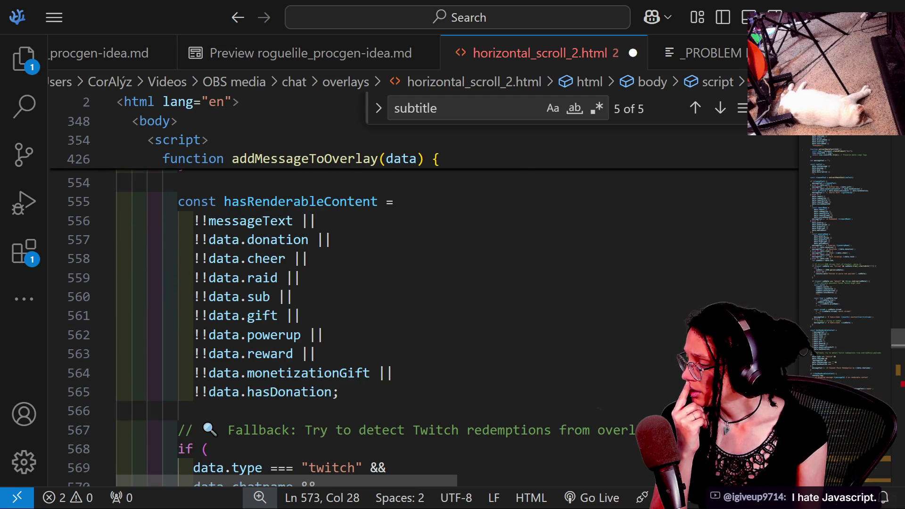
left_click(270, 239)
left_click(292, 296)
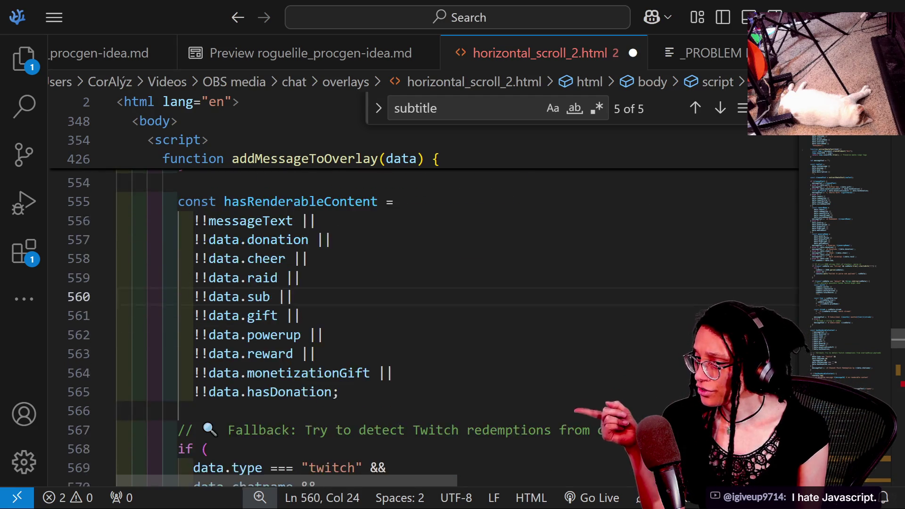
scroll(424, 325, "up", 8)
scroll(425, 325, "up", 1)
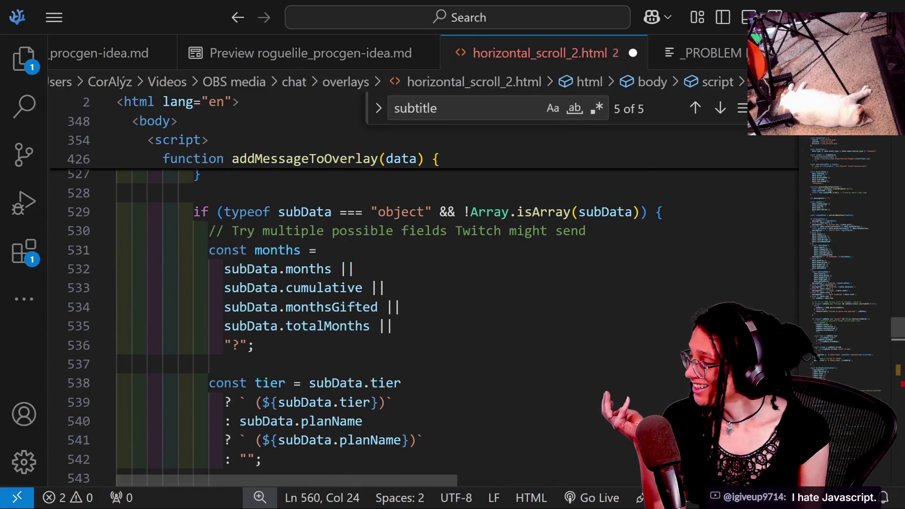
scroll(425, 325, "up", 2)
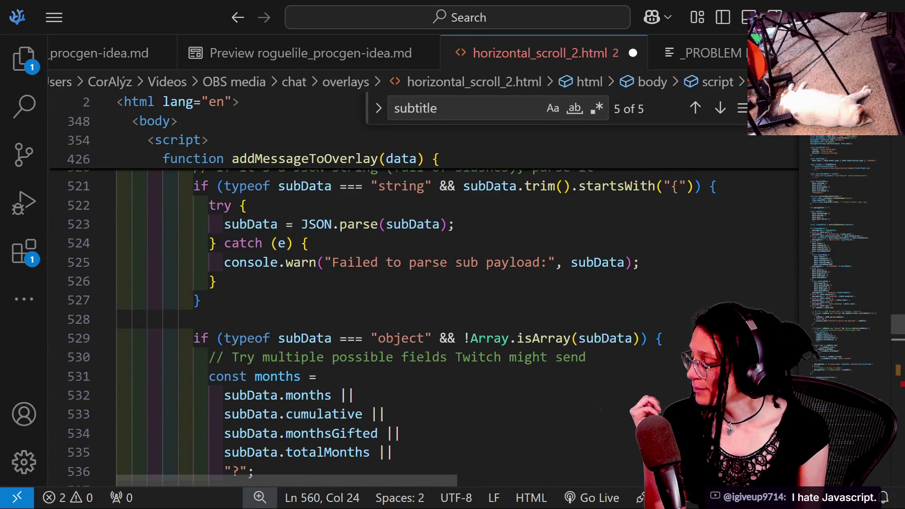
scroll(425, 326, "up", 2)
scroll(424, 325, "up", 2)
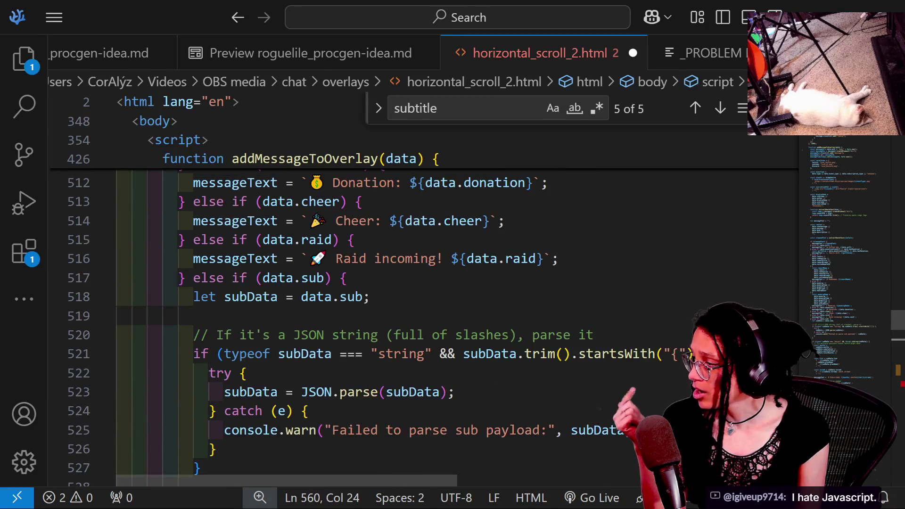
Go up to line 417 and undo the unfinished edits so the errors clear.
mouse_move(305, 354)
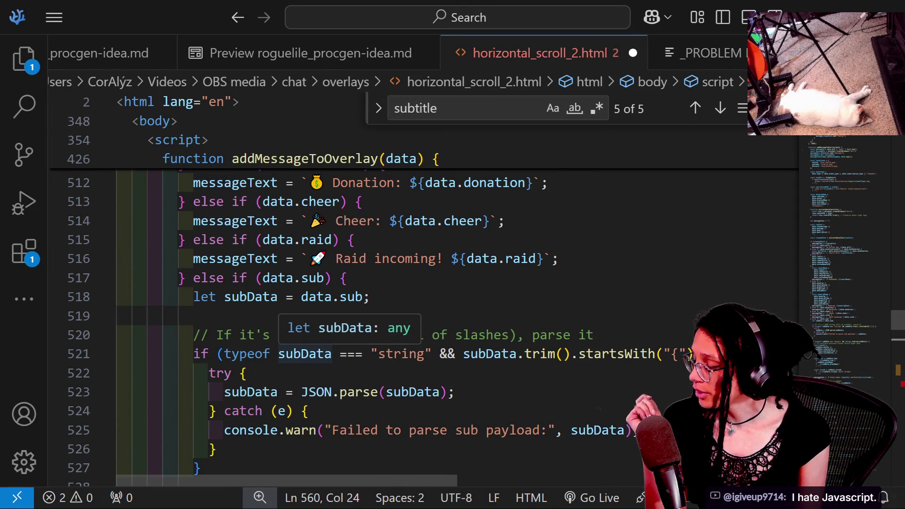
left_click(309, 411)
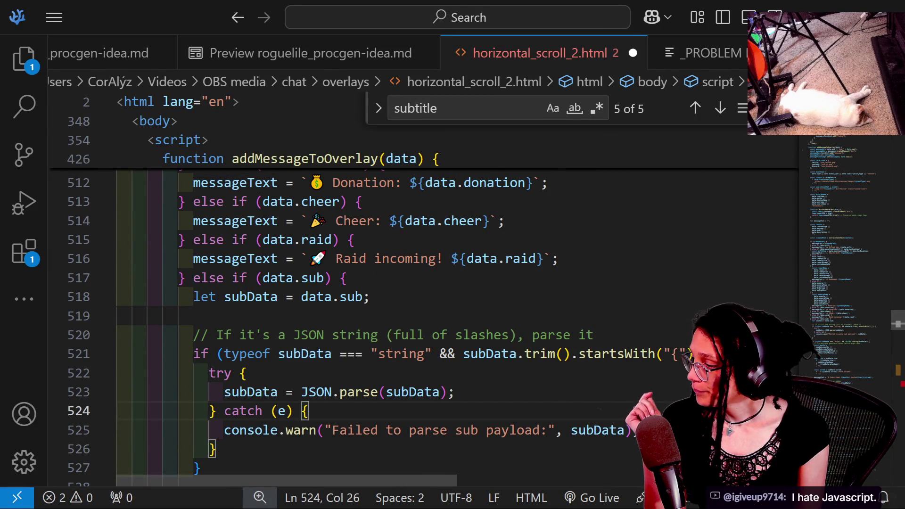
scroll(425, 326, "up", 4)
scroll(424, 326, "up", 9)
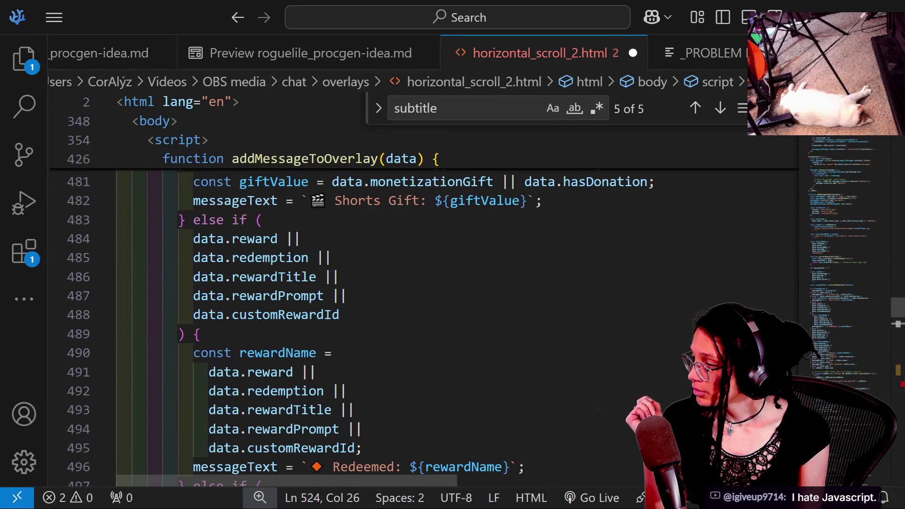
scroll(424, 325, "down", 2)
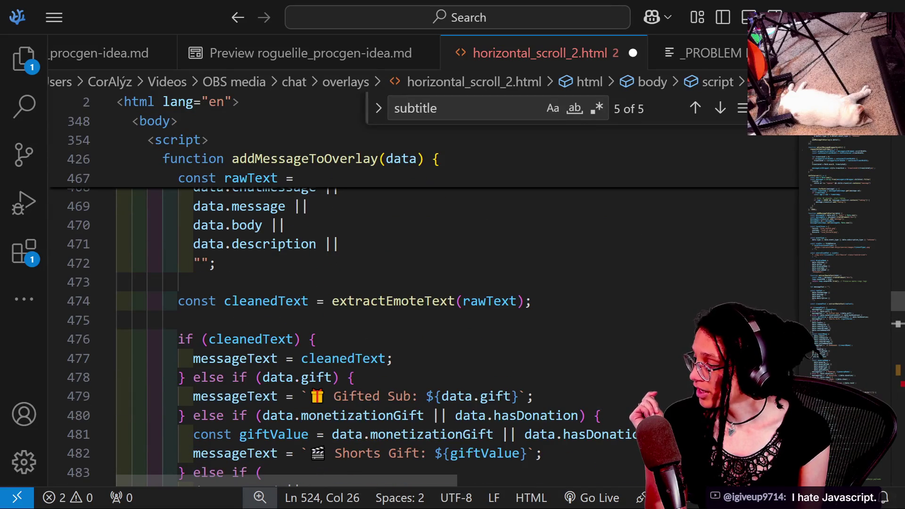
scroll(424, 325, "up", 5)
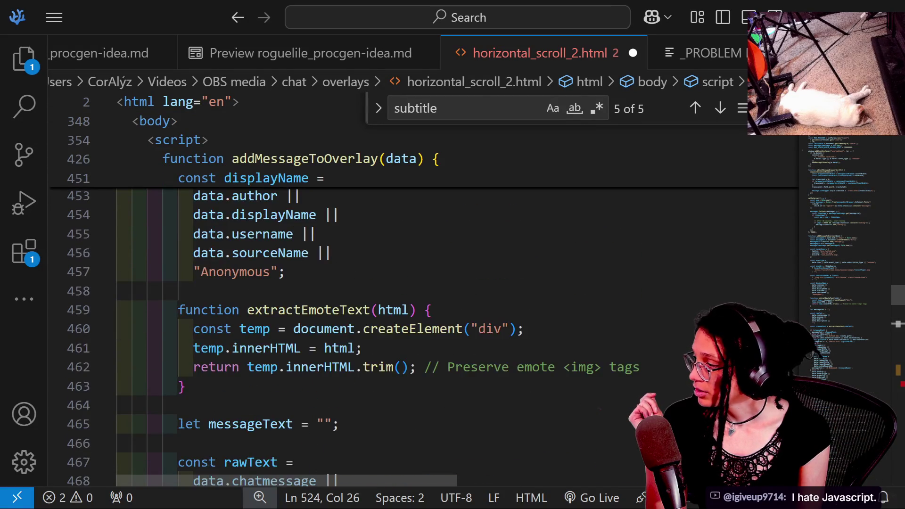
scroll(425, 325, "up", 5)
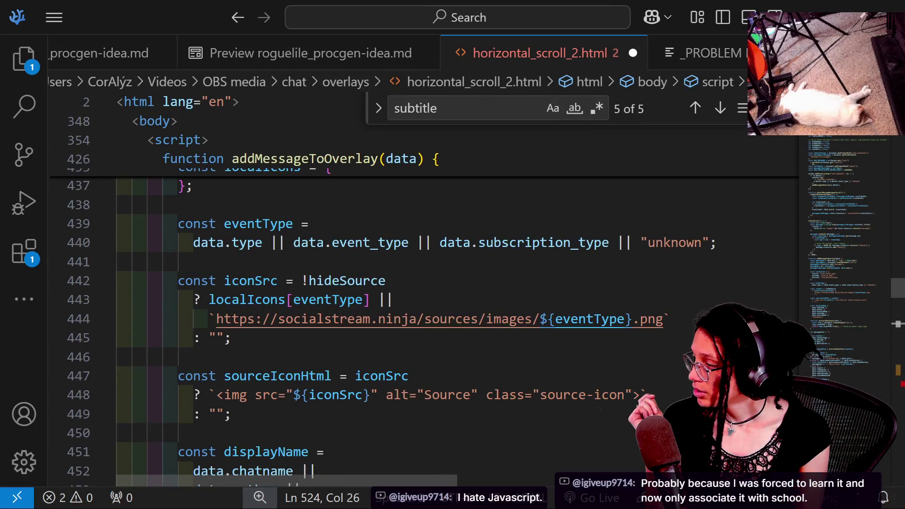
scroll(424, 326, "up", 3)
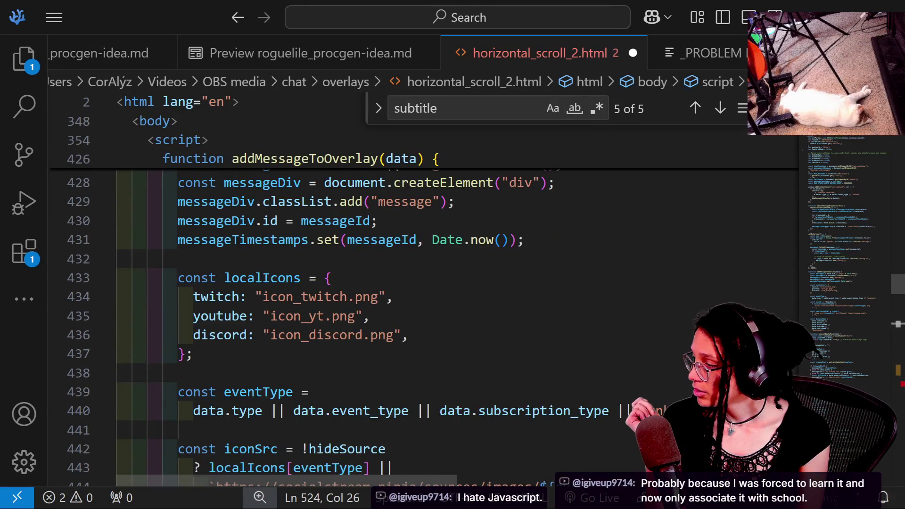
scroll(424, 325, "up", 1)
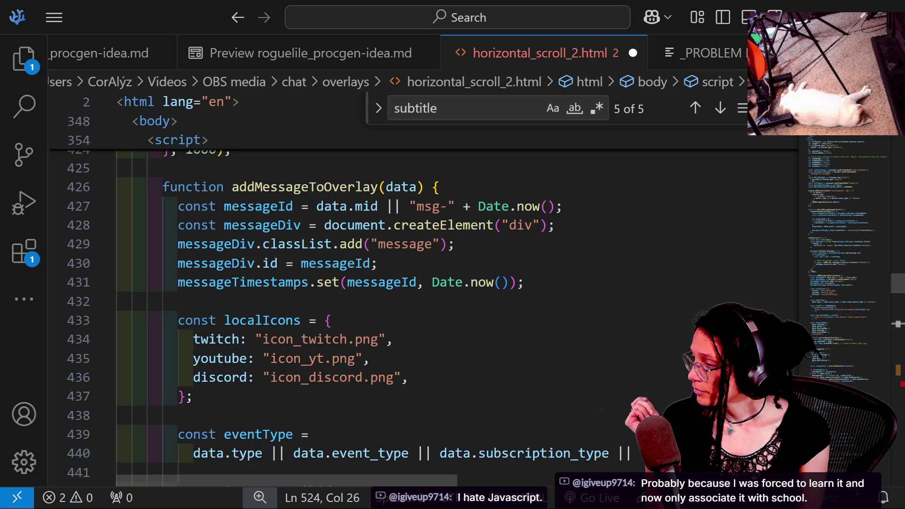
scroll(425, 326, "up", 2)
scroll(424, 325, "up", 2)
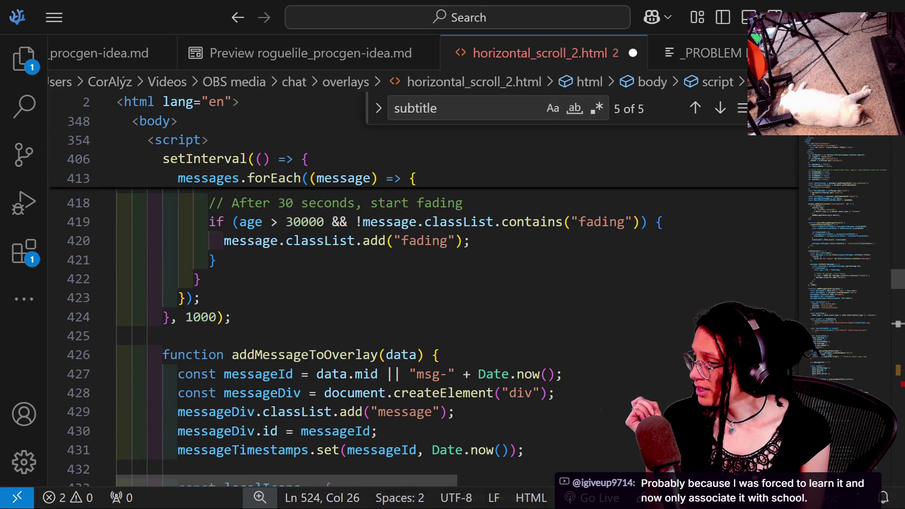
scroll(424, 325, "up", 2)
scroll(425, 325, "up", 2)
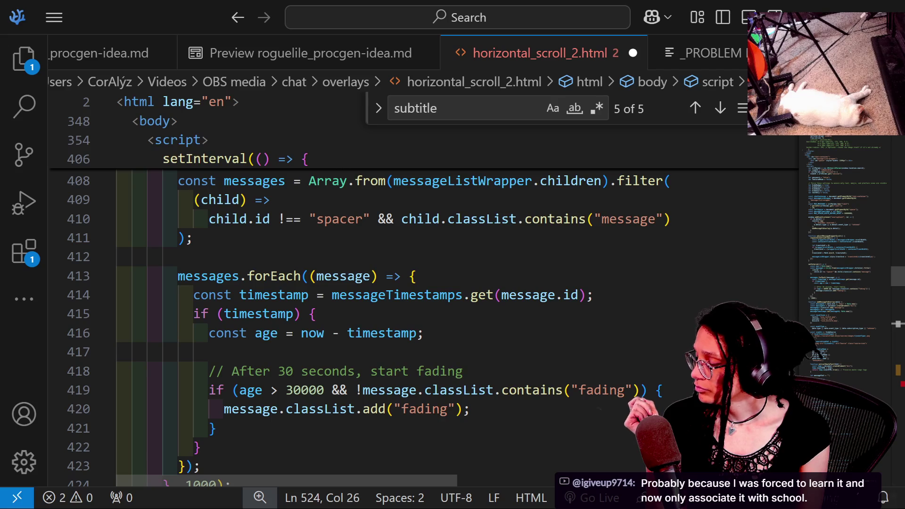
left_click(117, 352)
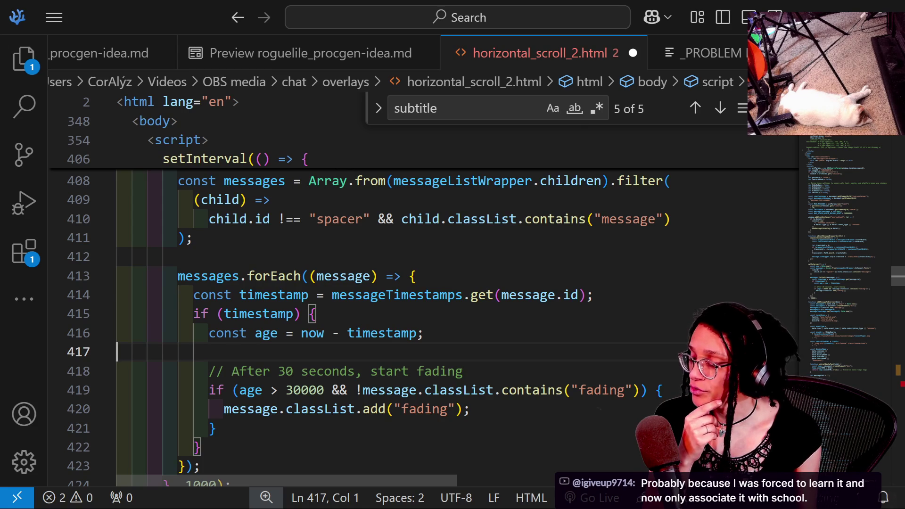
key("ctrl+z")
key("ctrl+z")
key("ctrl+z")
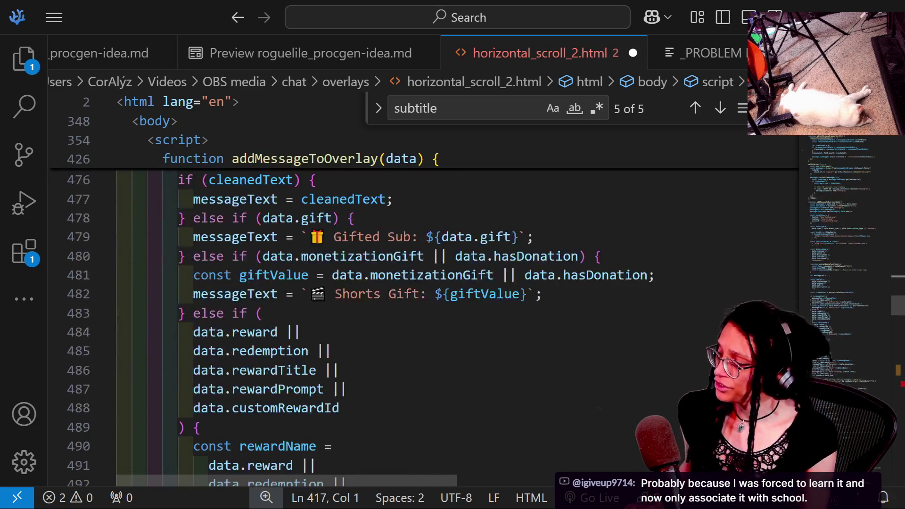
key("ctrl+z")
key("ctrl+z")
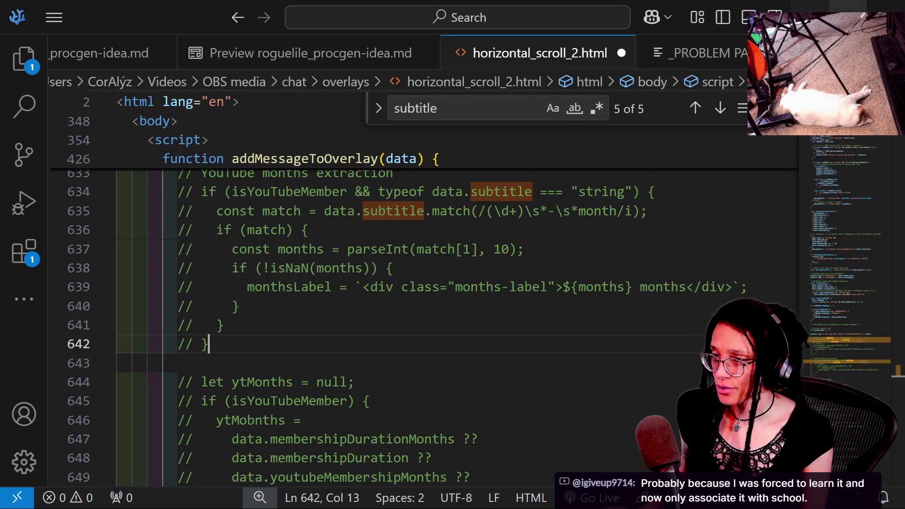
Restore and move the VS Code window aside, then switch to Social Stream Ninja.
left_click(848, 10)
mouse_move(198, 152)
left_mouse_down()
mouse_move(575, 106)
mouse_move(904, 108)
left_mouse_up()
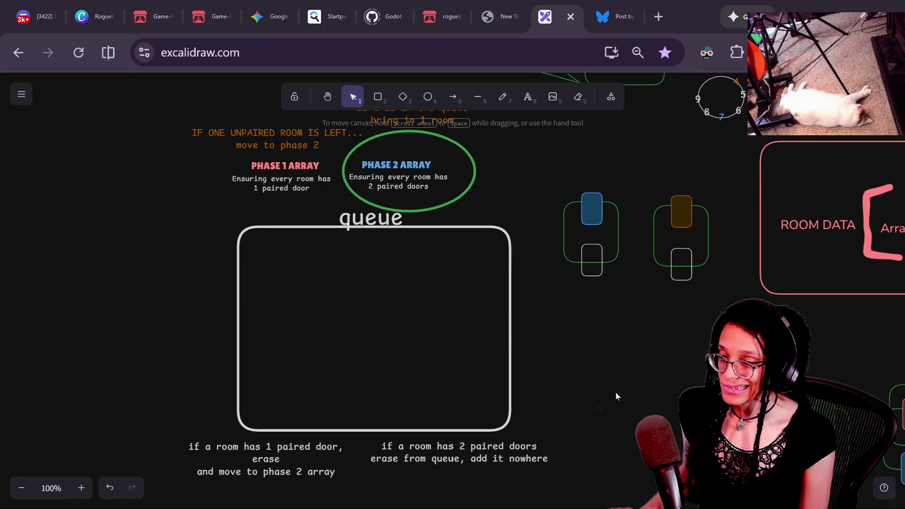
key("alt+Tab")
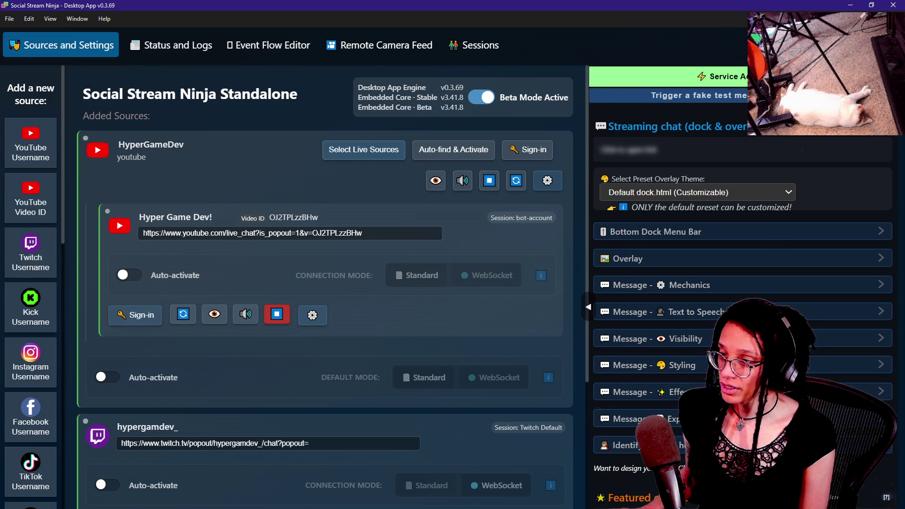
Search the settings for 'modera' and browse the matching moderator options.
key("ctrl+f")
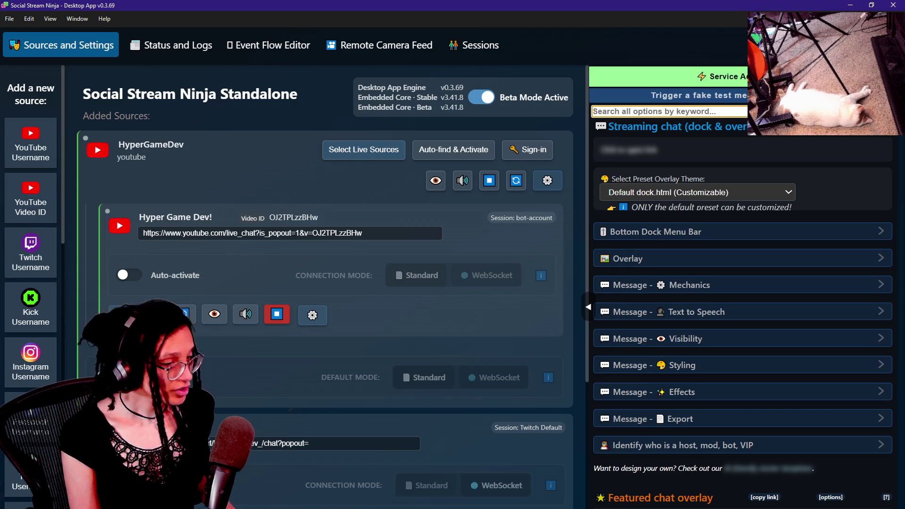
type("f")
key("BackSpace")
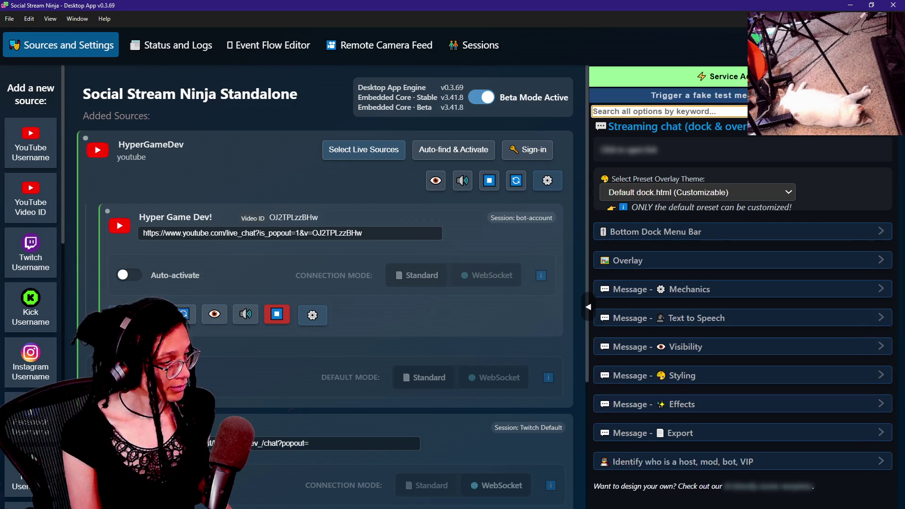
type("modera")
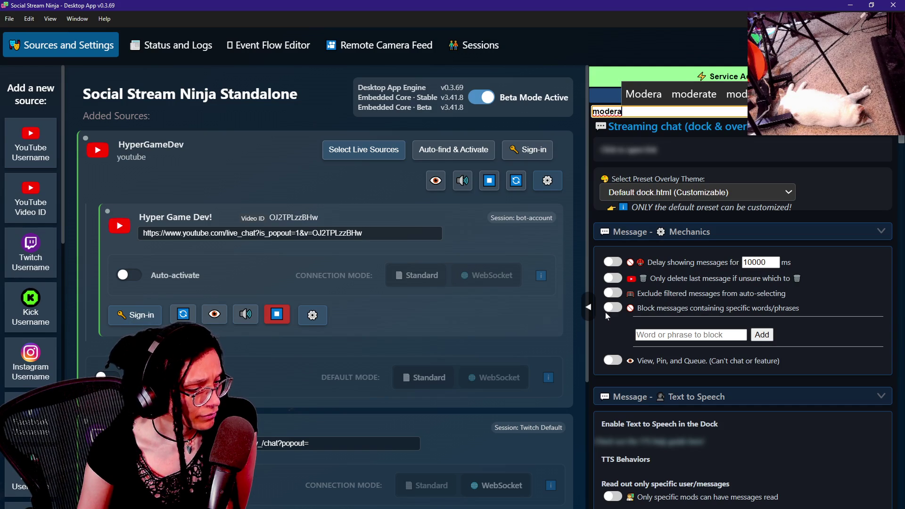
scroll(605, 312, "down", 5)
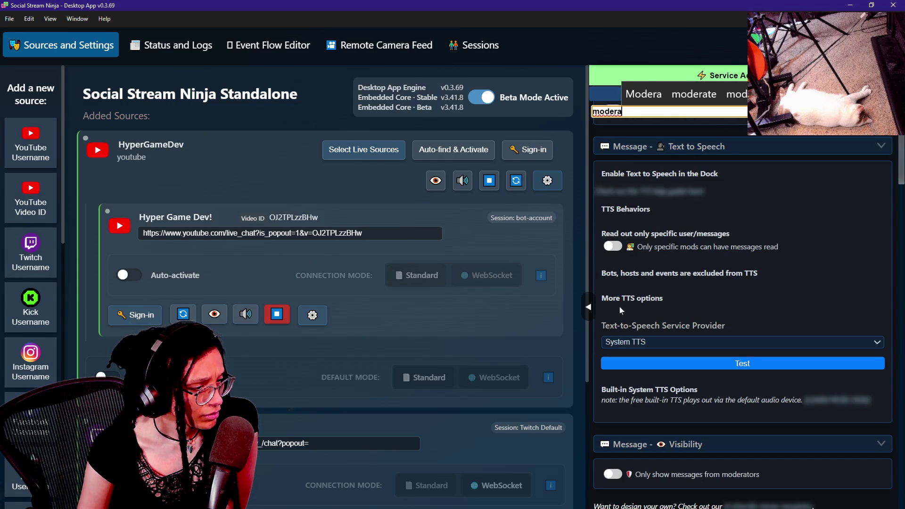
scroll(645, 311, "down", 5)
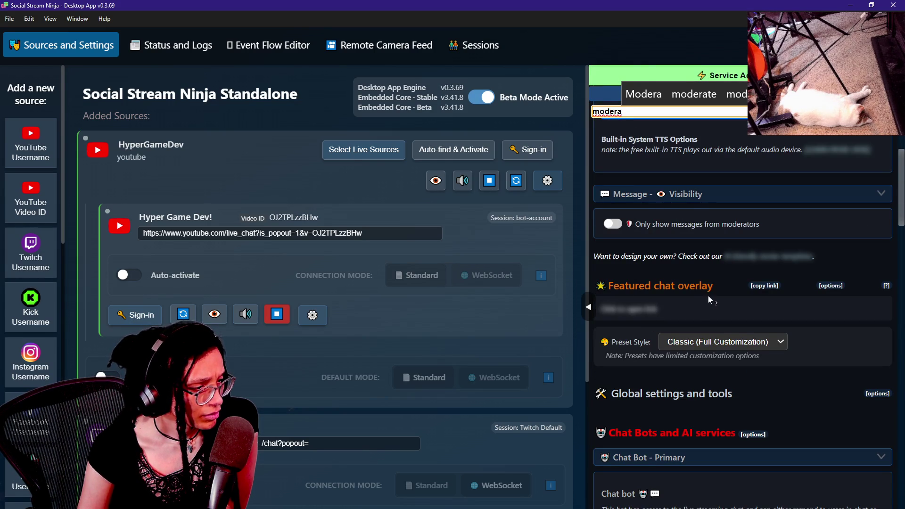
scroll(669, 354, "down", 3)
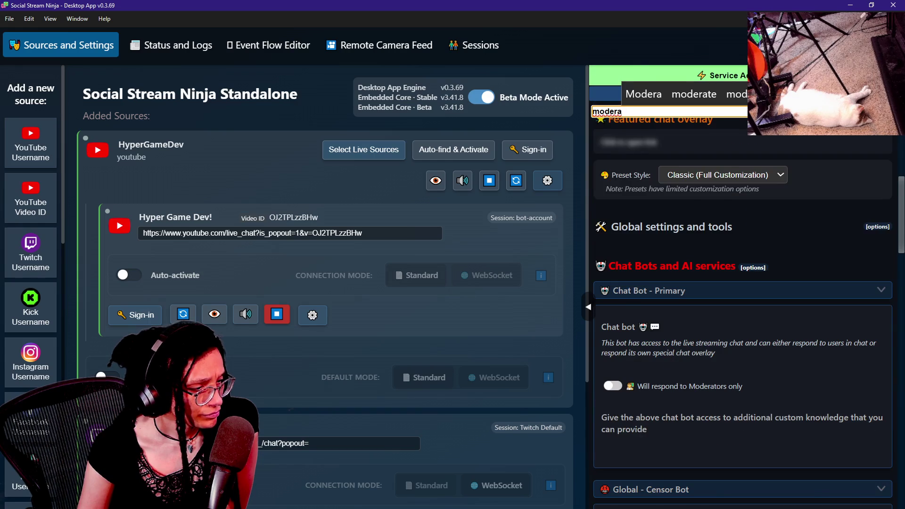
scroll(688, 352, "down", 20)
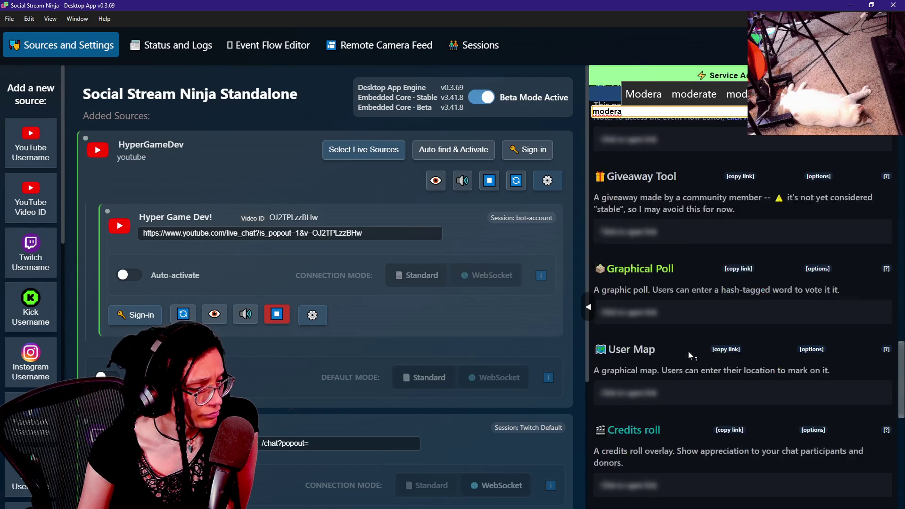
scroll(688, 352, "down", 5)
scroll(688, 352, "up", 20)
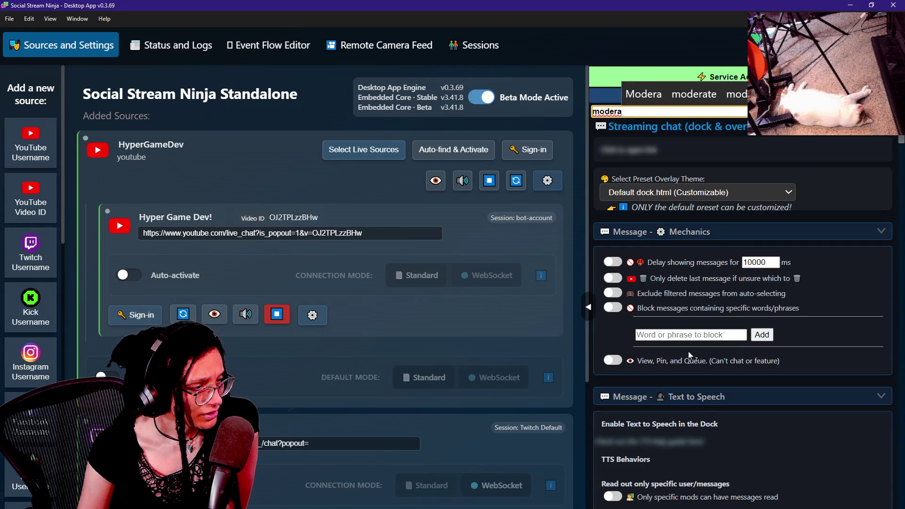
scroll(686, 368, "down", 9)
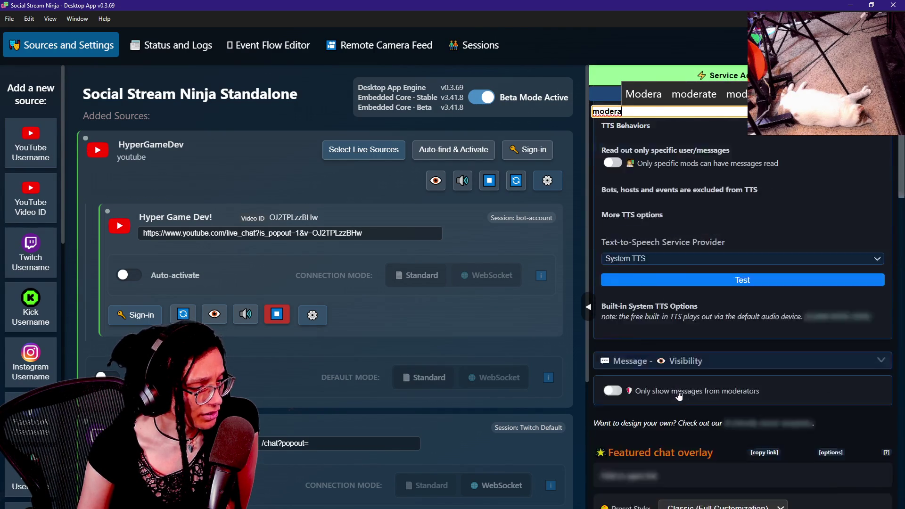
Search for 'emoji wall', then clear the search and scroll to the Emotes wall overlay.
key("BackSpace")
key("BackSpace")
key("BackSpace")
type("emoj")
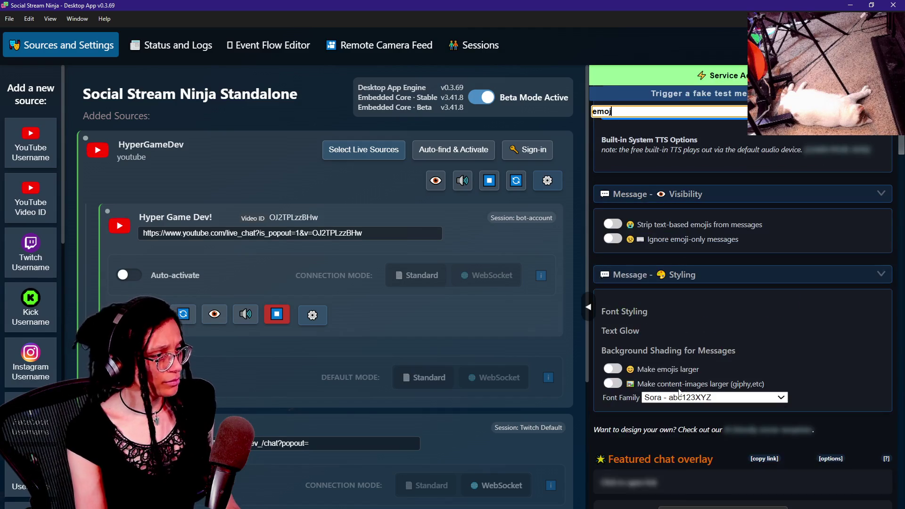
type("i wall")
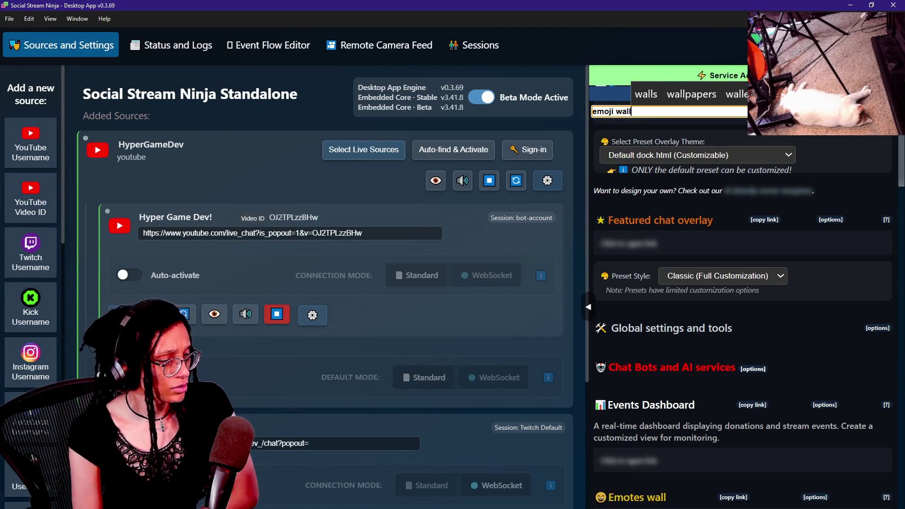
key("BackSpace")
key("BackSpace")
key("BackSpace")
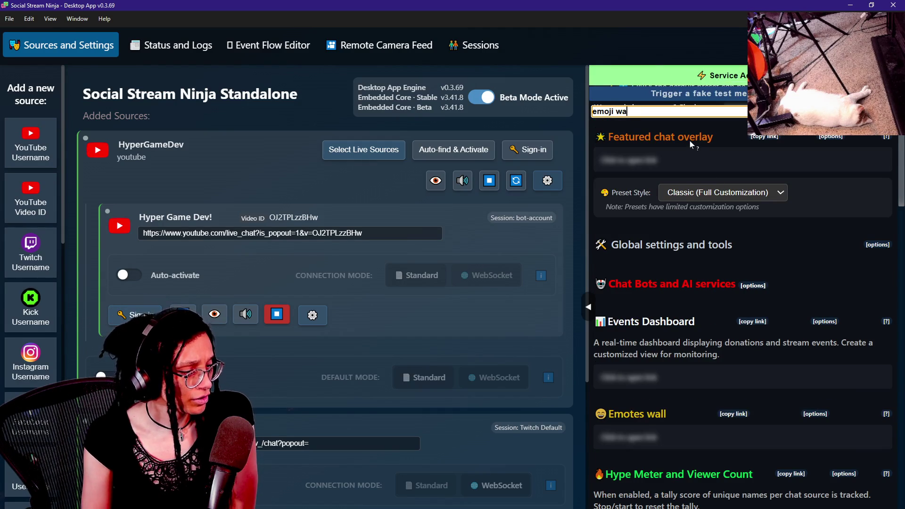
key("BackSpace")
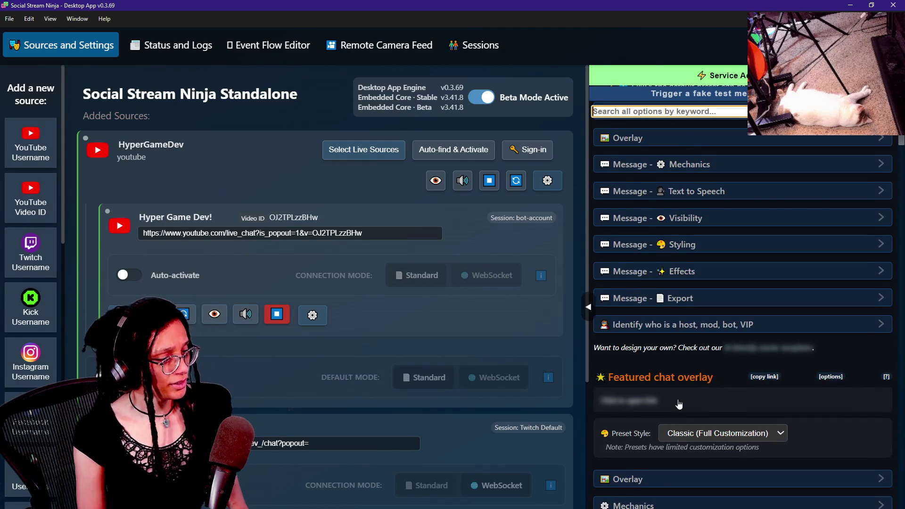
scroll(684, 445, "down", 15)
scroll(685, 448, "up", 15)
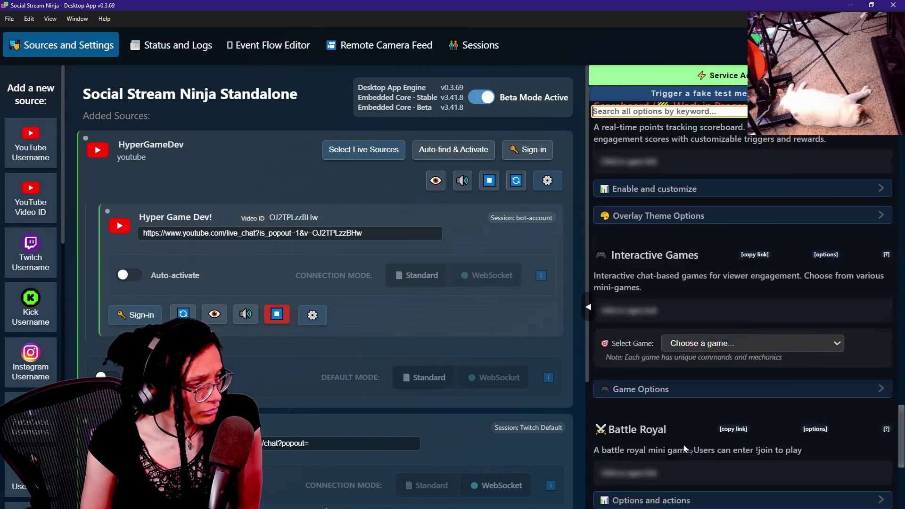
scroll(684, 445, "up", 5)
scroll(684, 445, "down", 8)
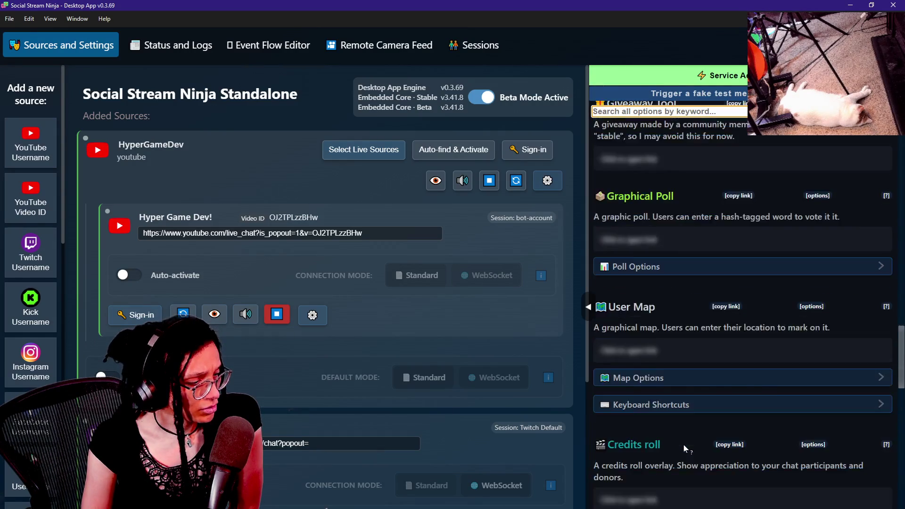
scroll(684, 445, "up", 9)
scroll(683, 445, "up", 8)
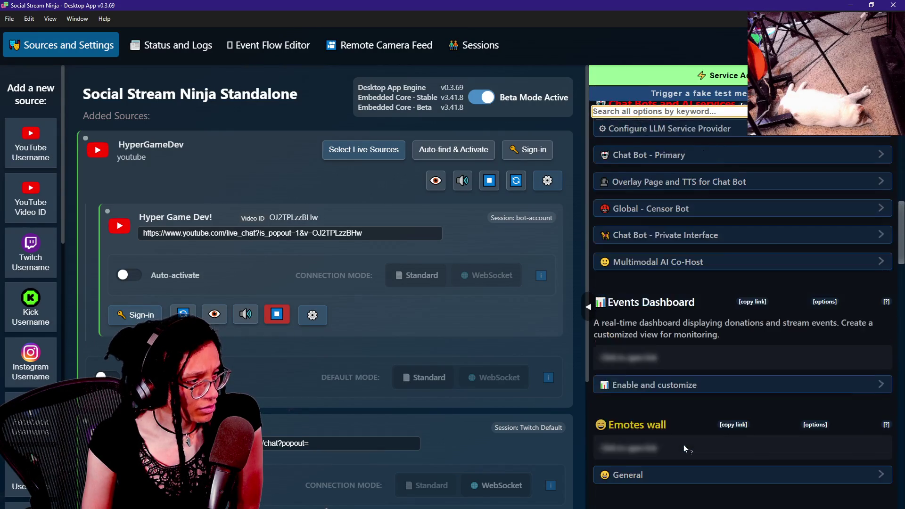
Expand the Emotes wall General options and look over the member and reply emoji toggles.
left_click(627, 308)
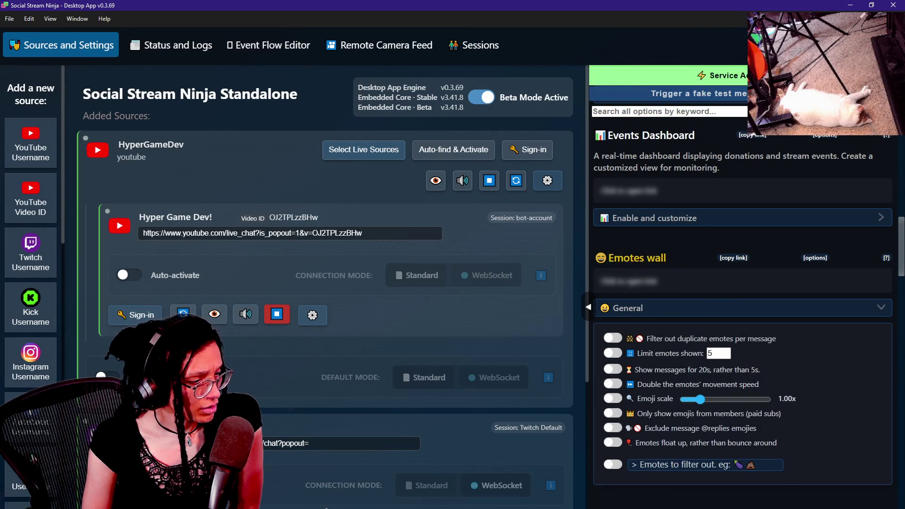
scroll(743, 308, "down", 2)
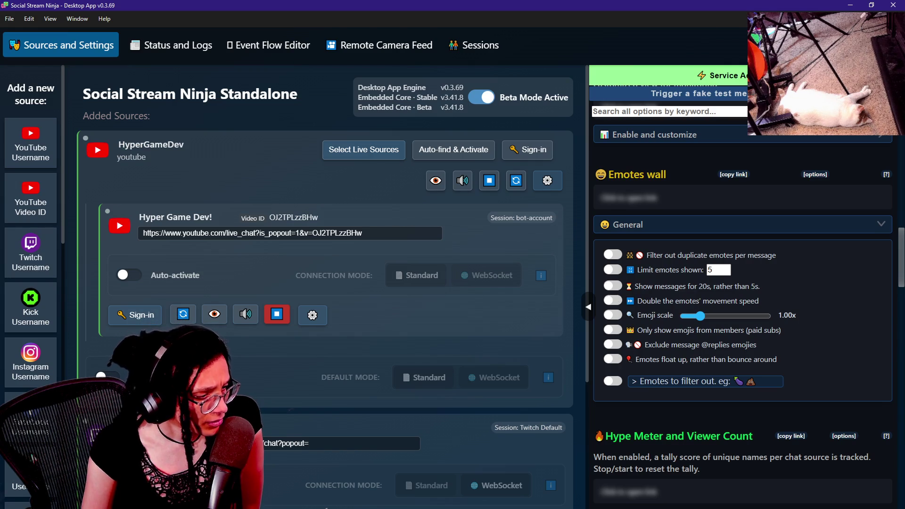
left_click_drag(648, 330, 797, 340)
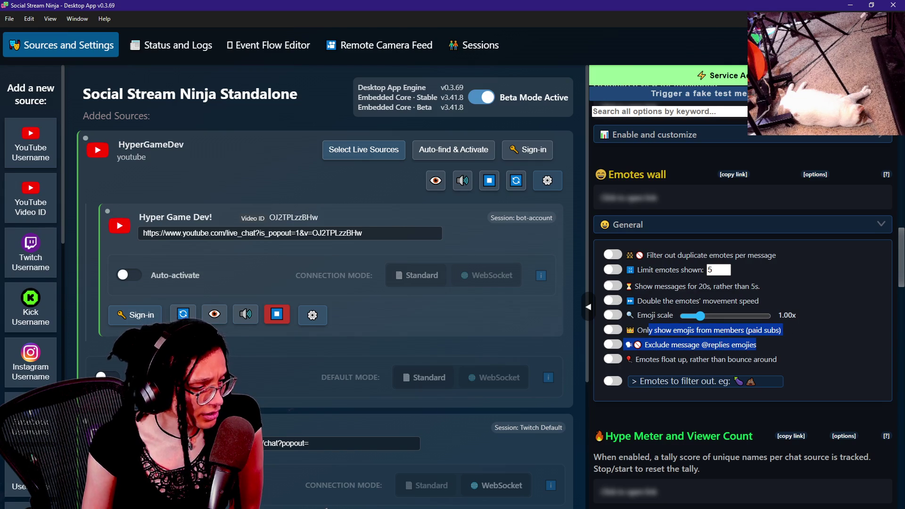
left_click(797, 340)
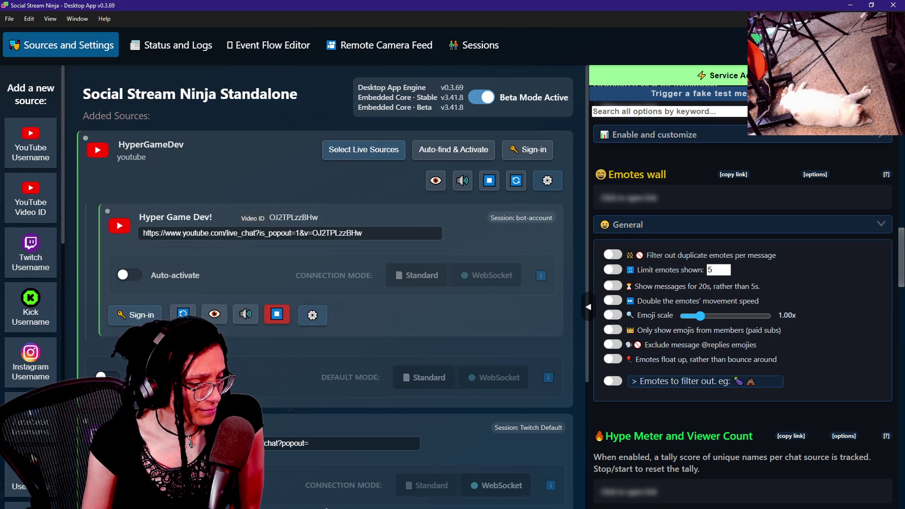
Review the duplicate-emote filter, members-only emoji and faster movement options, then return to the editor.
left_click_drag(647, 255, 704, 255)
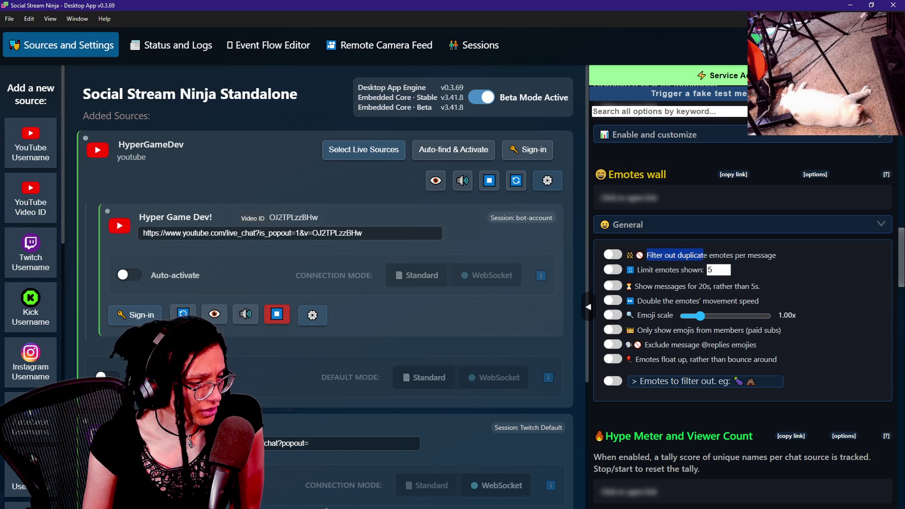
left_click_drag(650, 270, 656, 277)
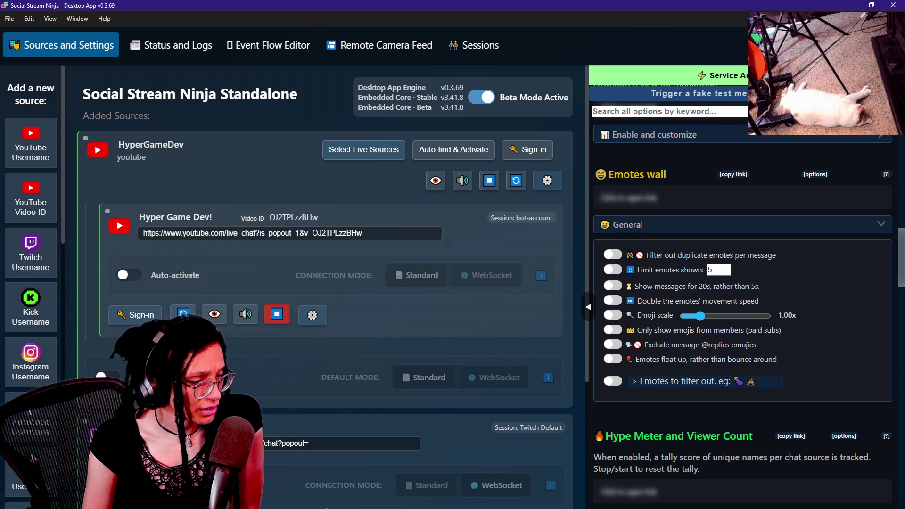
left_click_drag(647, 330, 706, 331)
mouse_move(654, 345)
left_mouse_down()
mouse_move(685, 345)
mouse_move(689, 360)
left_mouse_up()
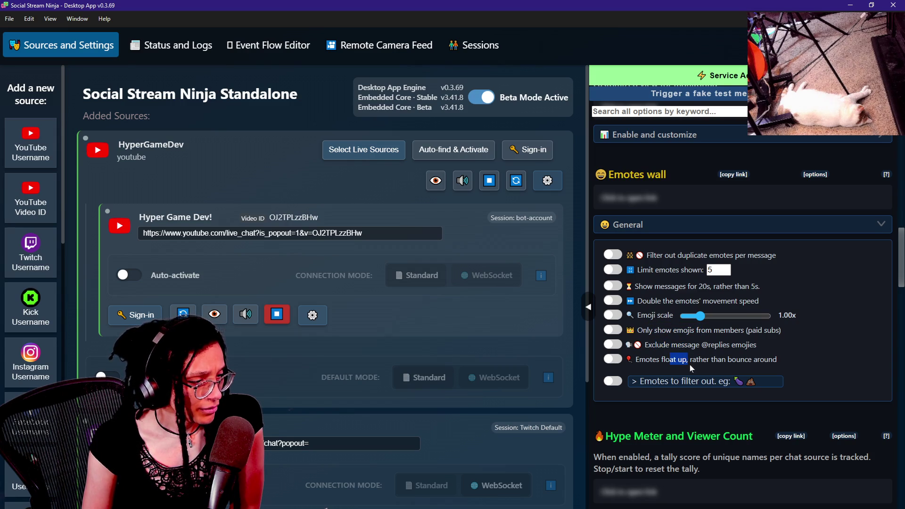
left_click_drag(642, 301, 692, 301)
left_click_drag(670, 269, 678, 255)
left_click(678, 255)
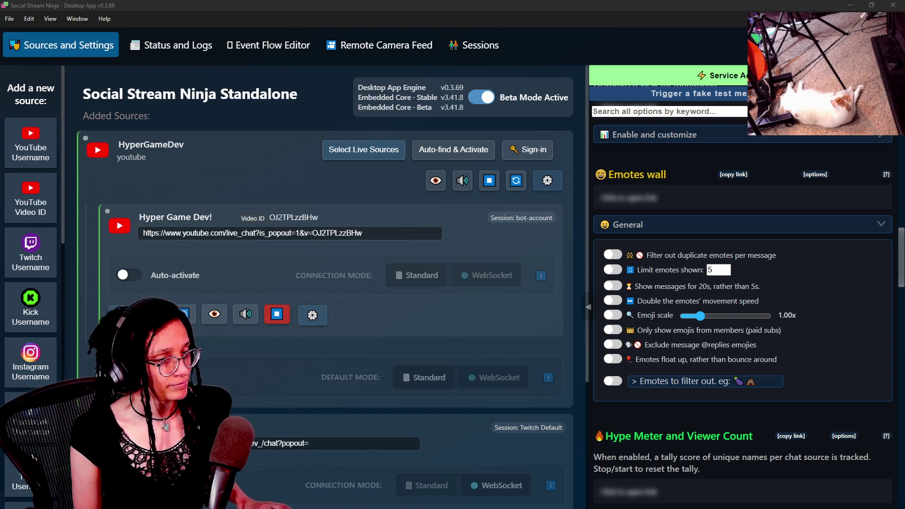
key("alt+Tab")
key("alt+Tab")
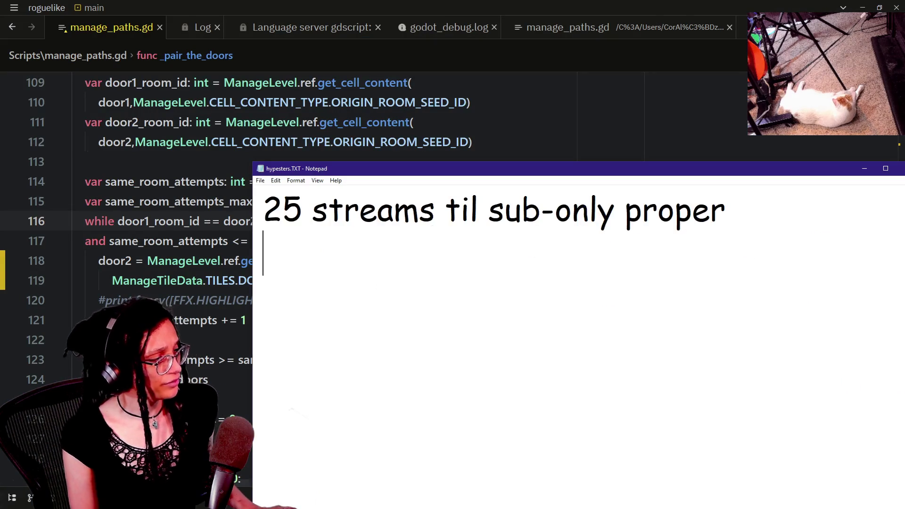
Insert a new top line in the hypesters note asking how a viewer can be a sub.
key("Return")
key("Up")
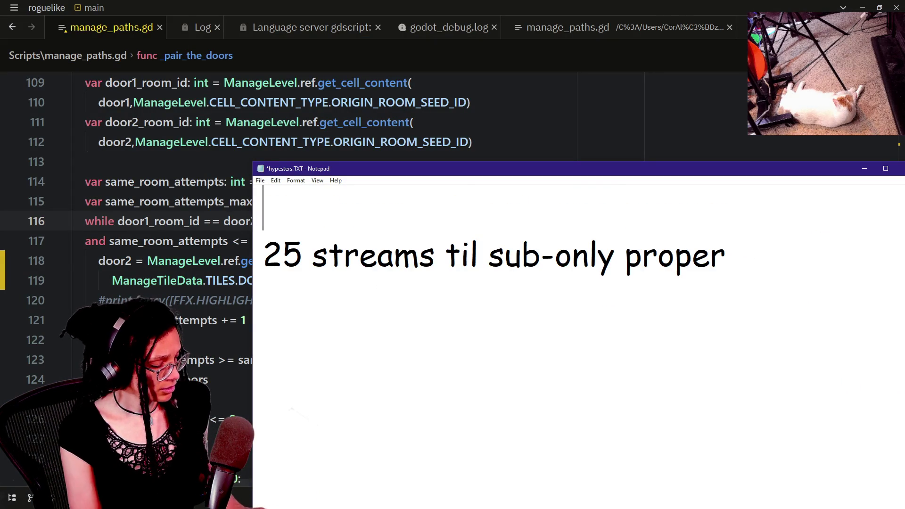
key("Delete")
type("FIN")
key("BackSpace")
key("BackSpace")
key("BackSpace")
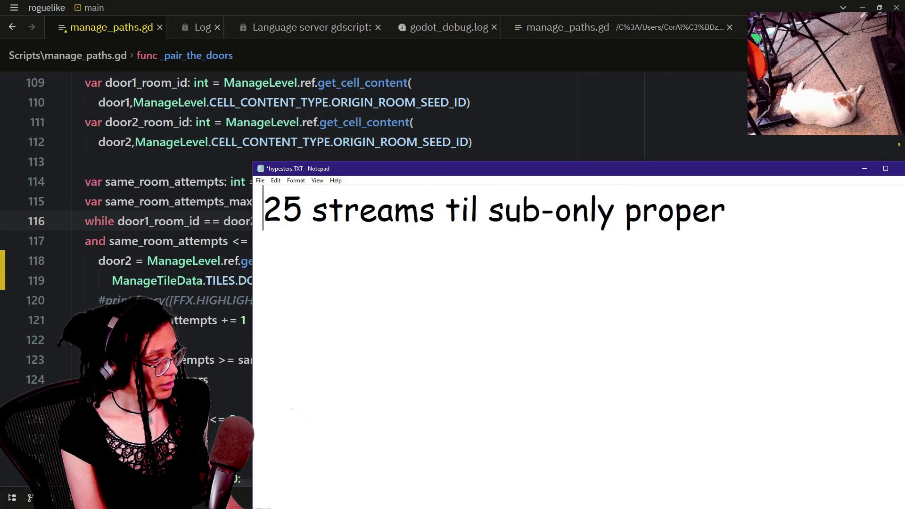
key("Return")
key("Up")
type("HOW CAN FR")
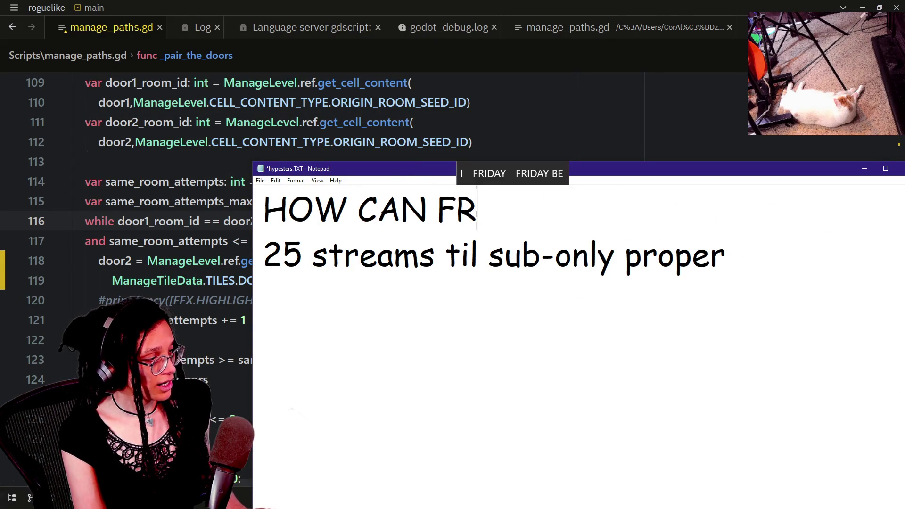
type("ANK BE SUB")
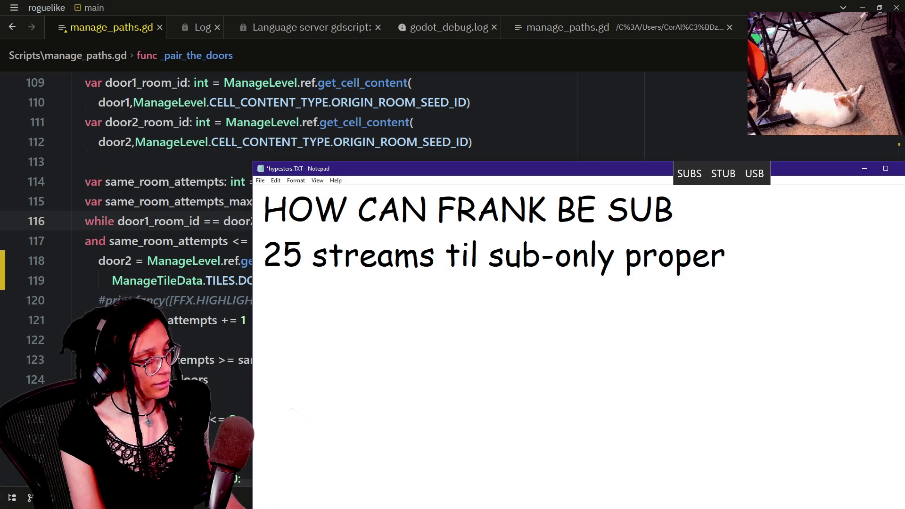
Add '(founders/mods??!)' beneath the question, save the note, and move Notepad off screen.
key("Return")
type("9")
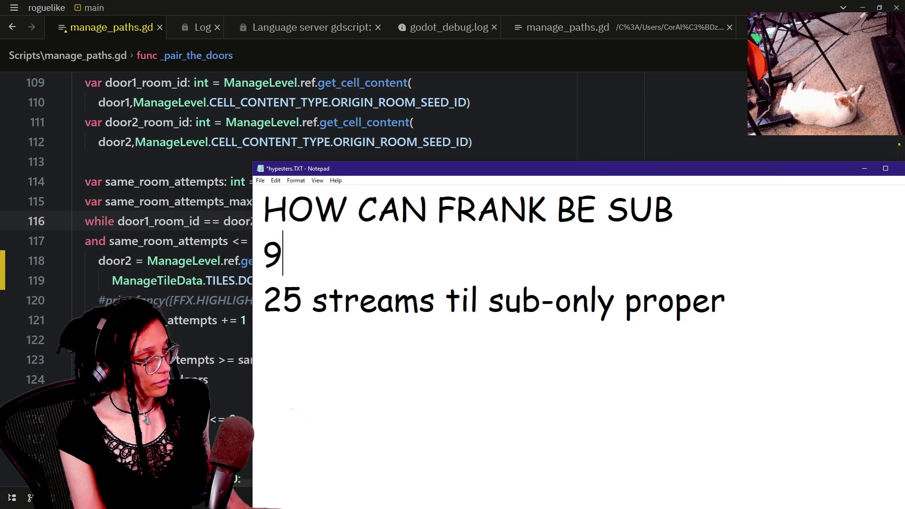
key("BackSpace")
type("(founders/m")
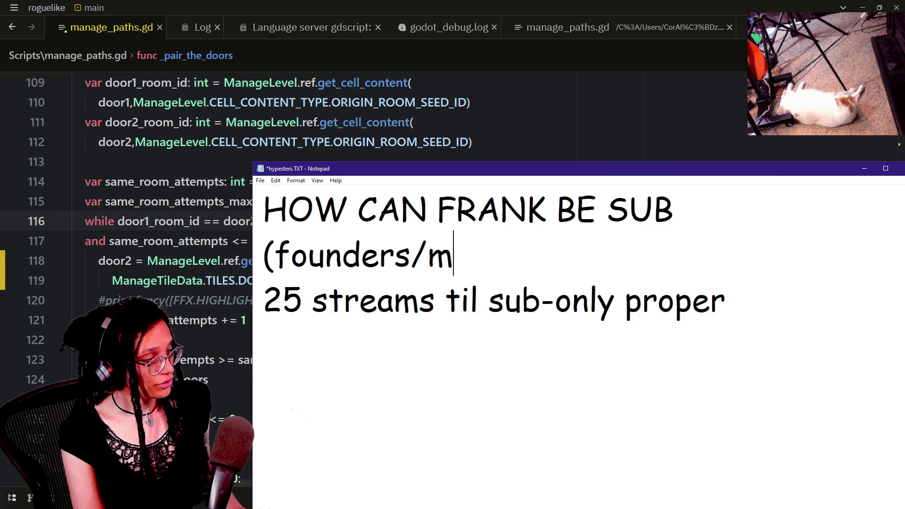
type("ods??!)")
key("ctrl+s")
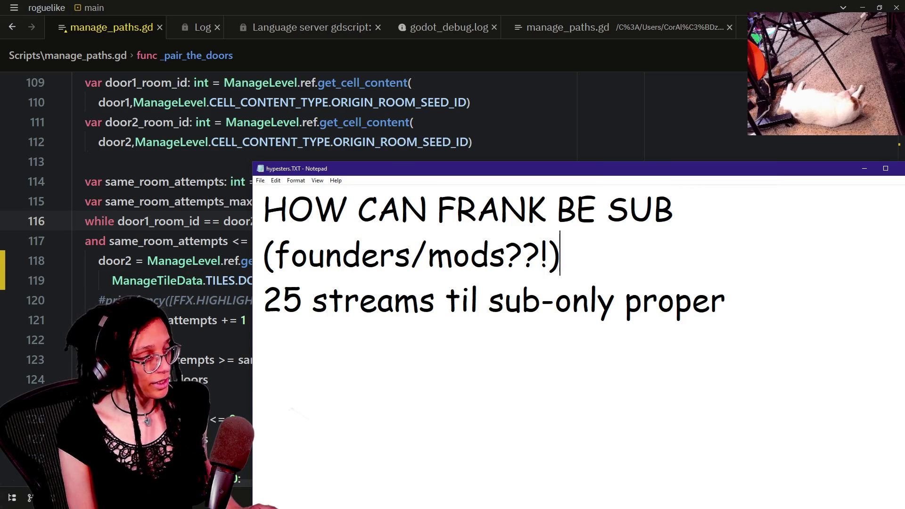
left_click_drag(391, 168, 904, 169)
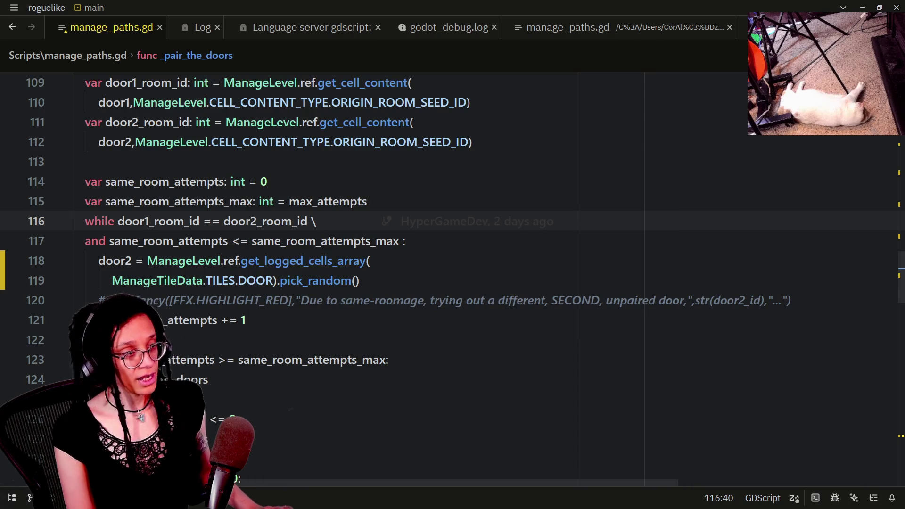
Glance at the Excalidraw room queue diagram, then return to manage_levels.gd in Godot.
key("alt+Tab")
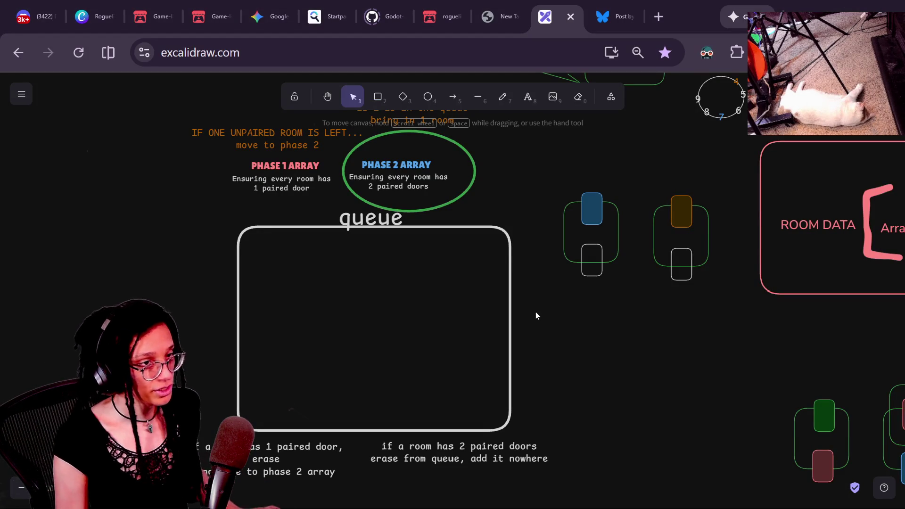
key("alt+Tab")
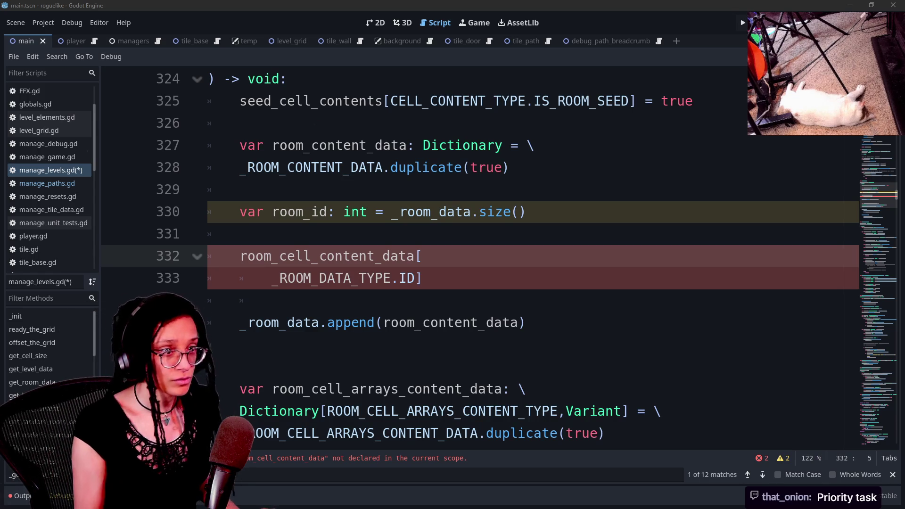
Add a blank line between the two hypesters.TXT note lines, save, and move Notepad aside.
mouse_move(903, 358)
left_mouse_down()
mouse_move(903, 198)
mouse_move(712, 120)
left_mouse_up()
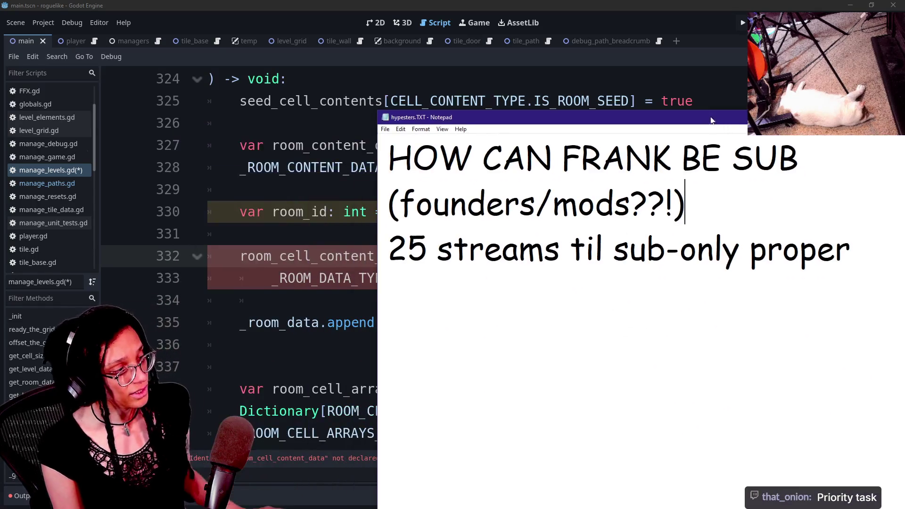
key("Return")
mouse_move(407, 295)
left_mouse_down()
mouse_move(668, 295)
mouse_move(502, 295)
left_mouse_up()
left_click(697, 295)
left_click(503, 295)
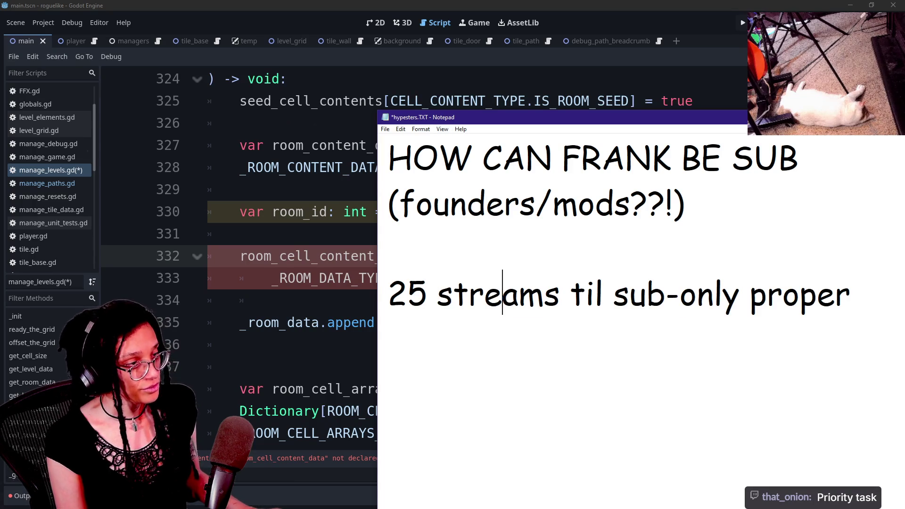
mouse_move(462, 124)
left_mouse_down()
mouse_move(402, 119)
mouse_move(904, 184)
left_mouse_up()
key("ctrl+s")
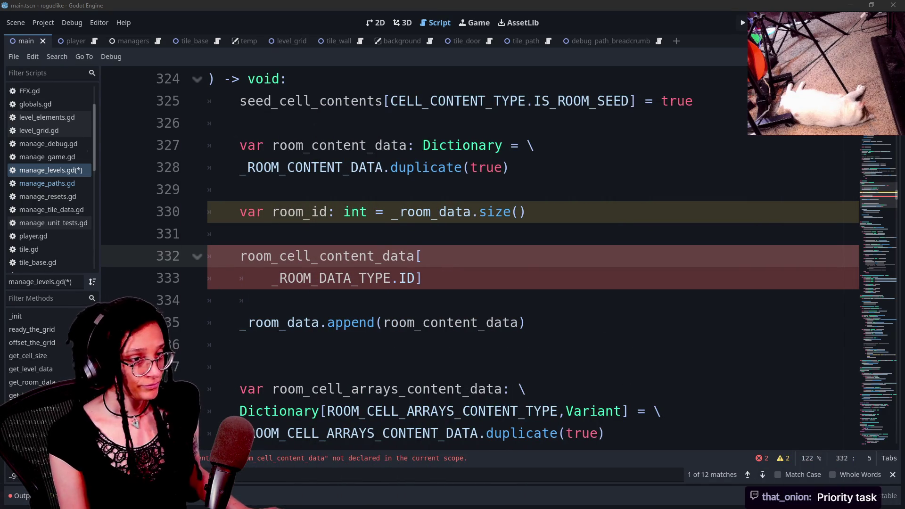
Review the room_id and room_cell_arrays_content_data code on lines 330–338 without editing, then return to the browser.
left_click(240, 234)
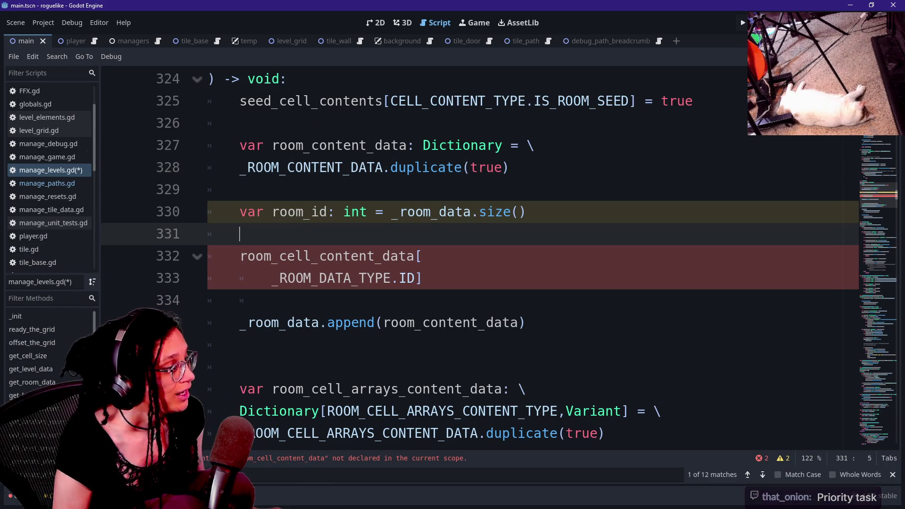
left_click(423, 256)
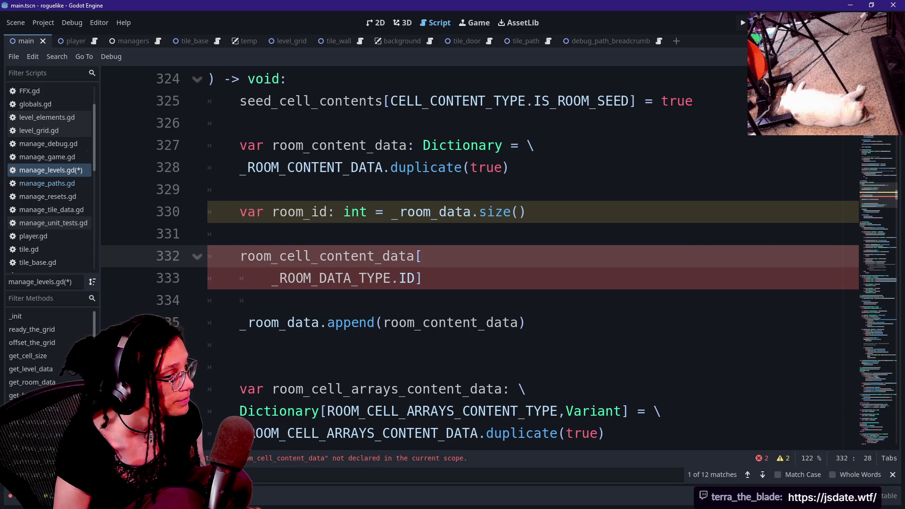
left_click(471, 212)
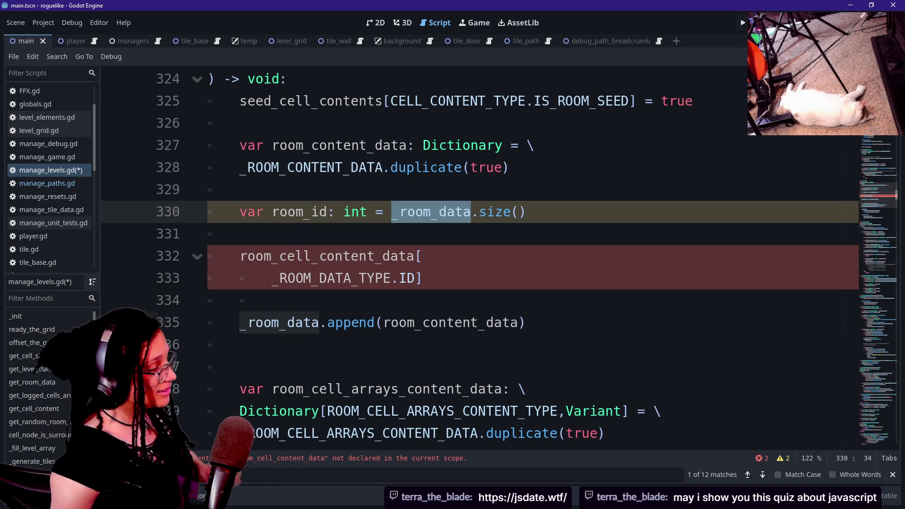
left_click(311, 389)
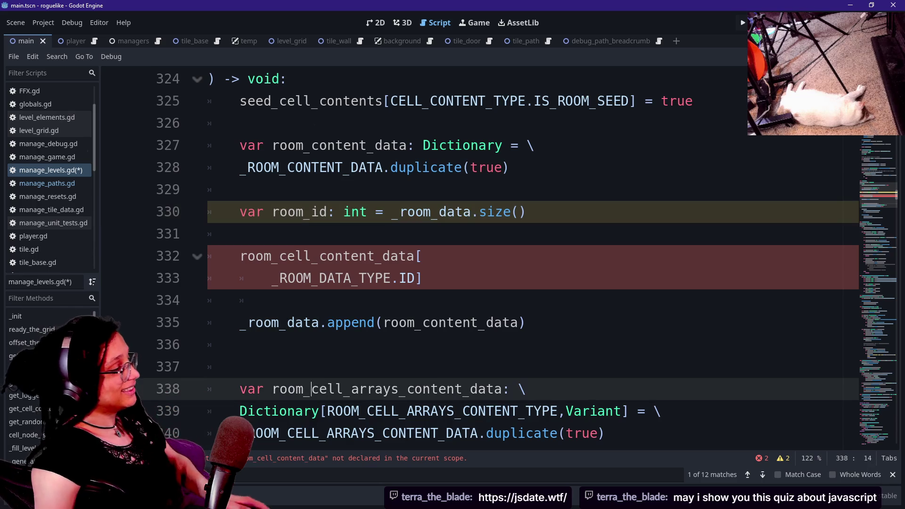
left_click(240, 345)
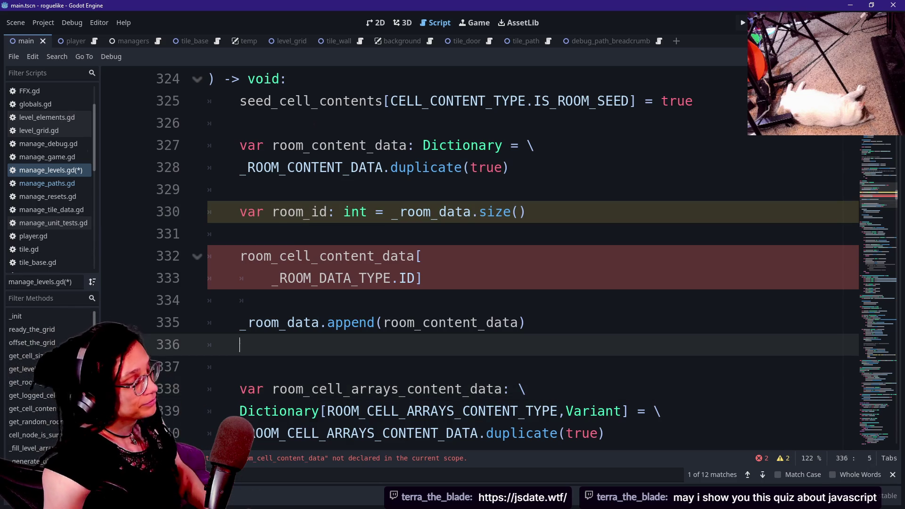
key("Up")
key("Up")
key("Down")
key("Down")
key("Down")
key("Up")
key("Up")
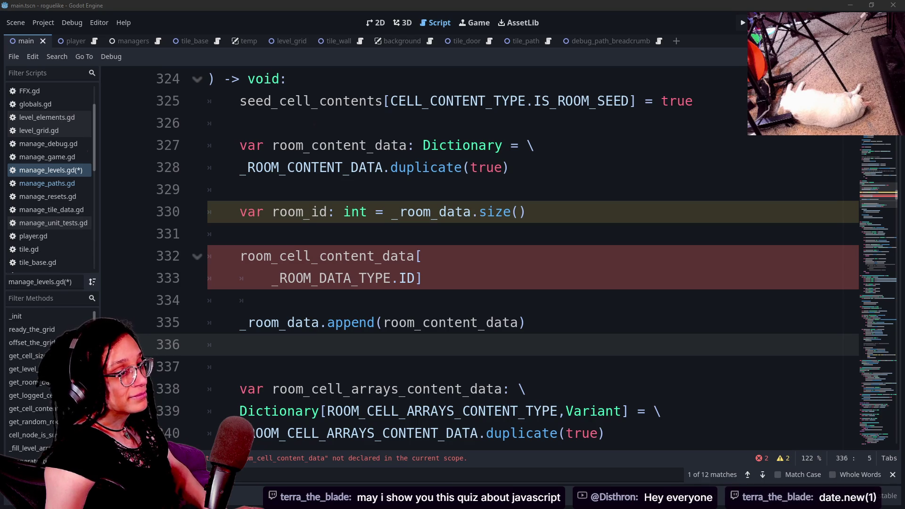
left_click(526, 211)
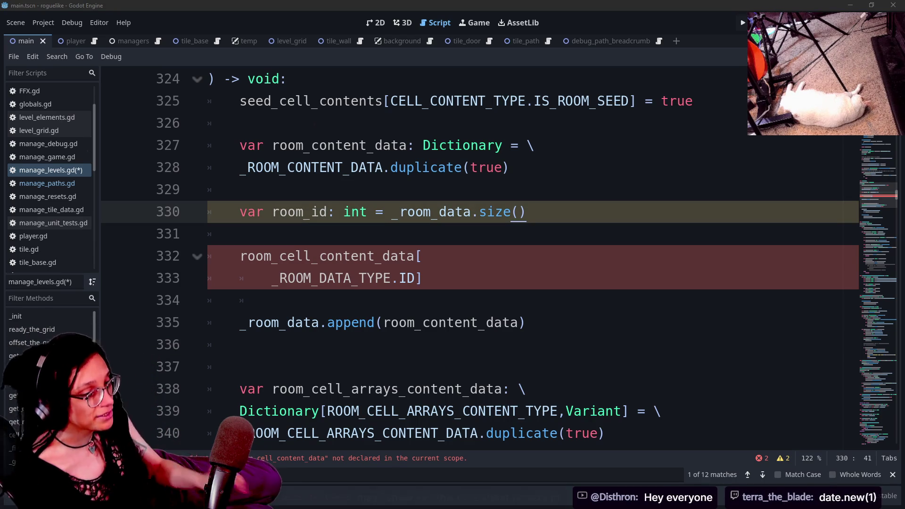
key("alt+Tab")
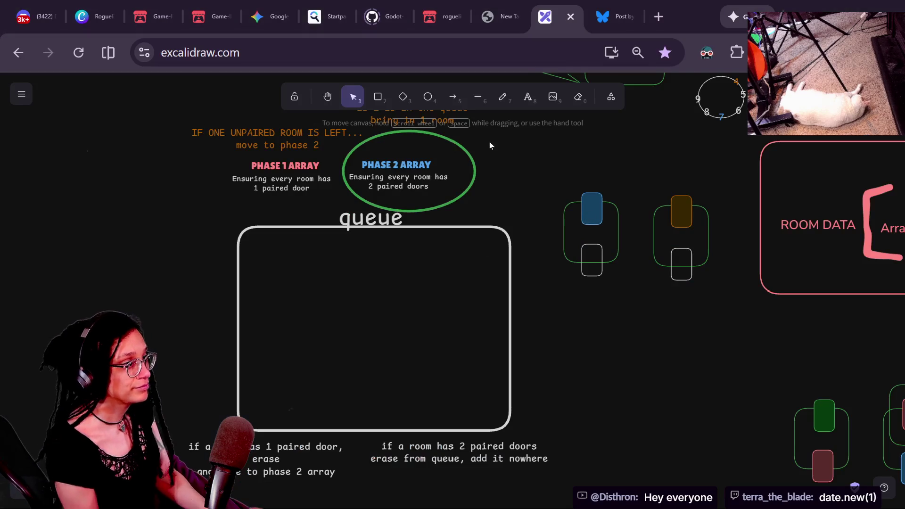
Load jsdate.wtf in a new Chrome tab.
left_click(653, 17)
type("jsdate.wtf")
key("Return")
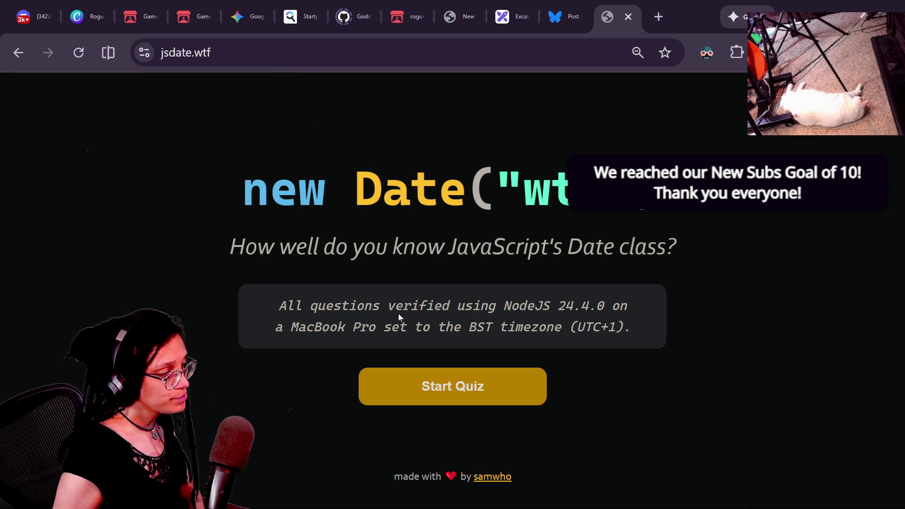
Start the quiz and answer question 1, new Date("0"), with Throws an error.
left_click(493, 389)
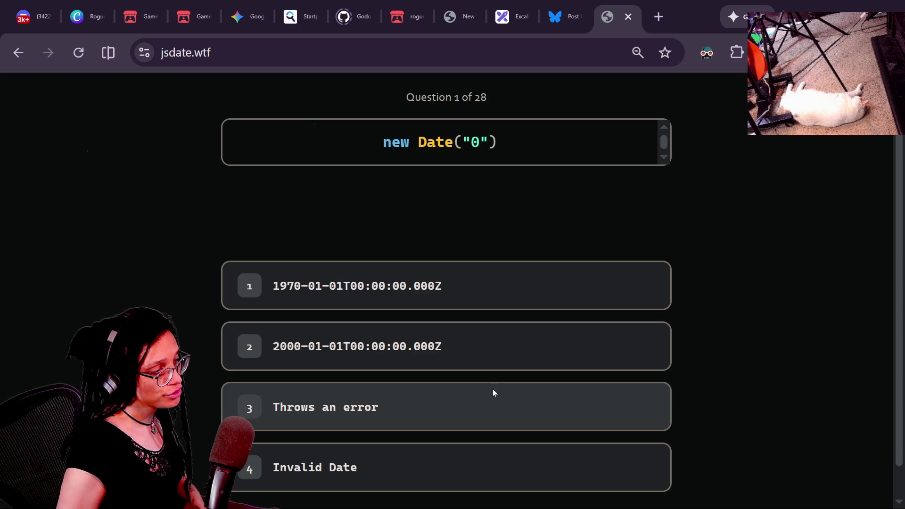
scroll(632, 172, "down", 1)
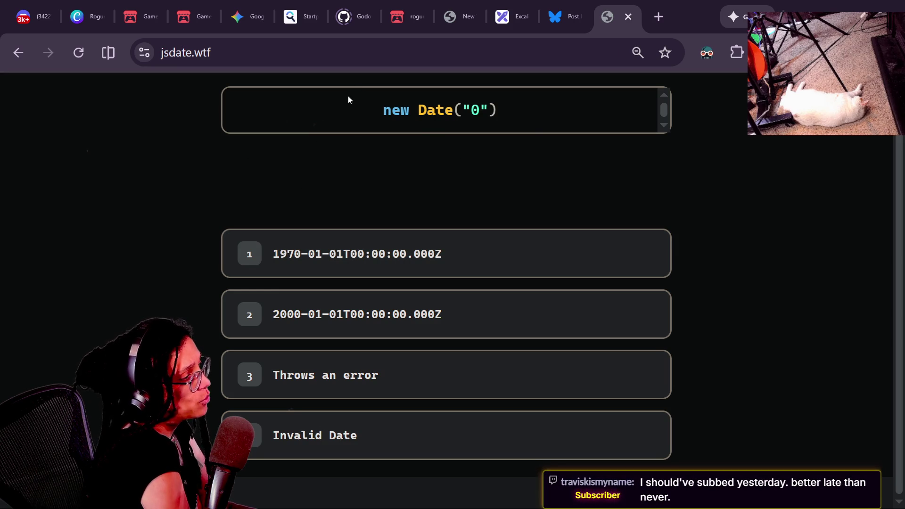
left_click_drag(348, 95, 535, 130)
left_click(409, 181)
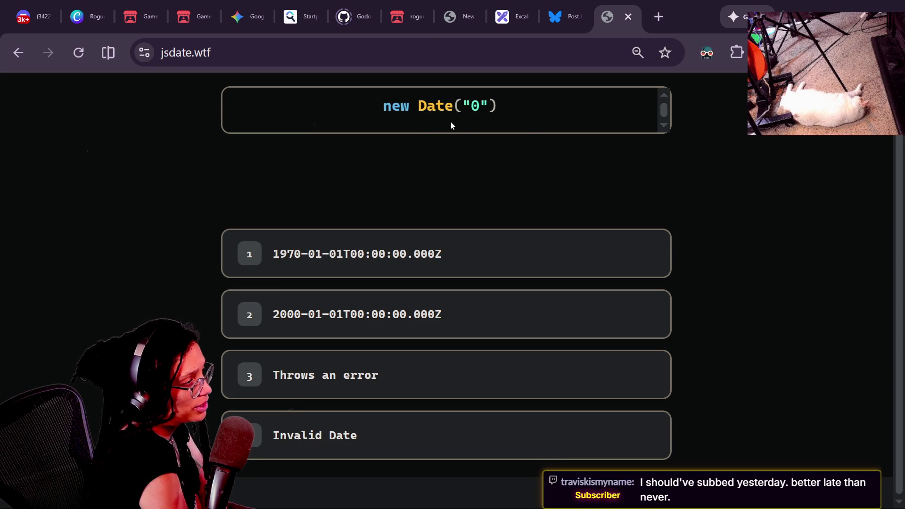
scroll(902, 180, "up", 1)
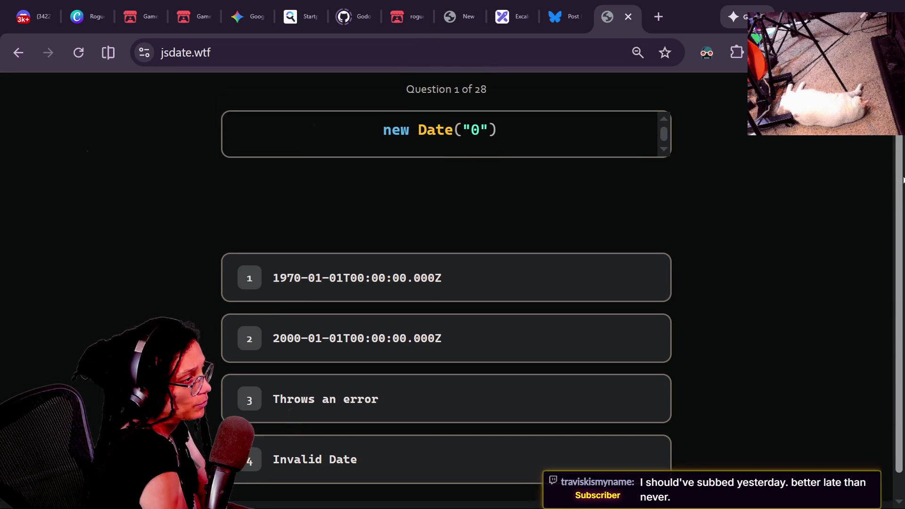
scroll(902, 179, "down", 1)
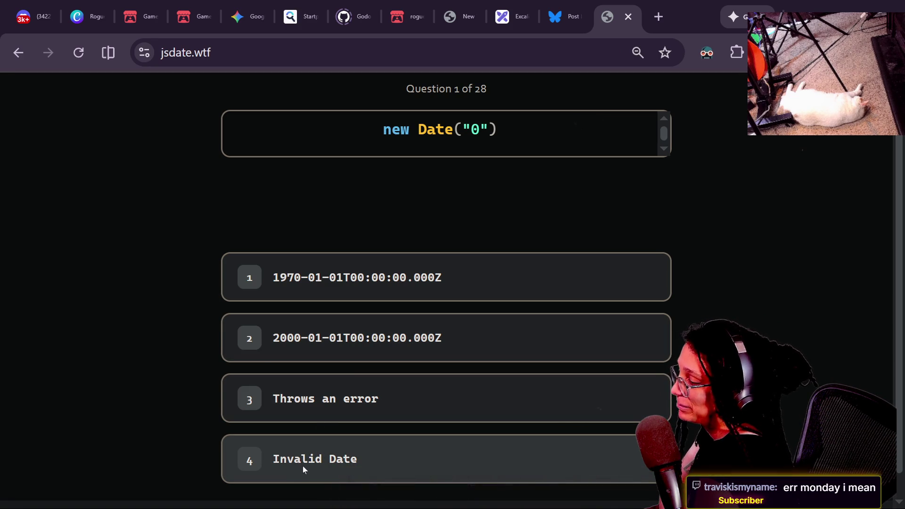
left_click(351, 379)
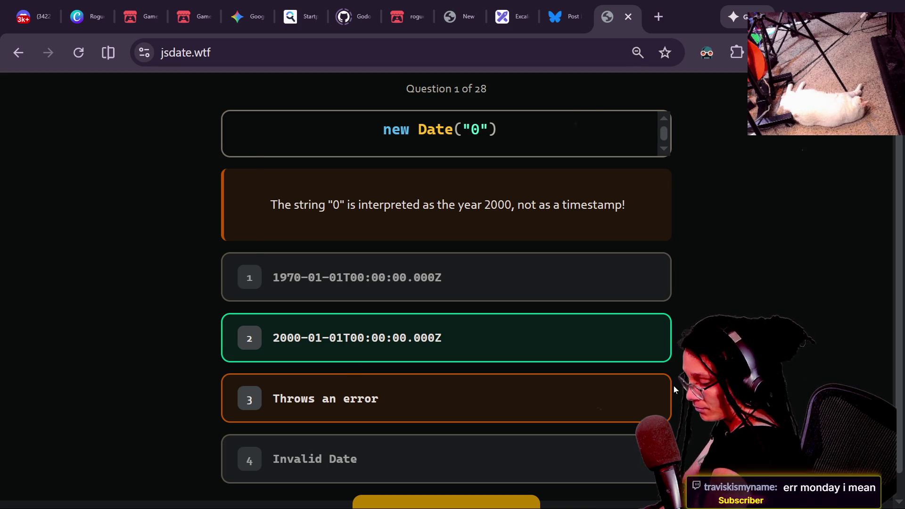
Zoom the page out and answer question 2, new Date(0), with Throws an error.
key("ctrl+minus")
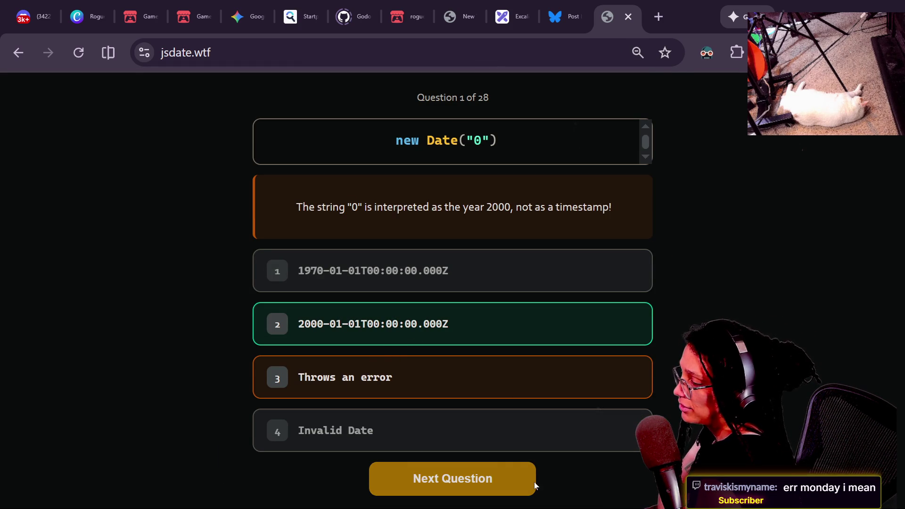
left_click(510, 475)
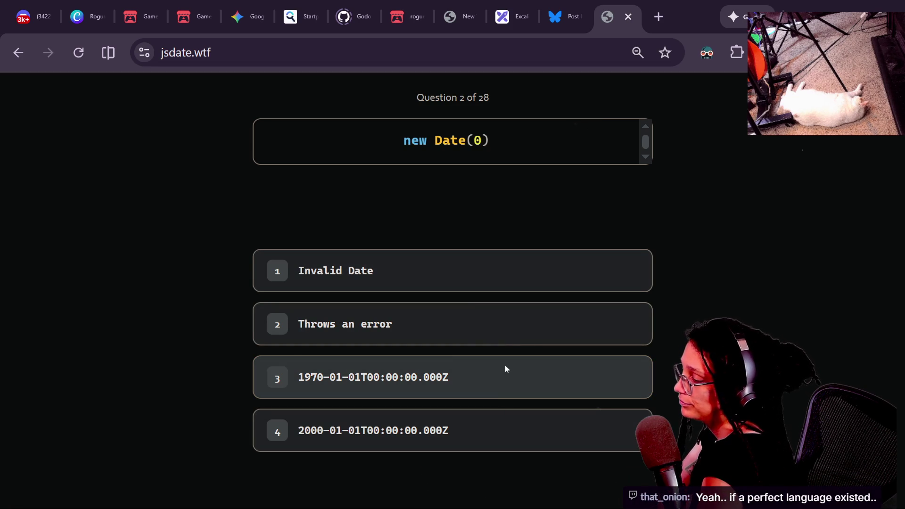
left_click(508, 338)
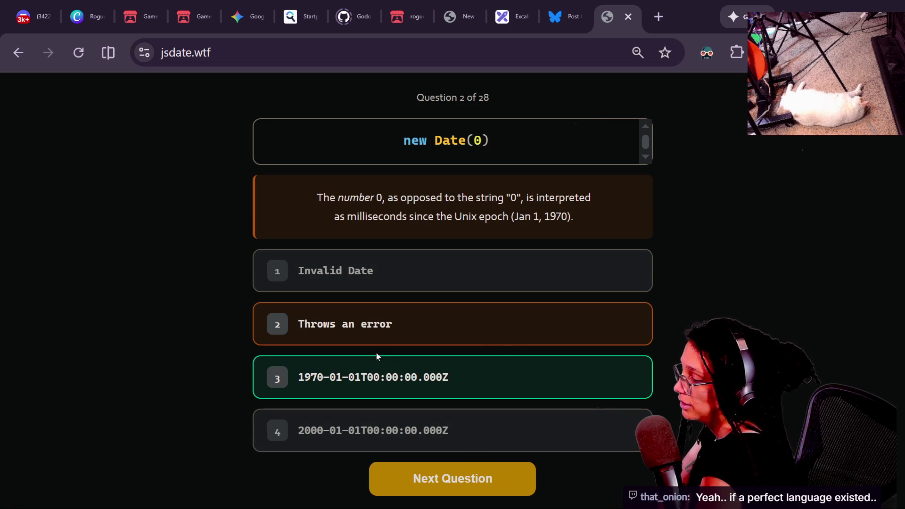
Go to question 3 and study its code by selecting parts of it.
left_click(430, 470)
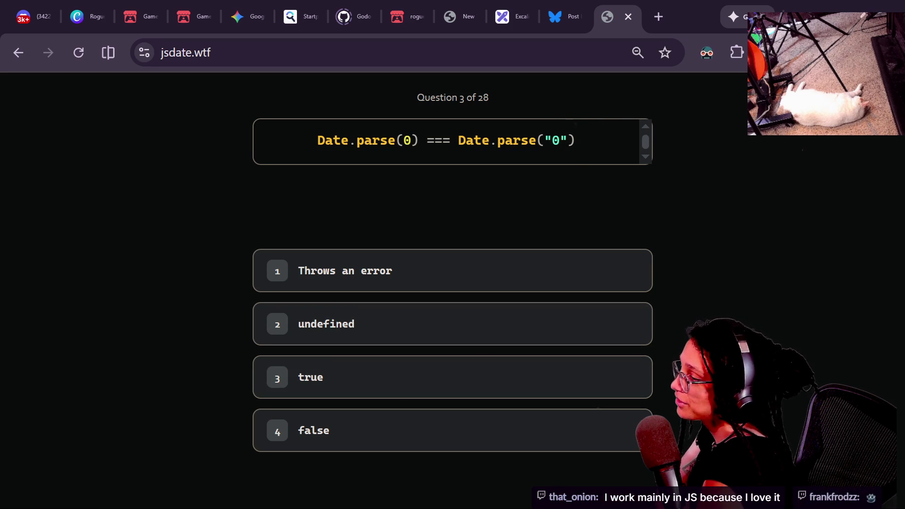
left_click_drag(537, 140, 576, 140)
left_click_drag(396, 140, 419, 140)
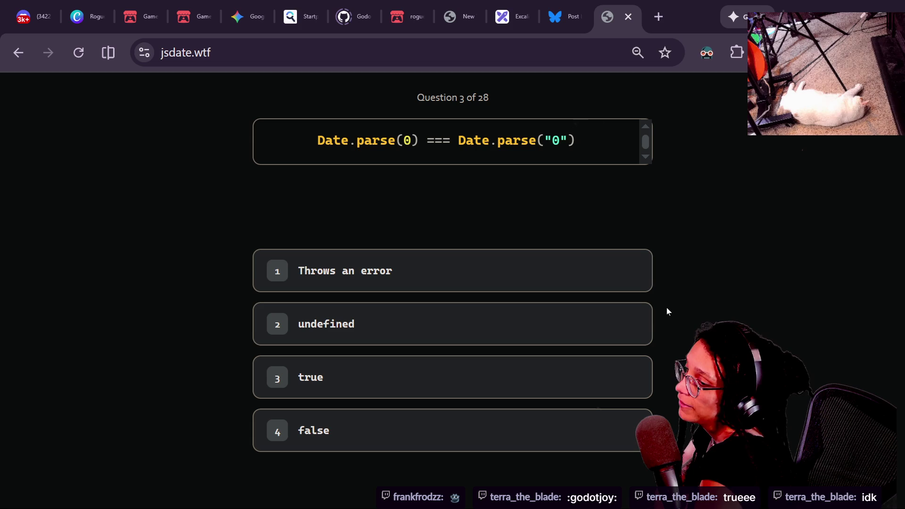
mouse_move(316, 140)
left_mouse_down()
mouse_move(552, 141)
mouse_move(383, 123)
left_mouse_up()
left_click(554, 141)
left_click(322, 141)
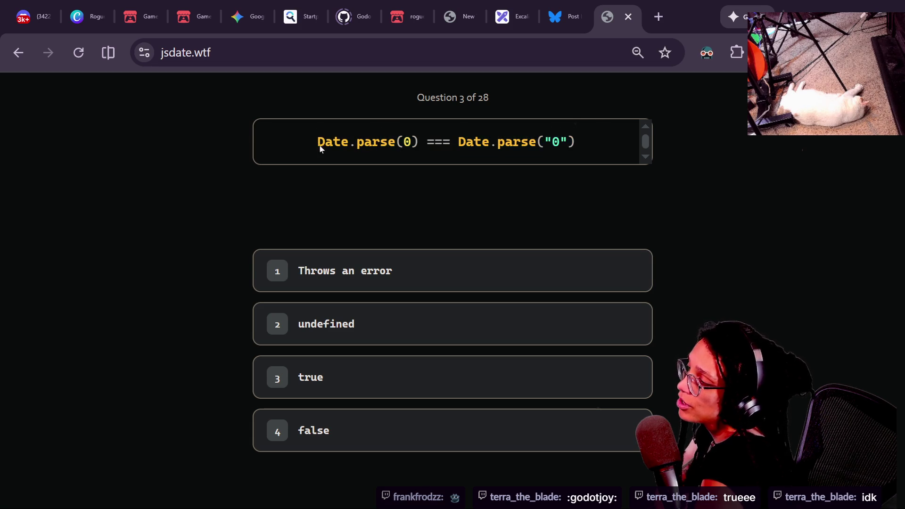
mouse_move(321, 141)
left_mouse_down()
mouse_move(582, 157)
mouse_move(279, 141)
left_mouse_up()
left_click(587, 153)
left_click(276, 144)
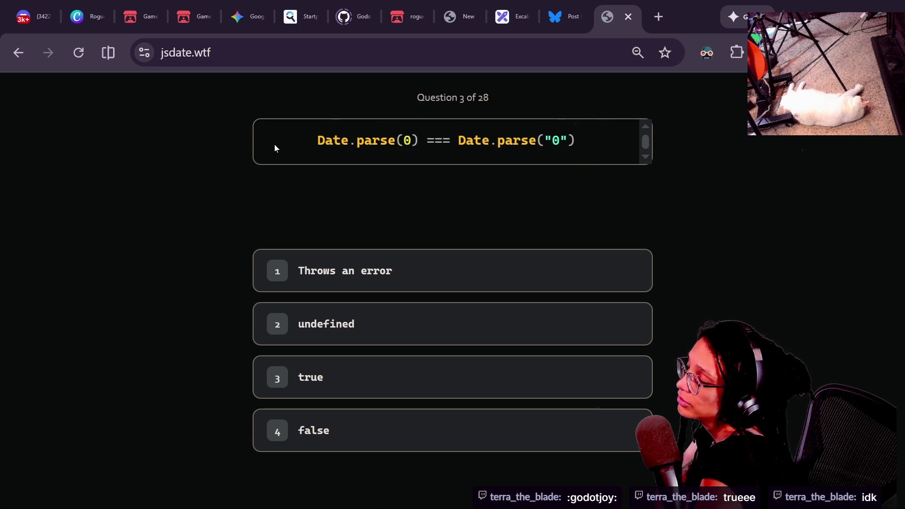
left_click_drag(398, 141, 656, 136)
left_click(604, 149)
left_click_drag(604, 149, 266, 161)
left_click(266, 160)
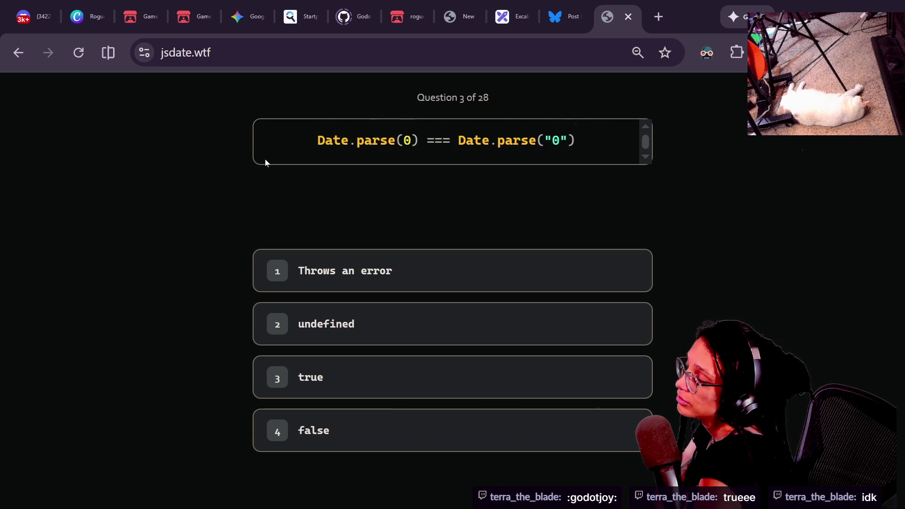
Answer question 3 with true, read the explanation, and advance to question 4.
left_click(476, 391)
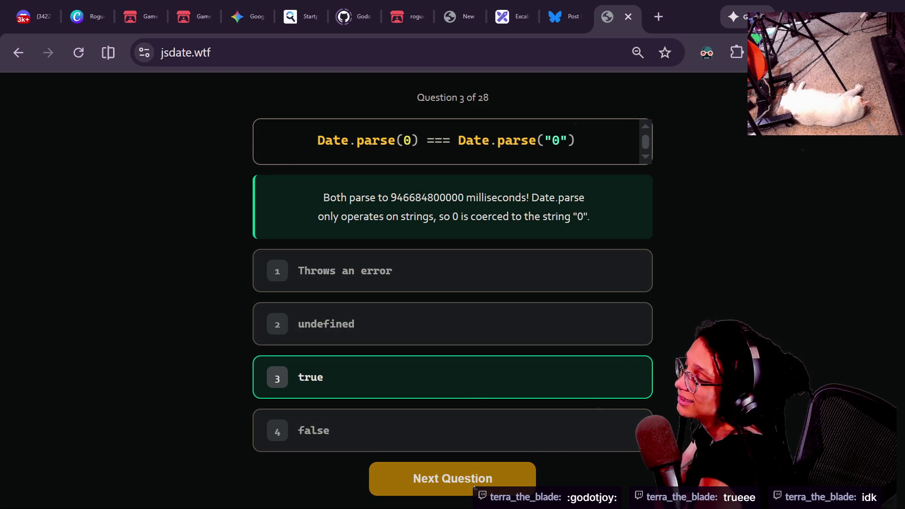
mouse_move(284, 193)
left_mouse_down()
mouse_move(556, 238)
mouse_move(363, 192)
left_mouse_up()
left_click(578, 224)
left_click(349, 196)
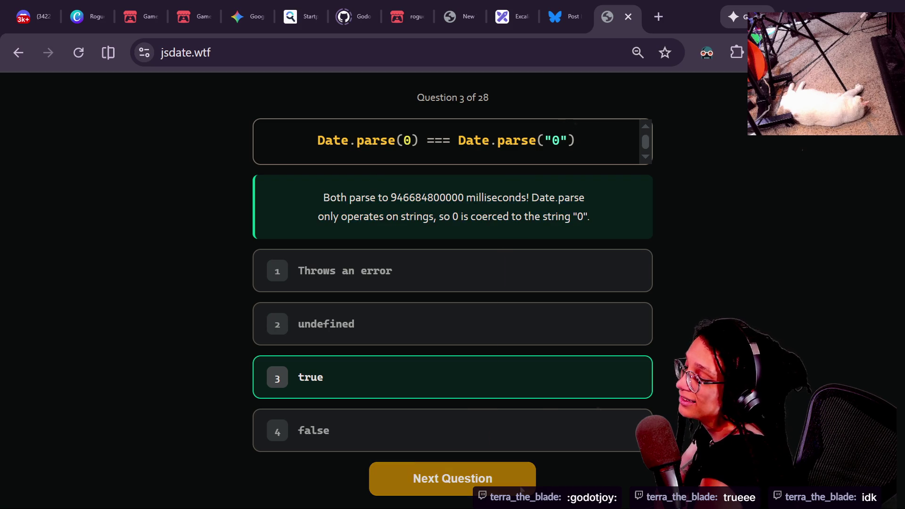
key("Return")
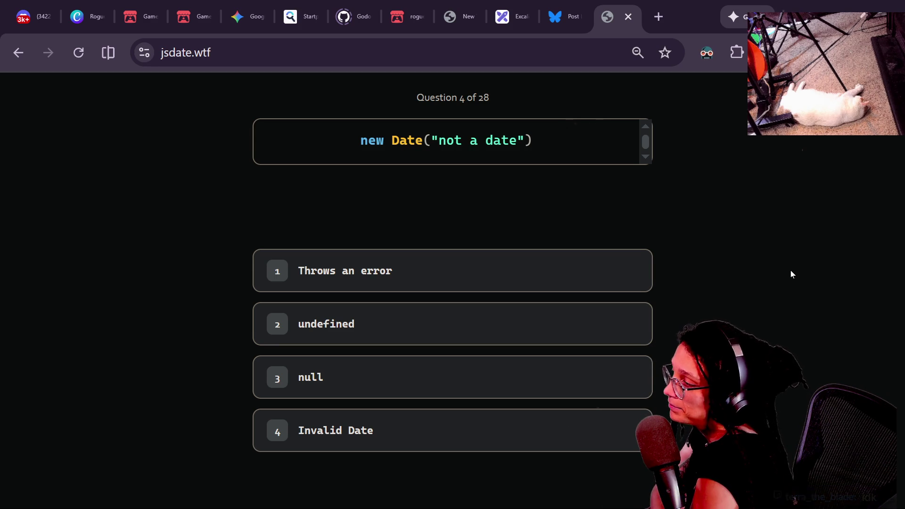
Answer question 4 with null and question 5 with Throws an error.
left_click(589, 393)
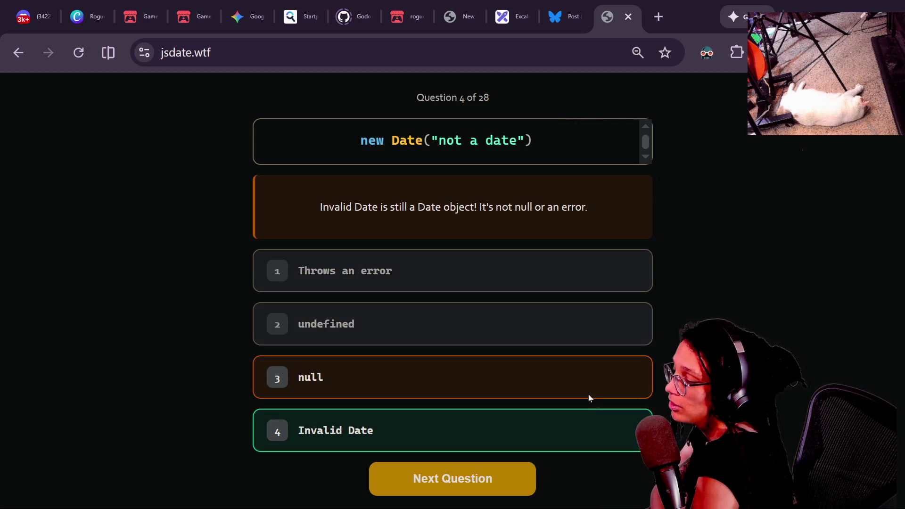
left_click(473, 467)
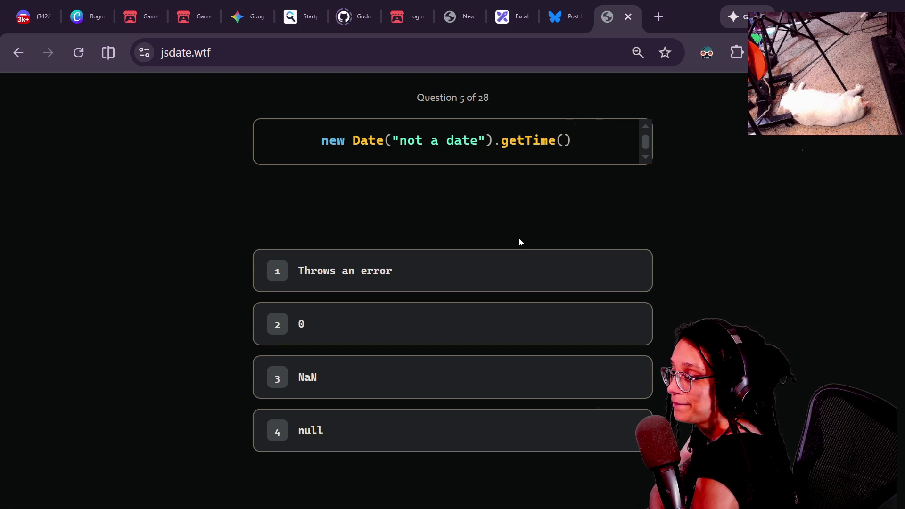
left_click(382, 283)
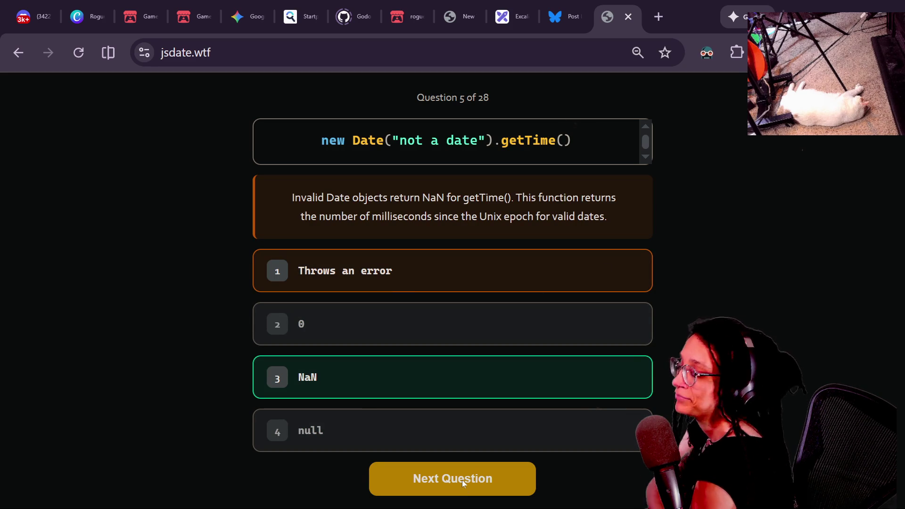
left_click(520, 483)
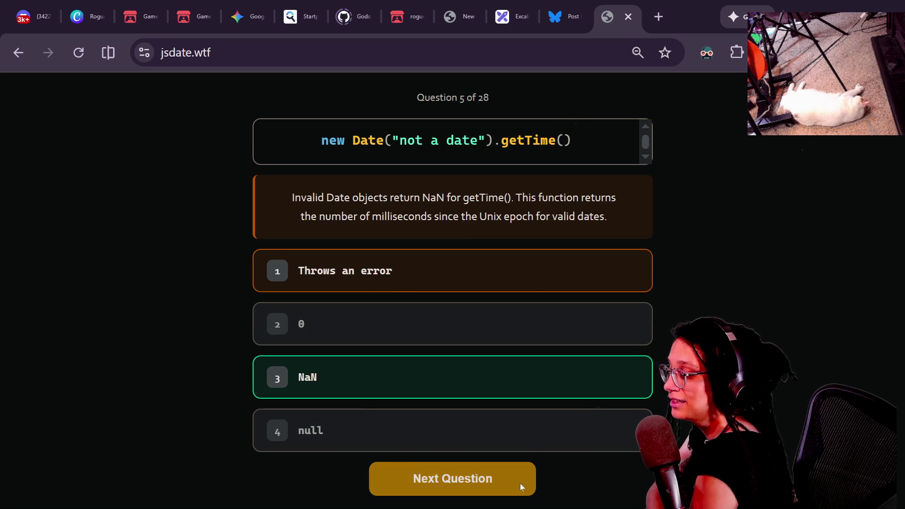
left_click(493, 478)
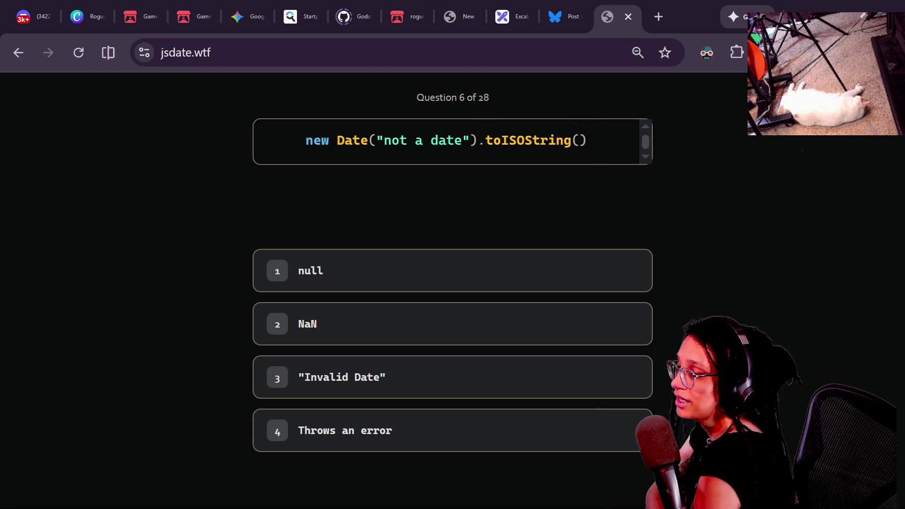
Study the new Date("not a date").toISOString() code and answer question 6 with null.
left_click_drag(502, 140, 593, 160)
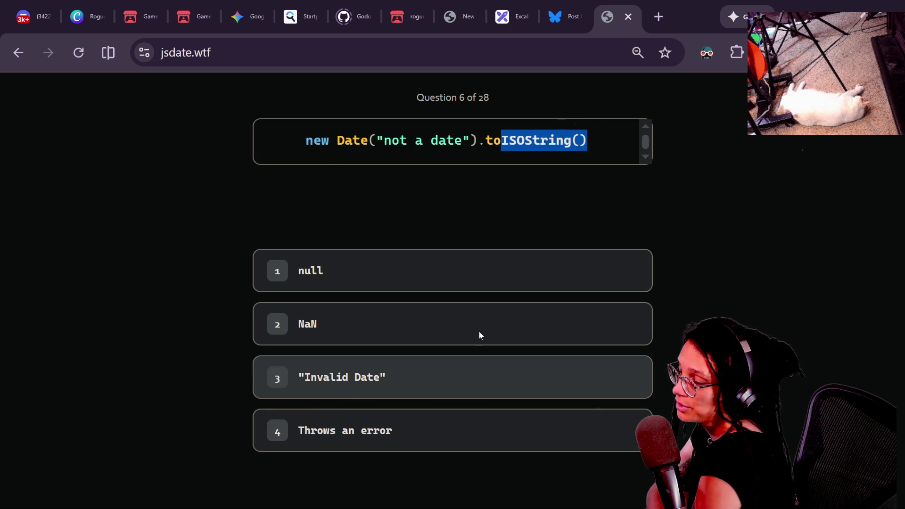
left_click_drag(478, 149, 305, 150)
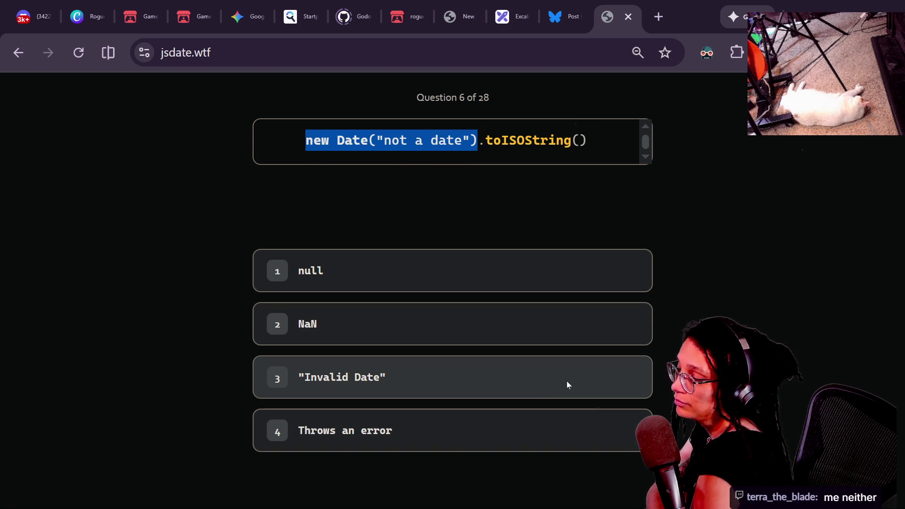
left_click_drag(269, 109, 675, 194)
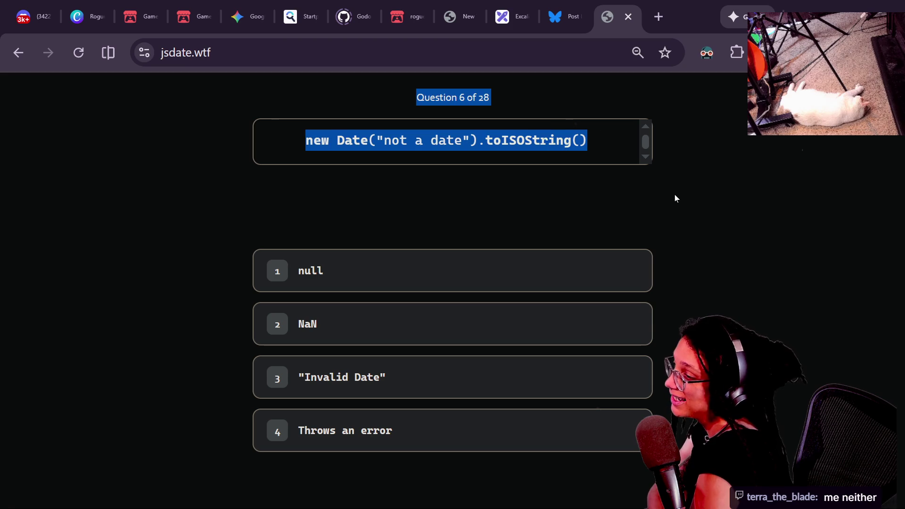
left_click(615, 137)
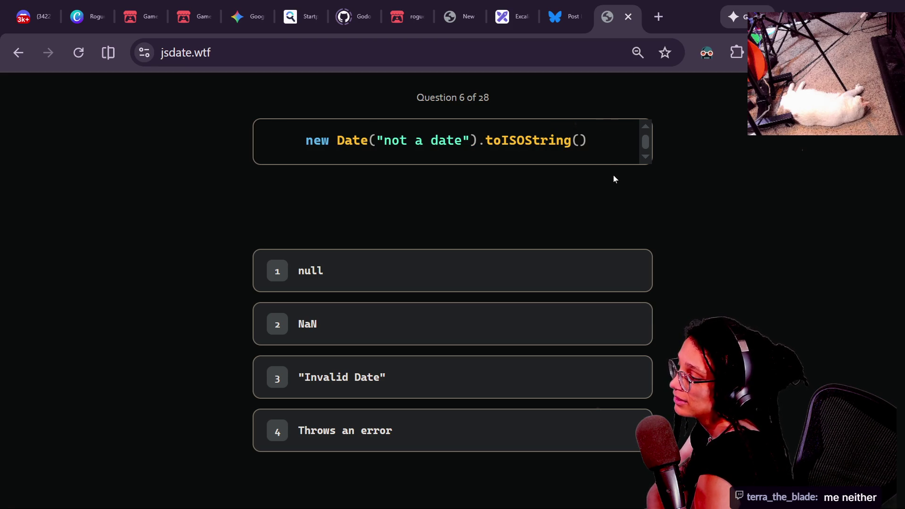
left_click(539, 275)
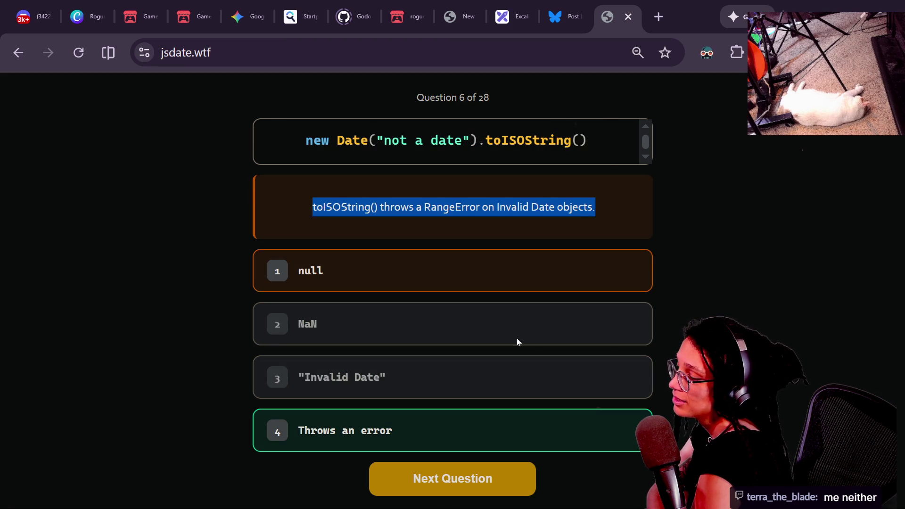
Answer question 7 with the empty string and advance to question 8.
left_click(451, 467)
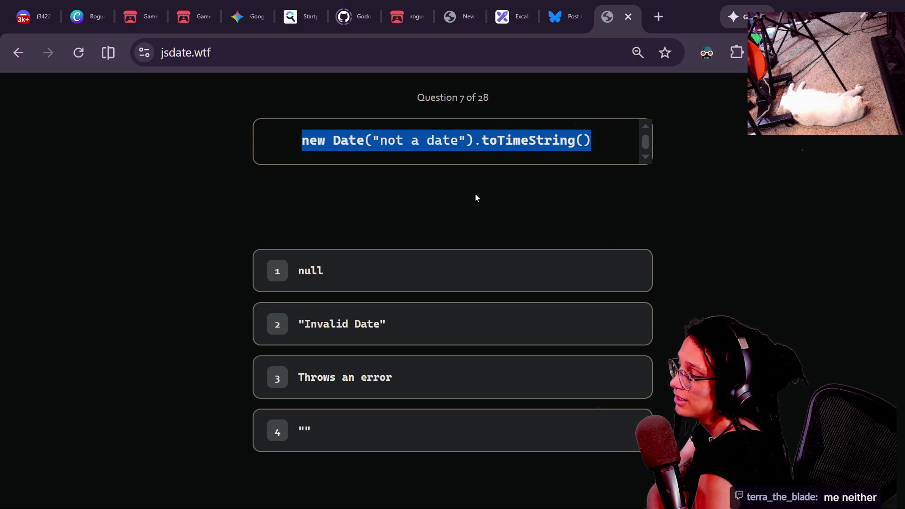
left_click(498, 153)
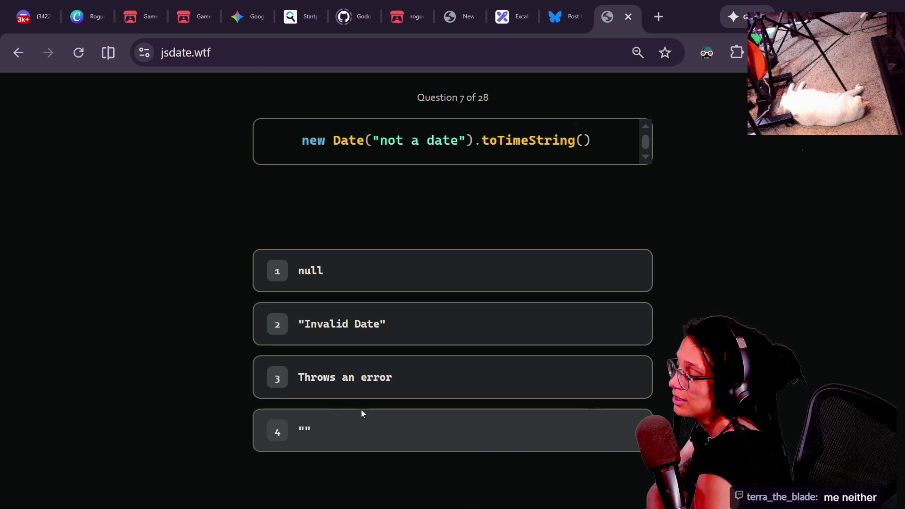
left_click(399, 427)
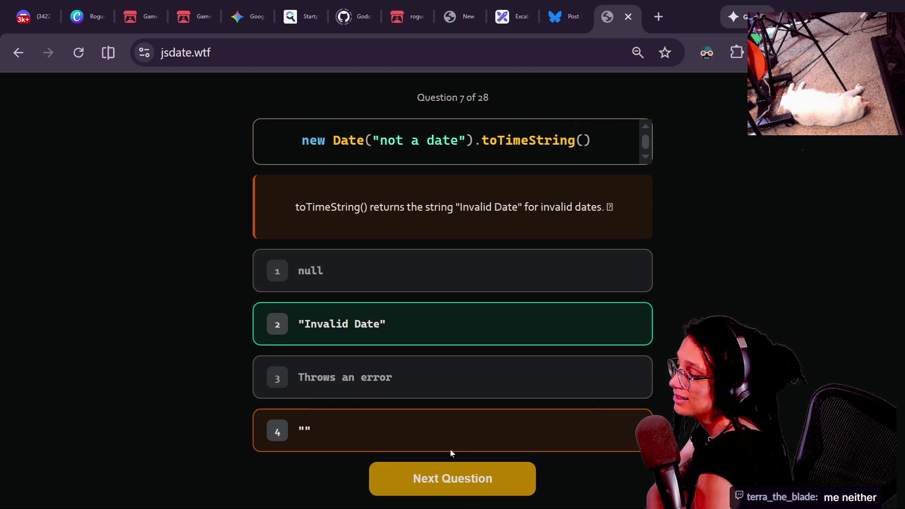
left_click(473, 480)
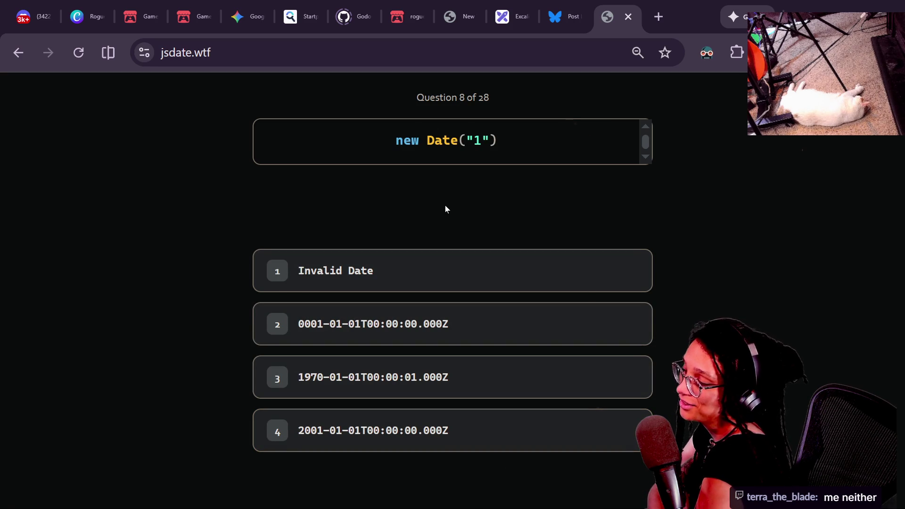
Study question 8's new Date("1") code by highlighting it, leaving it unanswered.
left_click_drag(393, 141, 504, 143)
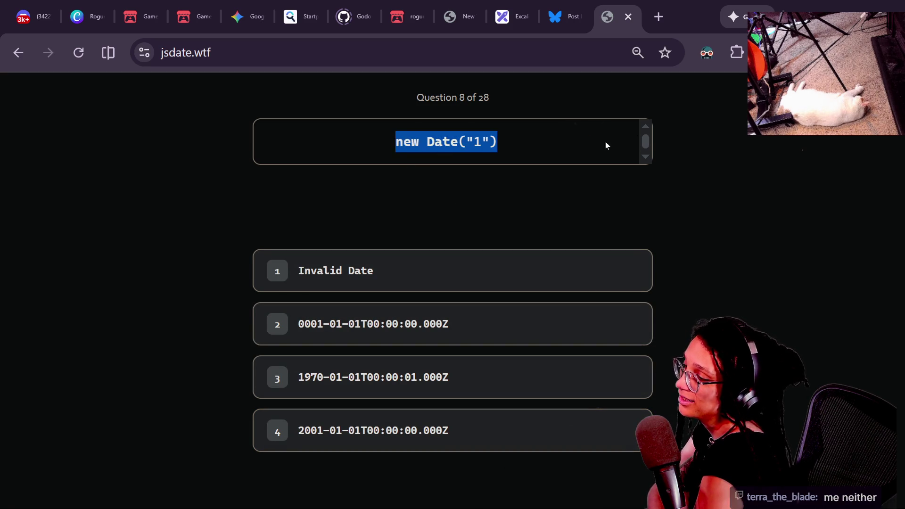
left_click(626, 152)
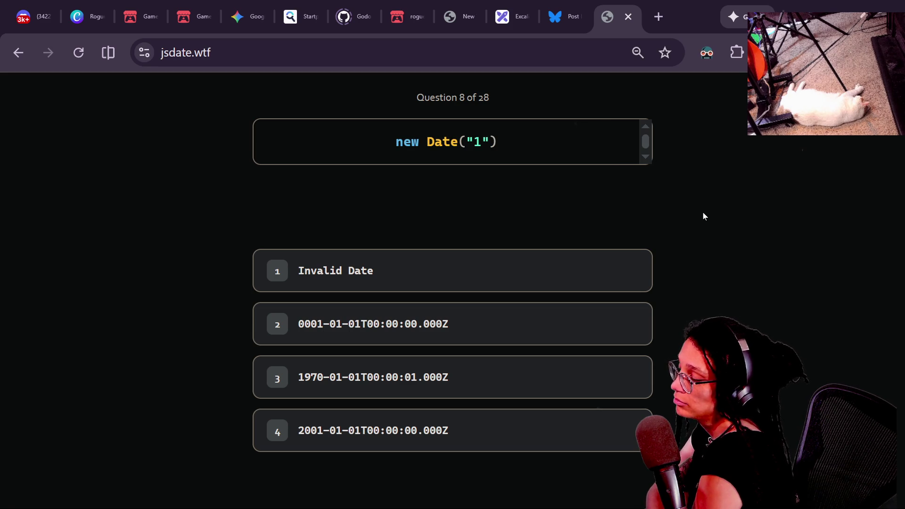
left_click_drag(398, 142, 524, 140)
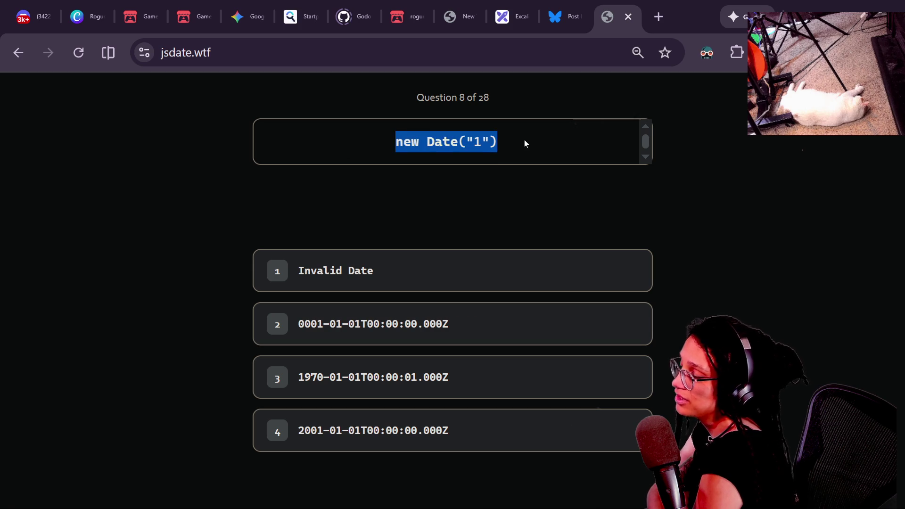
left_click(523, 141)
left_click_drag(427, 141, 440, 162)
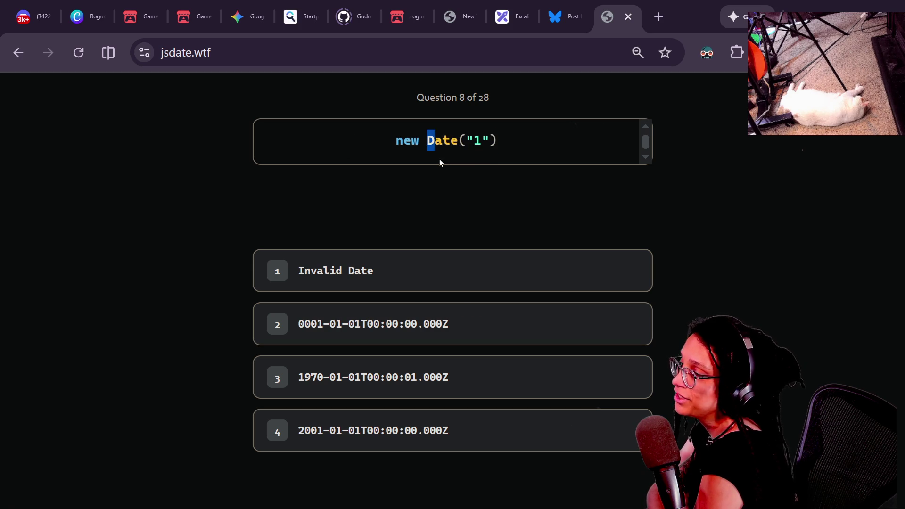
double_click(475, 161)
left_click(495, 152)
left_click_drag(493, 151, 344, 132)
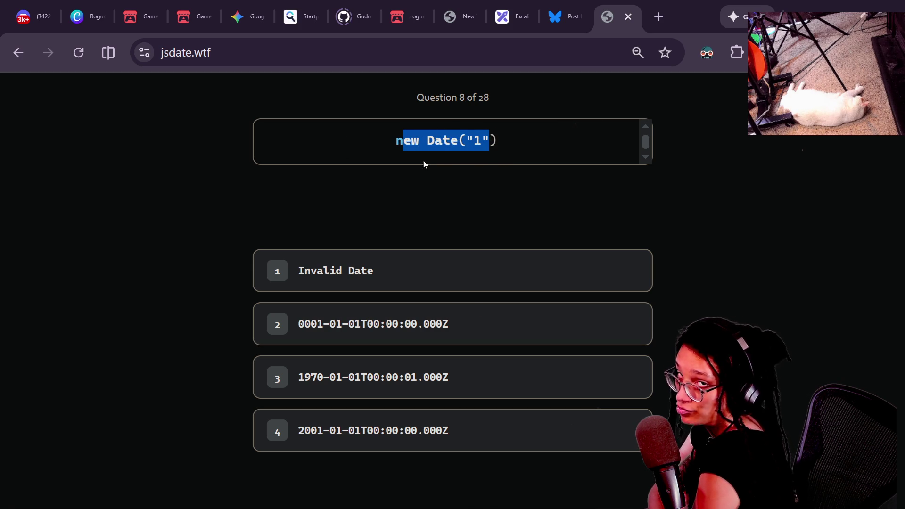
left_click(516, 142)
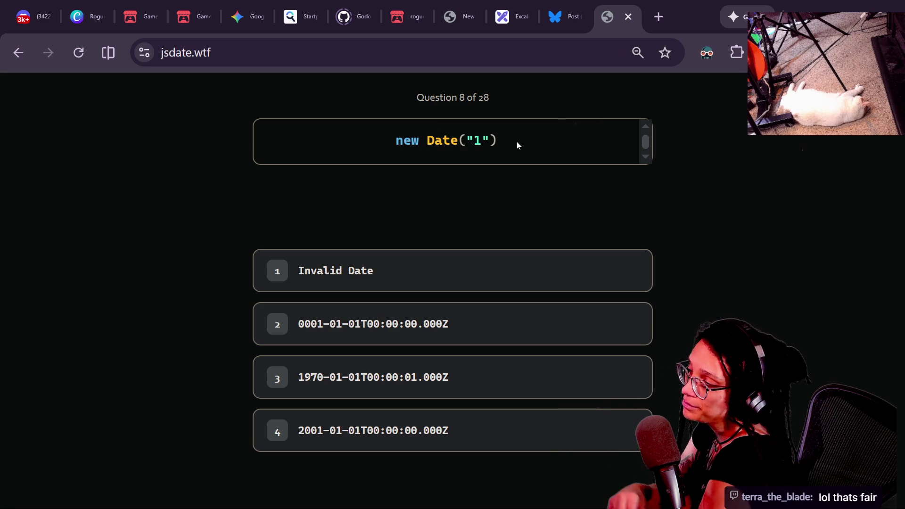
mouse_move(517, 141)
left_mouse_down()
mouse_move(386, 140)
mouse_move(541, 149)
left_mouse_up()
left_click(386, 139)
left_click(541, 149)
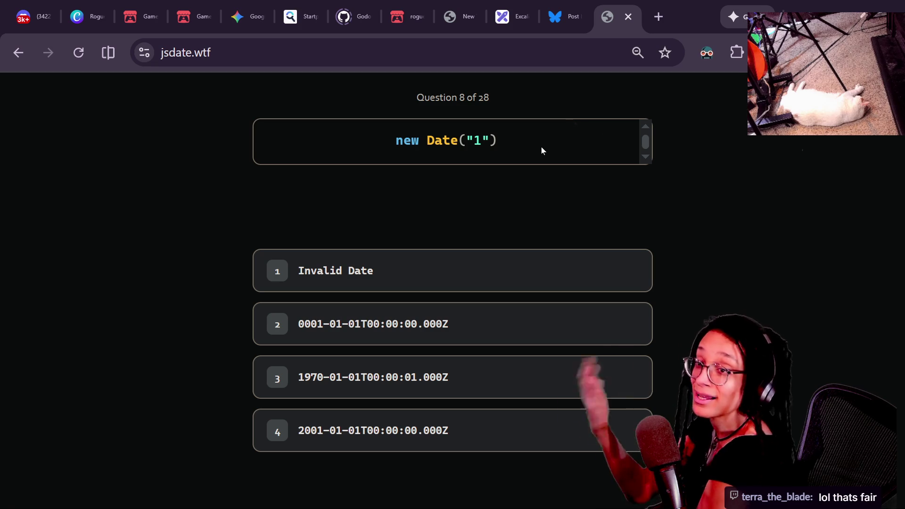
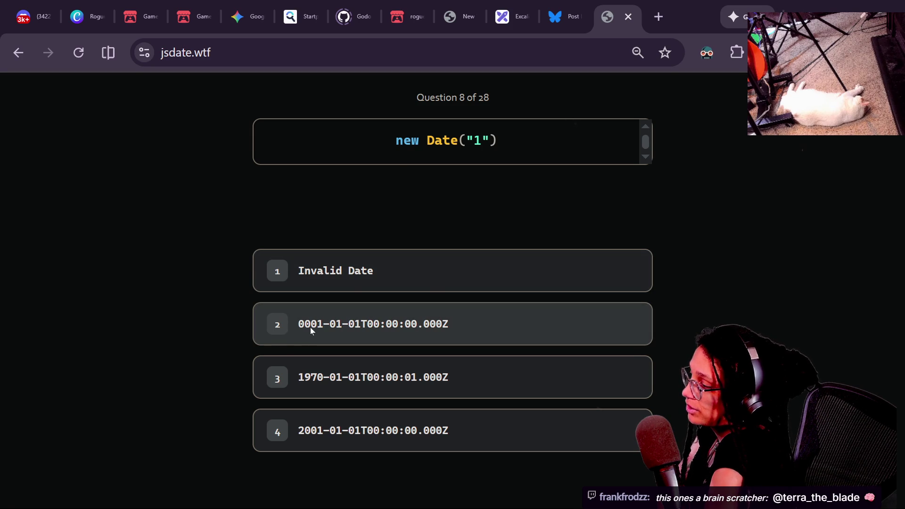
Answer jsdate.wtf question 8 on new Date("1"), revealing 2001-01-01, then bring up the stream chat.
left_click(350, 330)
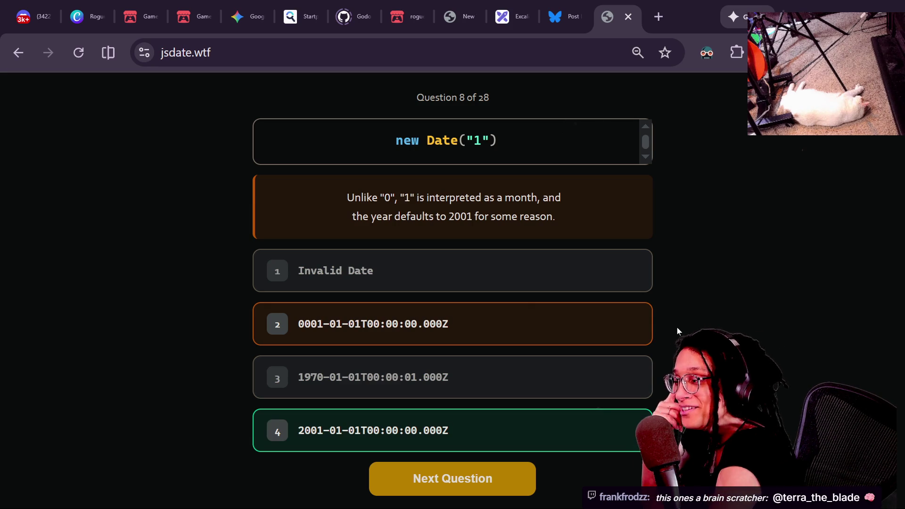
left_click_drag(503, 216, 567, 220)
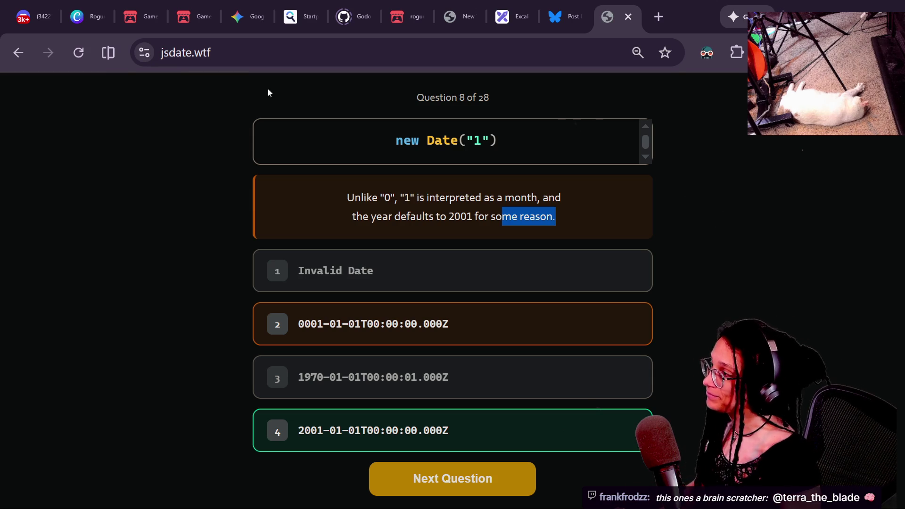
left_click(283, 52)
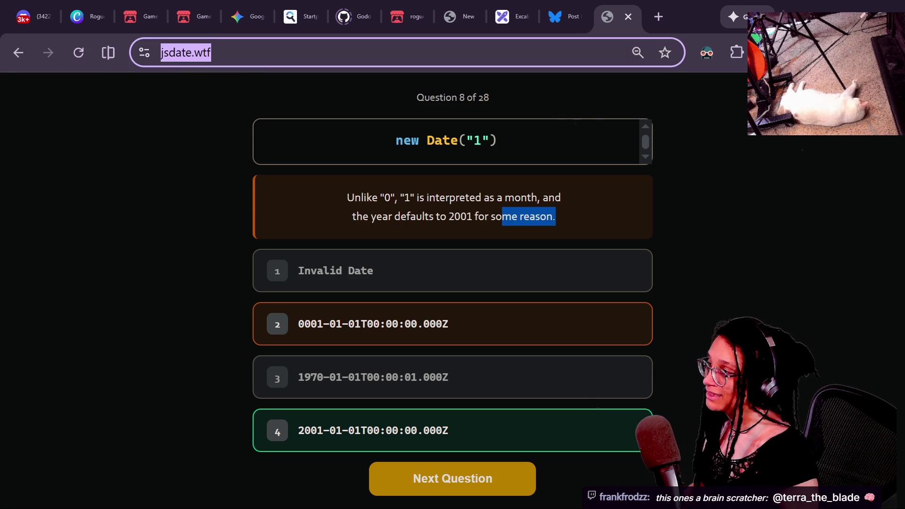
left_click(570, 128)
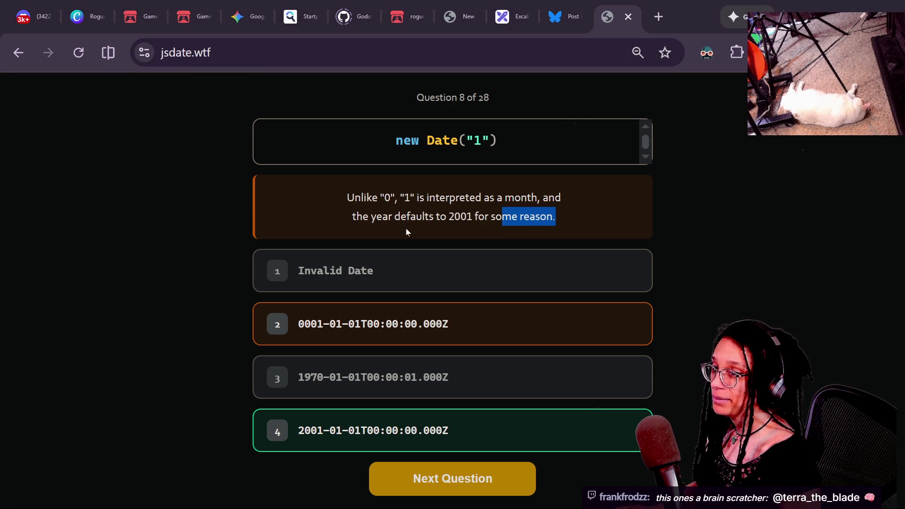
key("alt+Tab")
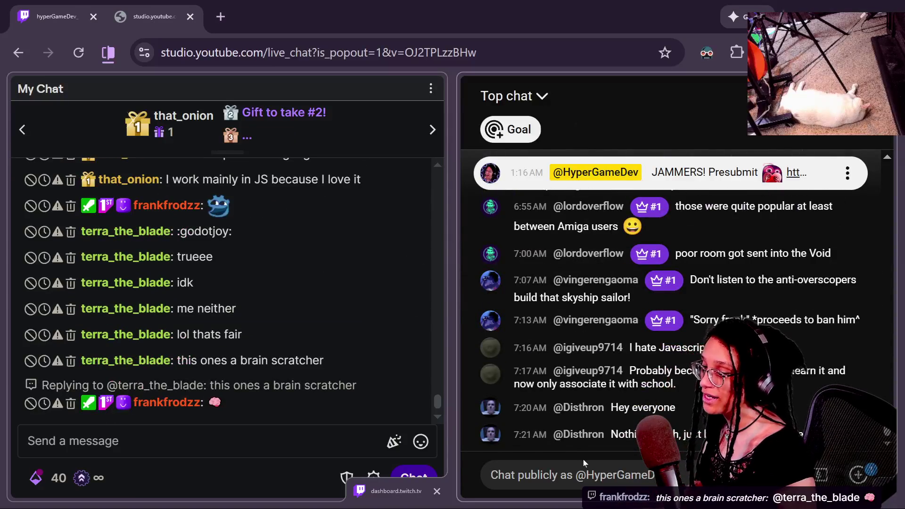
Post the jsdate.wtf link as a message in YouTube Studio live chat, then switch windows back.
type("https://jsdate.wtf/")
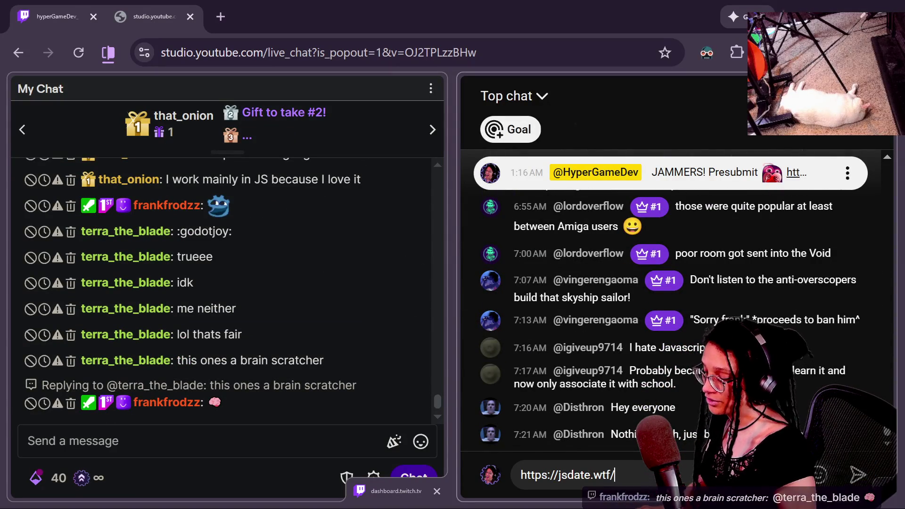
key("Return")
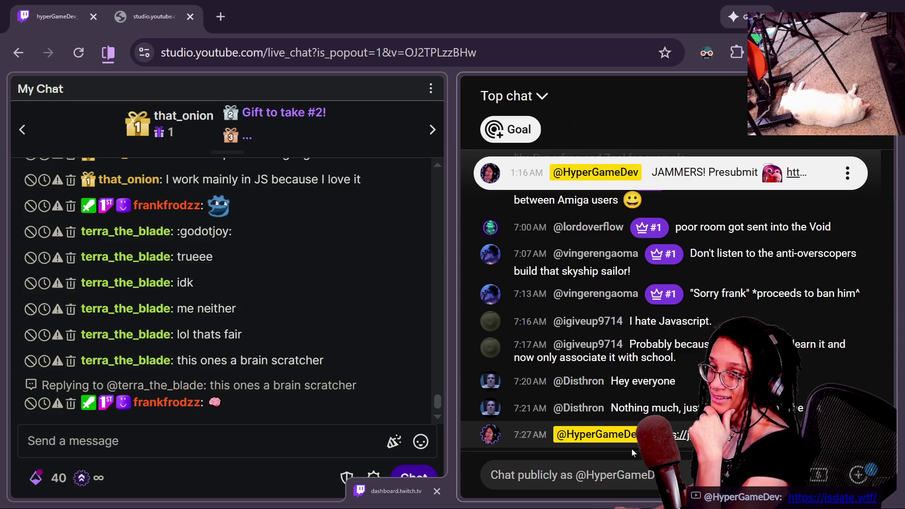
key("alt+Tab")
key("alt+Tab")
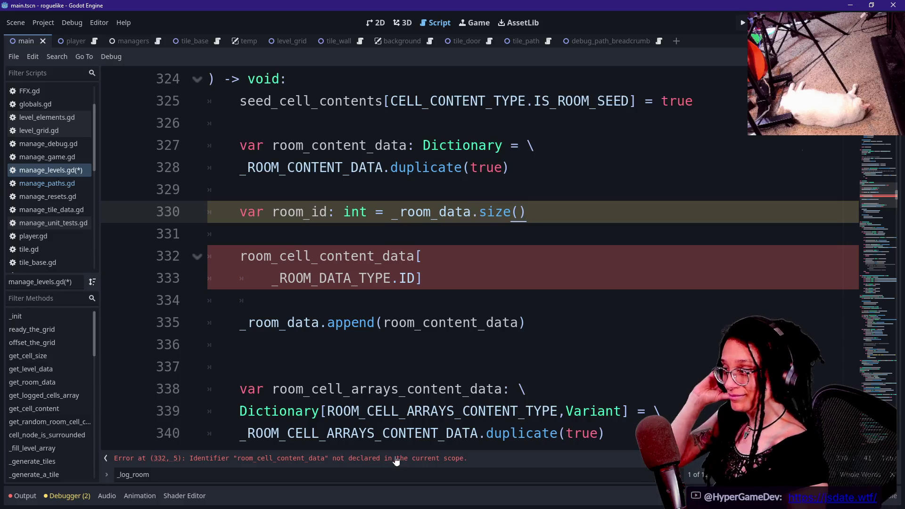
Return to manage_levels.gd and review the room_cell_content_data lines 331–334.
left_click(240, 344)
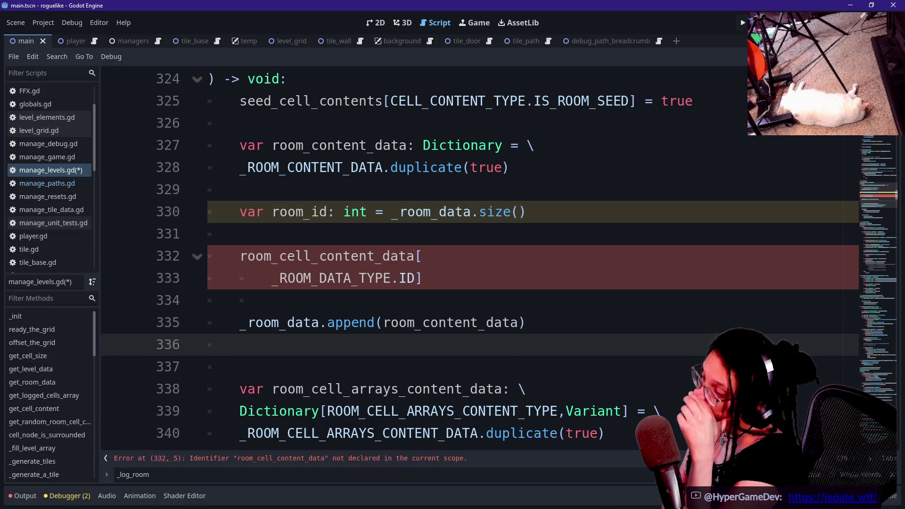
left_click(240, 234)
left_click(272, 300)
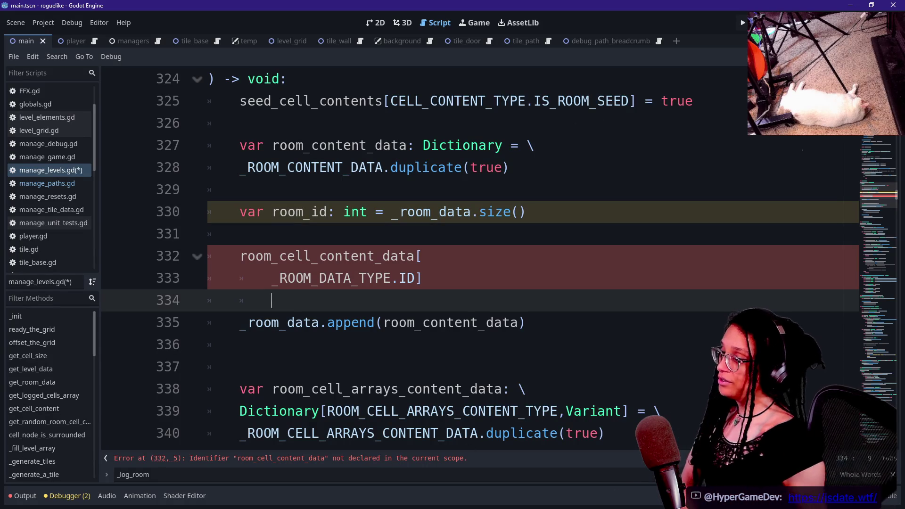
left_click(240, 233)
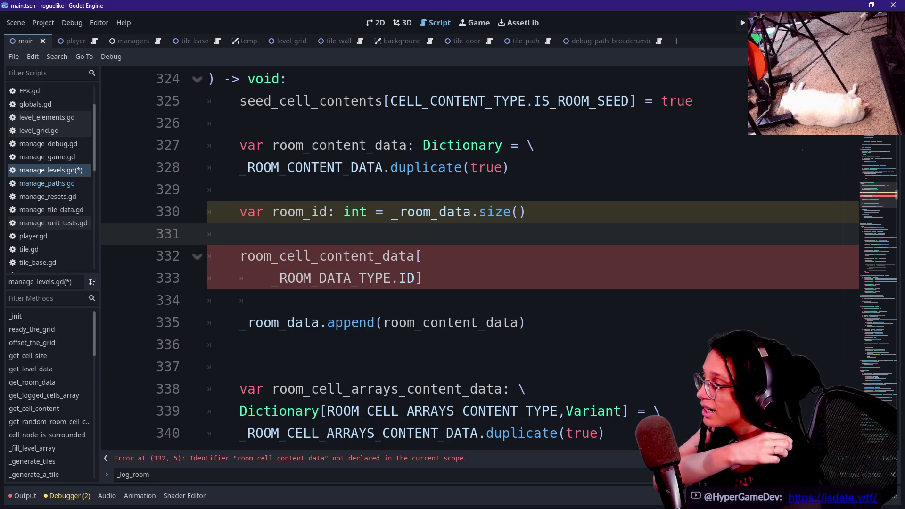
left_click(319, 256)
left_click(423, 278)
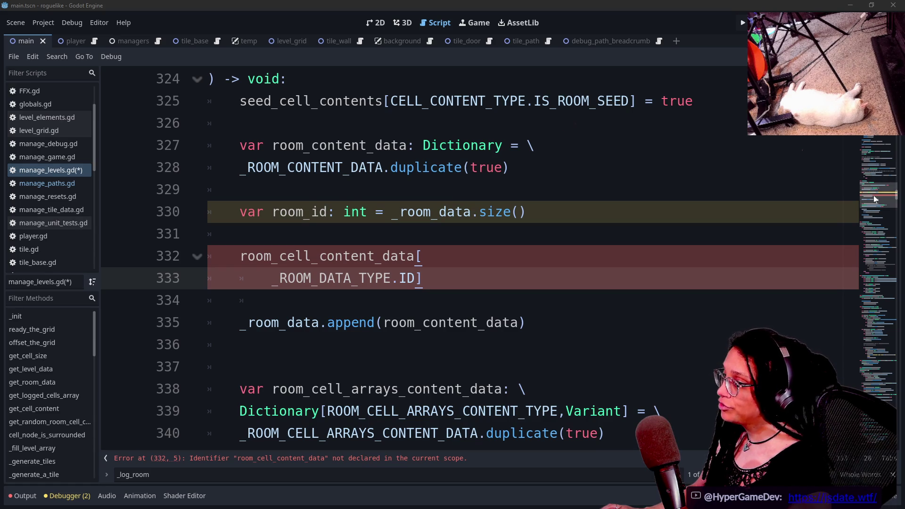
left_click_drag(876, 196, 876, 396)
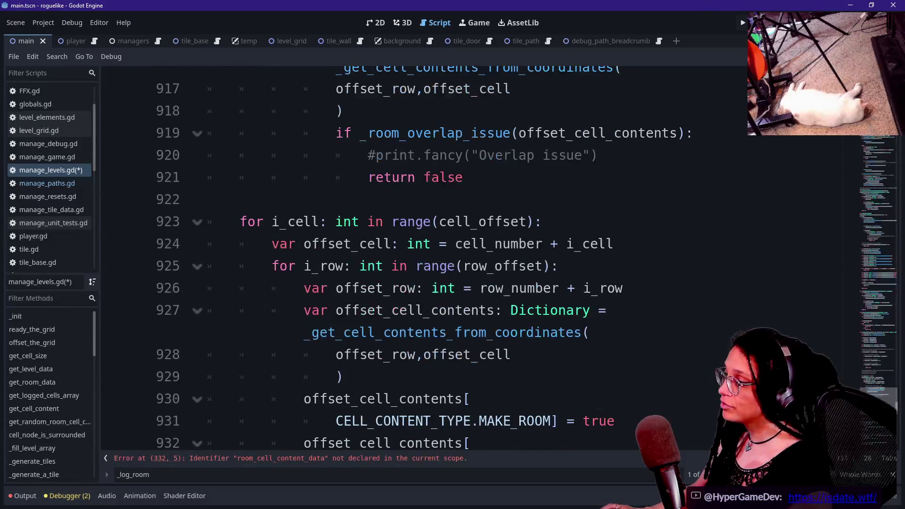
Search the script for '_set_cell_' and select the whole _set_cell_content function to copy it.
left_click(306, 332)
key("ctrl+f")
type("ge")
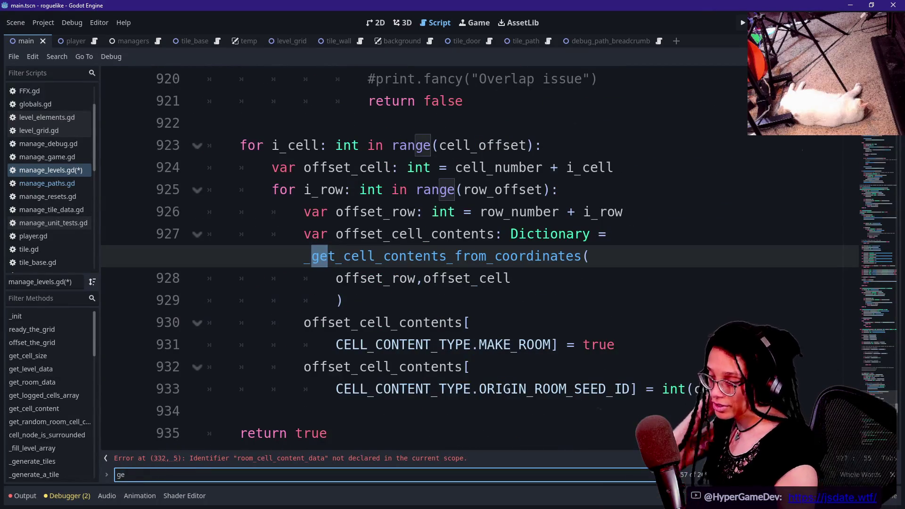
key("BackSpace")
key("BackSpace")
type("_set_")
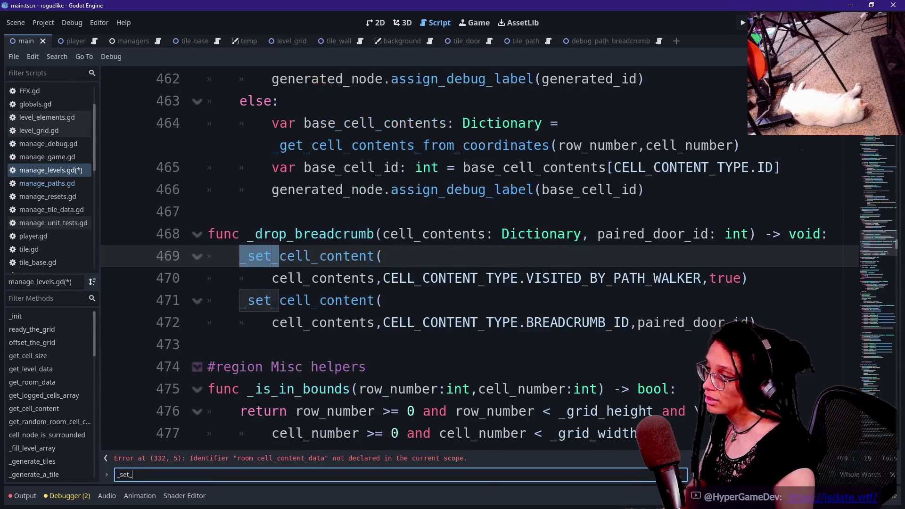
type("cell_")
left_click(330, 256, "ctrl")
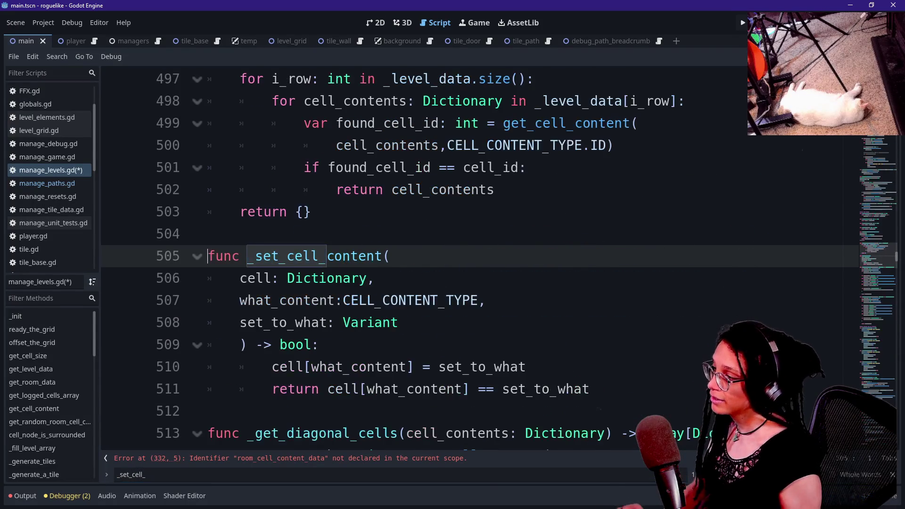
scroll(471, 260, "down", 1)
scroll(472, 260, "down", 2)
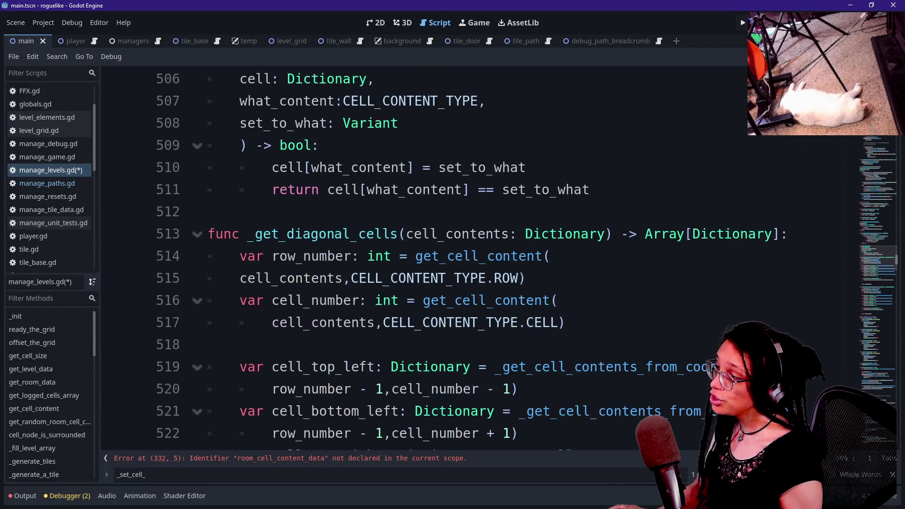
scroll(472, 259, "up", 2)
mouse_move(589, 322)
left_mouse_down()
mouse_move(391, 190)
mouse_move(209, 167)
left_mouse_up()
key("ctrl+c")
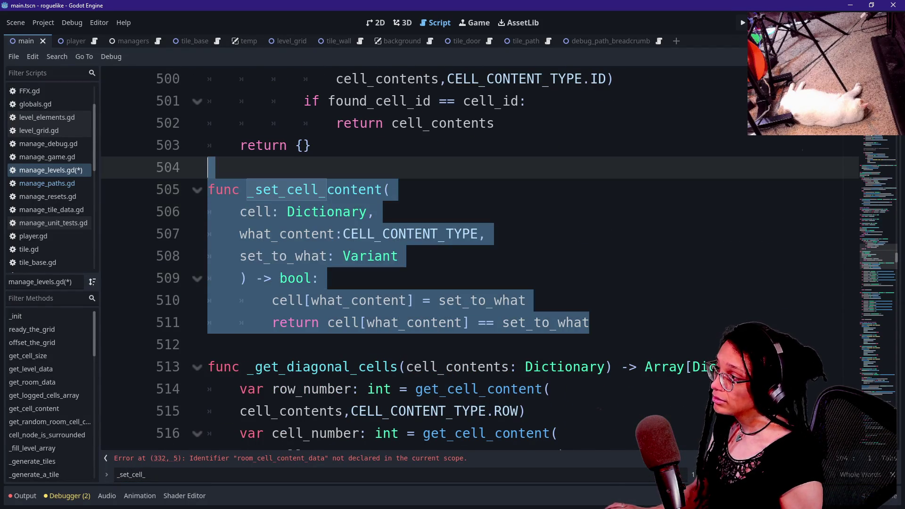
key("Right")
Paste a copy of _set_cell_content below the original and rename it _set_room_content.
key("Return")
key("Return")
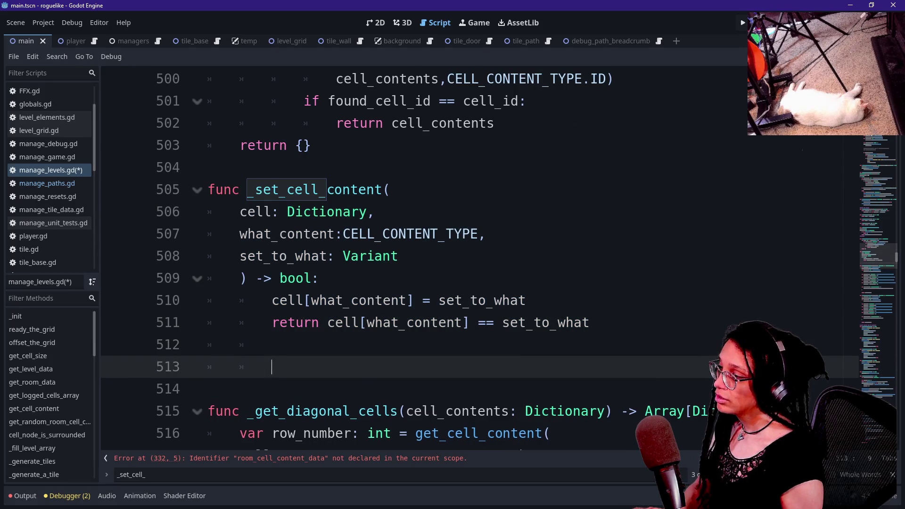
key("Up")
key("Down")
key("ctrl+v")
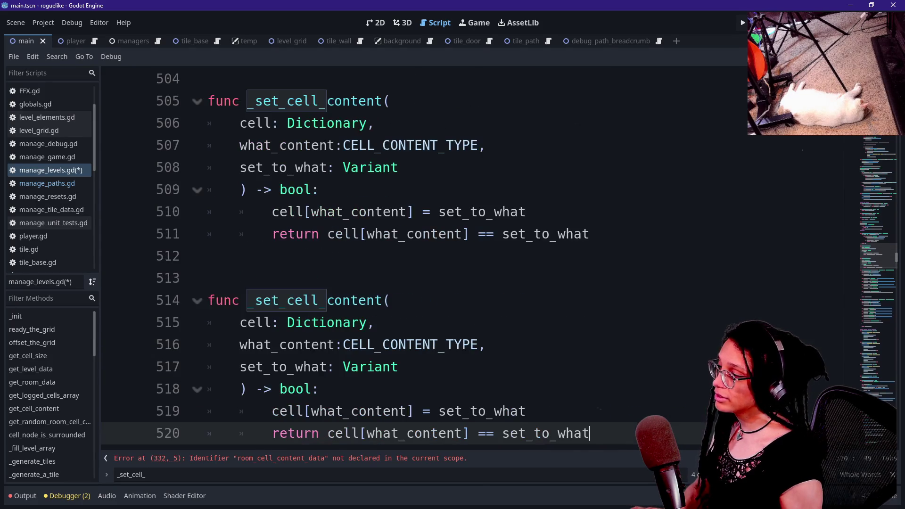
left_click(208, 256)
key("BackSpace")
left_click(295, 279)
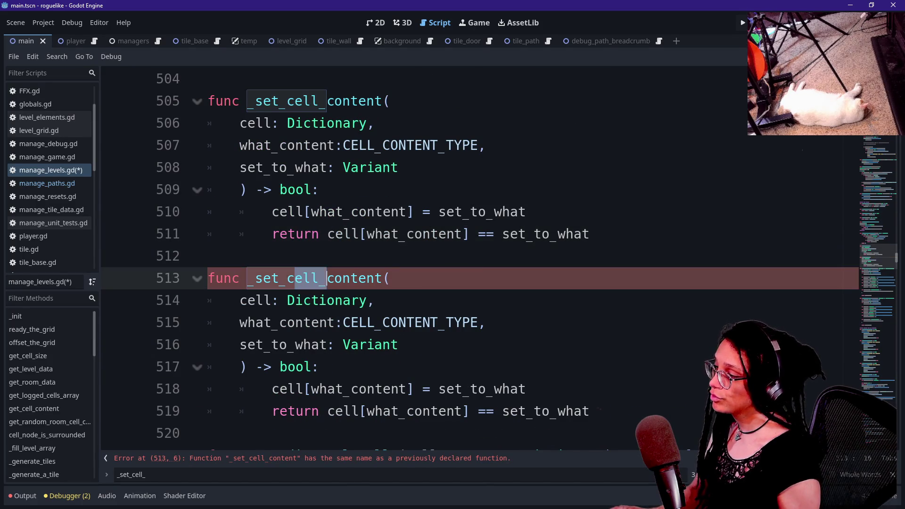
key("BackSpace")
key("BackSpace")
key("BackSpace")
type("room")
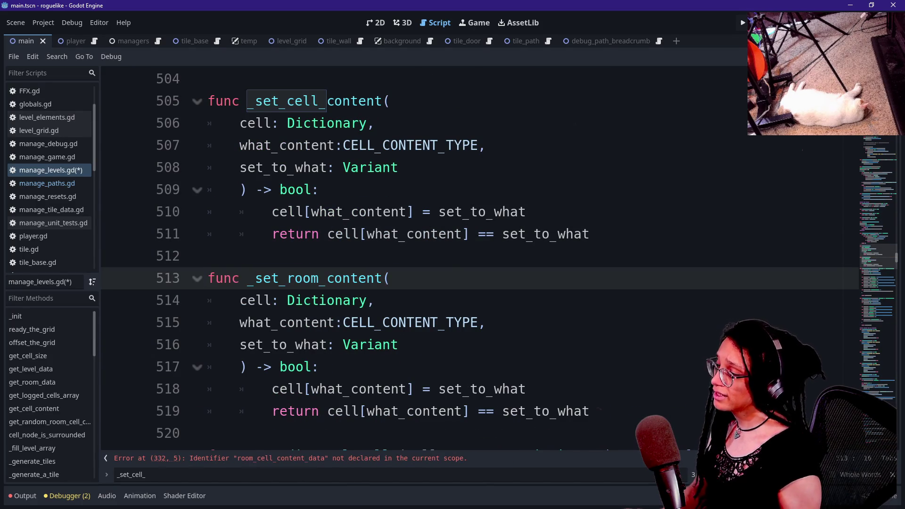
left_click_drag(327, 278, 367, 278)
key("Right")
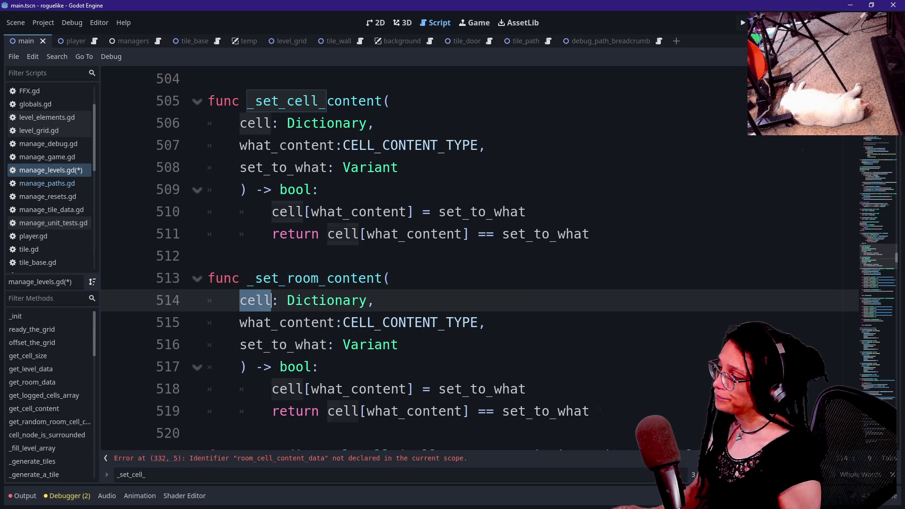
left_click(319, 301)
left_click(328, 301)
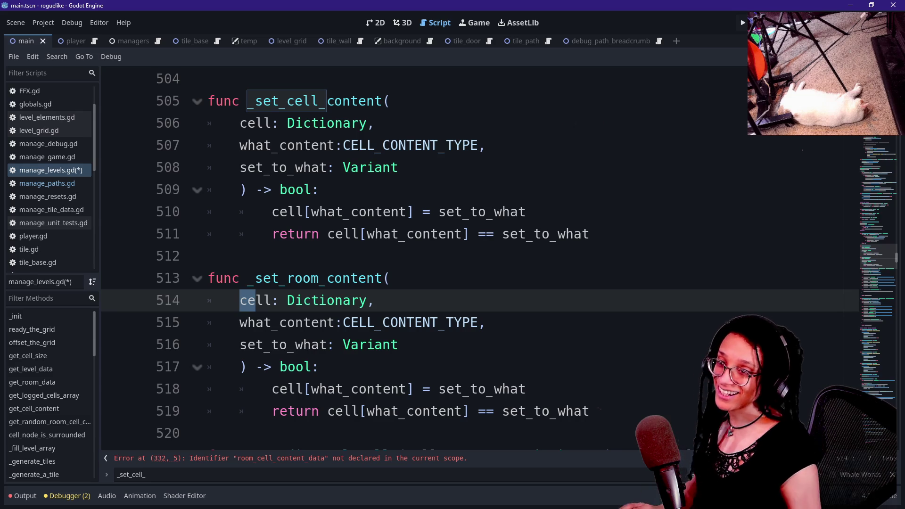
Undo the rename and the pasted copy, then jump back to the room_cell_content_data error.
key("ctrl+z")
key("ctrl+z")
key("ctrl+z")
key("ctrl+z")
key("ctrl+z")
key("ctrl+z")
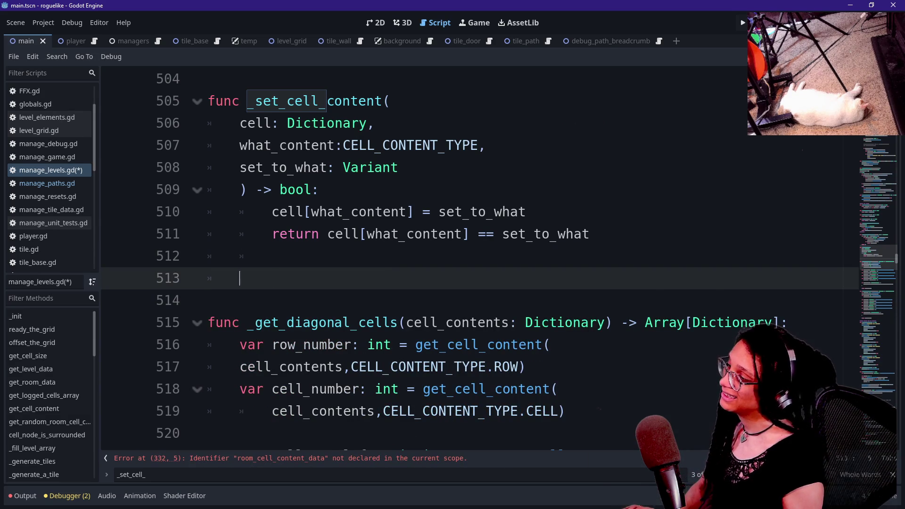
key("ctrl+z")
key("ctrl+z")
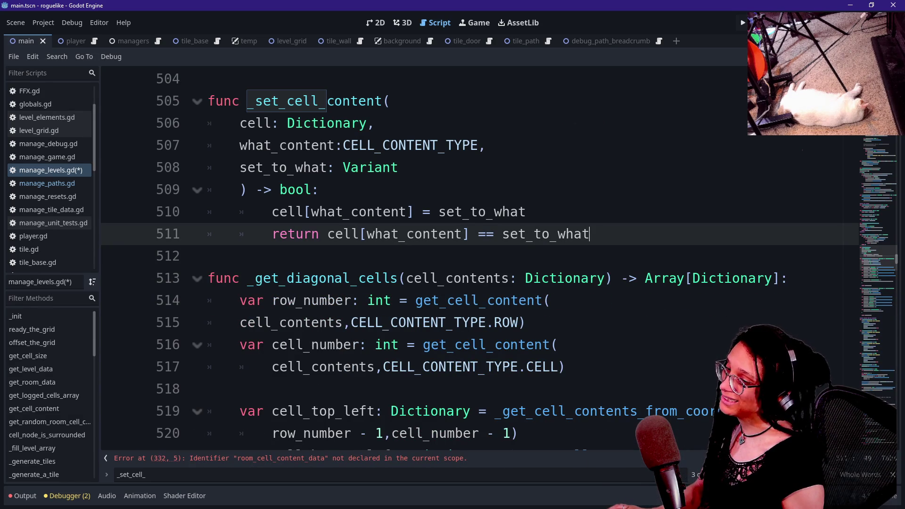
mouse_move(875, 141)
left_mouse_down()
mouse_move(873, 173)
mouse_move(811, 197)
left_mouse_up()
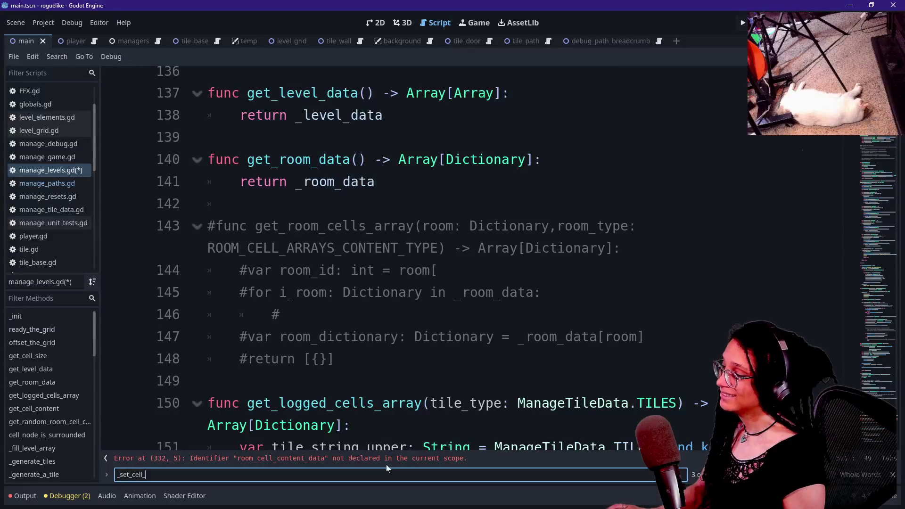
left_click(283, 458)
key("Up")
Rename room_cell_content_data to room_content_data on line 332.
key("Up")
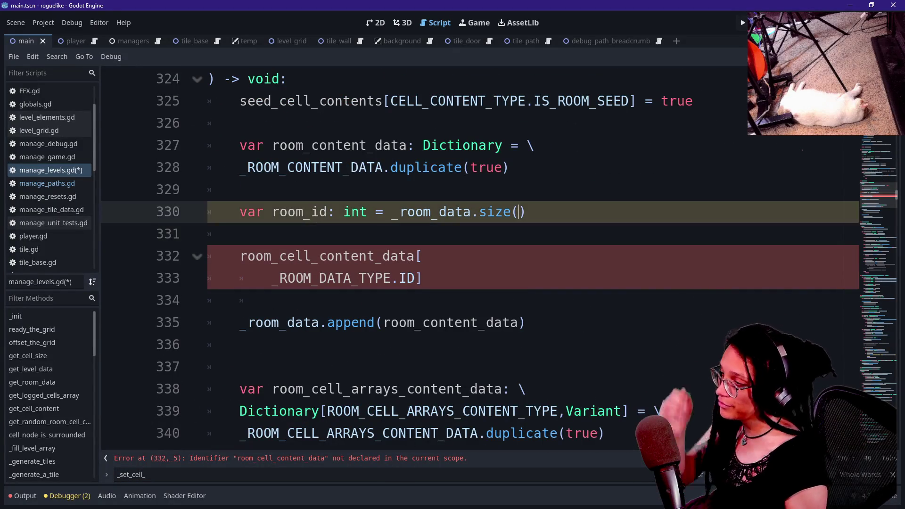
key("Down")
key("Down")
key("Up")
key("Down")
key("Down")
key("Down")
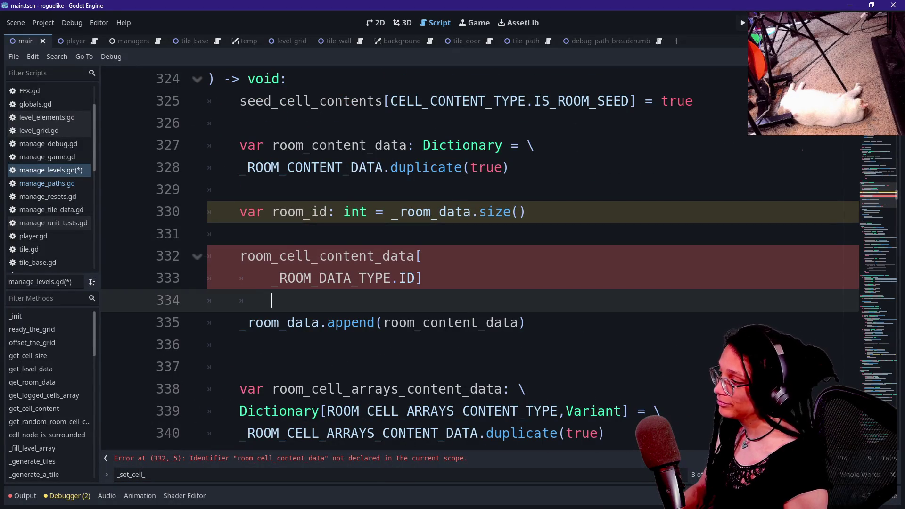
key("Up")
key("End")
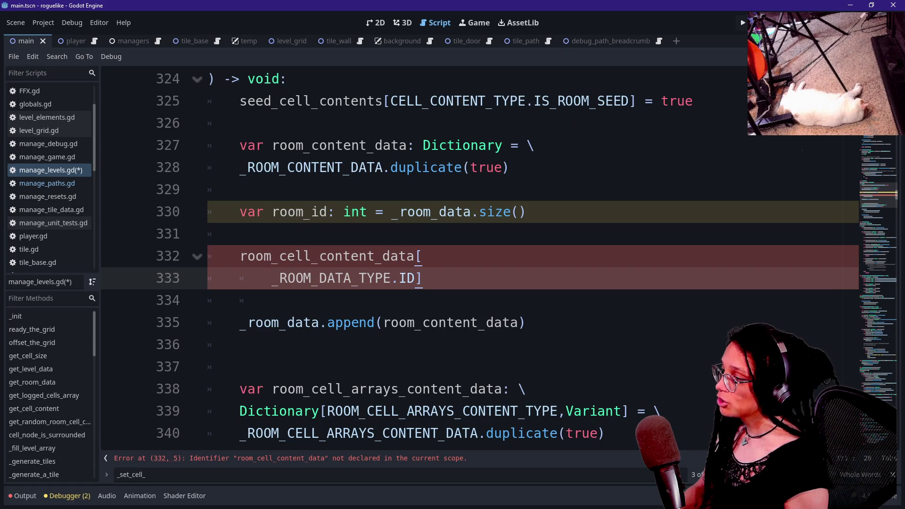
left_click_drag(384, 323, 502, 323)
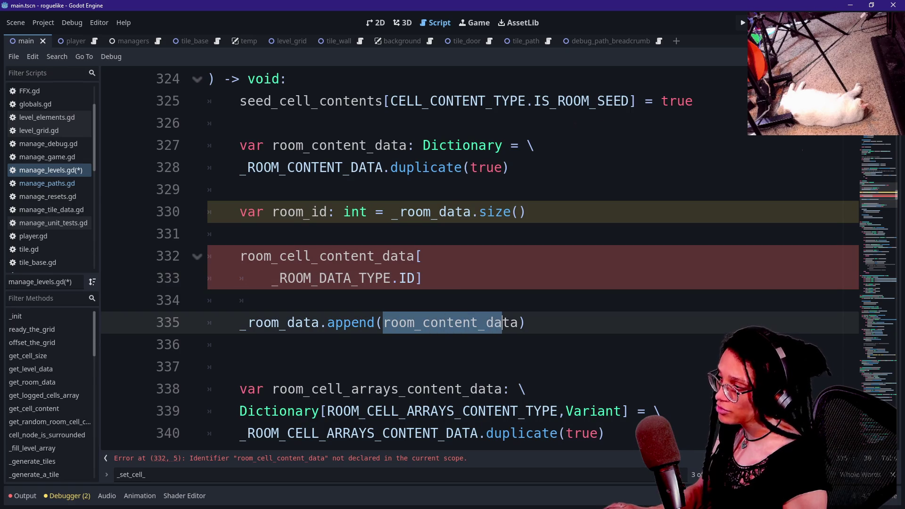
left_click(280, 256)
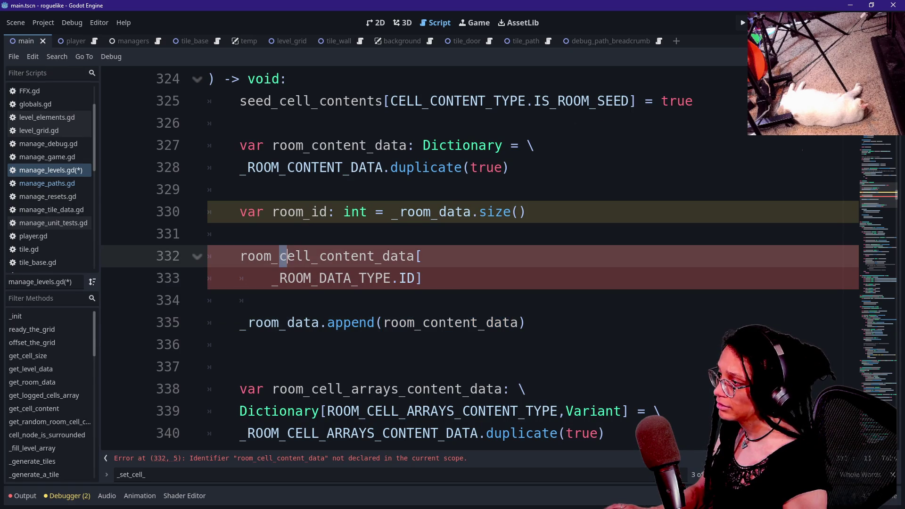
key("Delete")
key("Delete")
key("Delete")
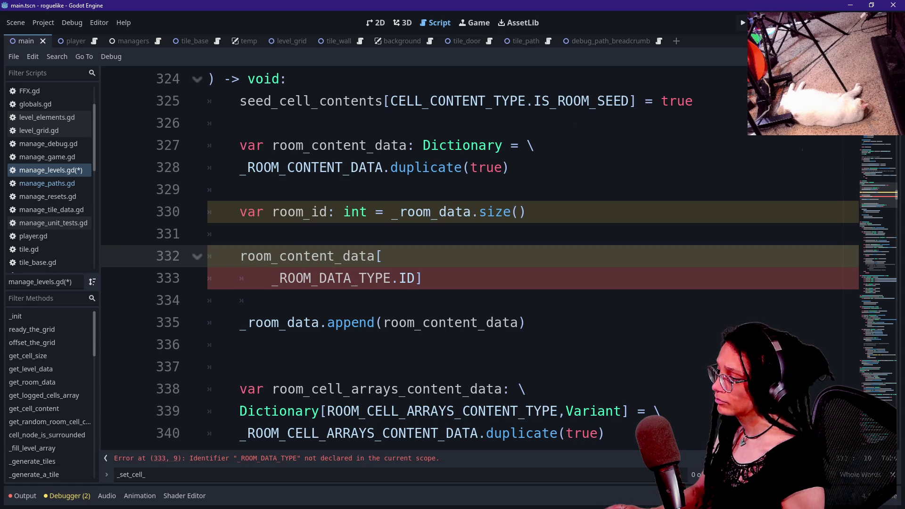
Replace the _ROOM_DATA_TYPE.ID key with _ROOM_CONTENT_TYPE.ID] = room_id.
left_click(423, 278)
key("BackSpace")
key("BackSpace")
key("BackSpace")
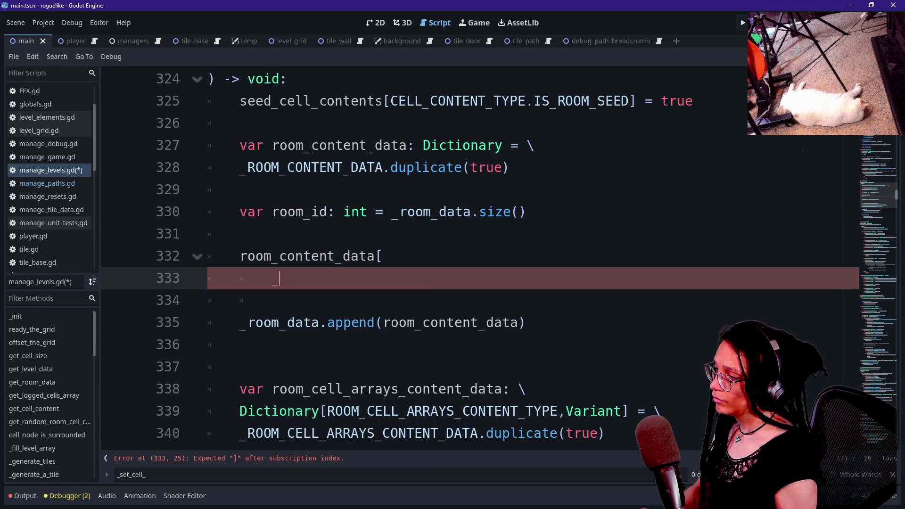
key("BackSpace")
key("Return")
type("_ROO")
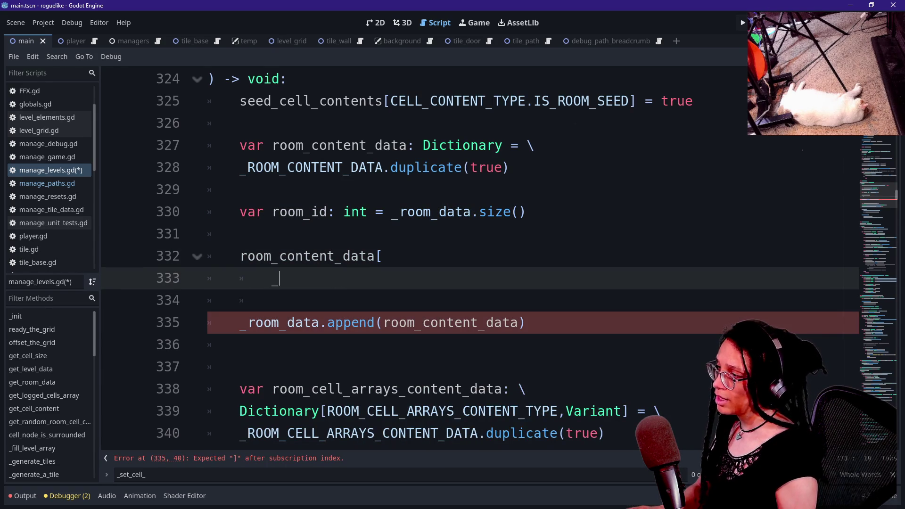
type("M_CONTENT")
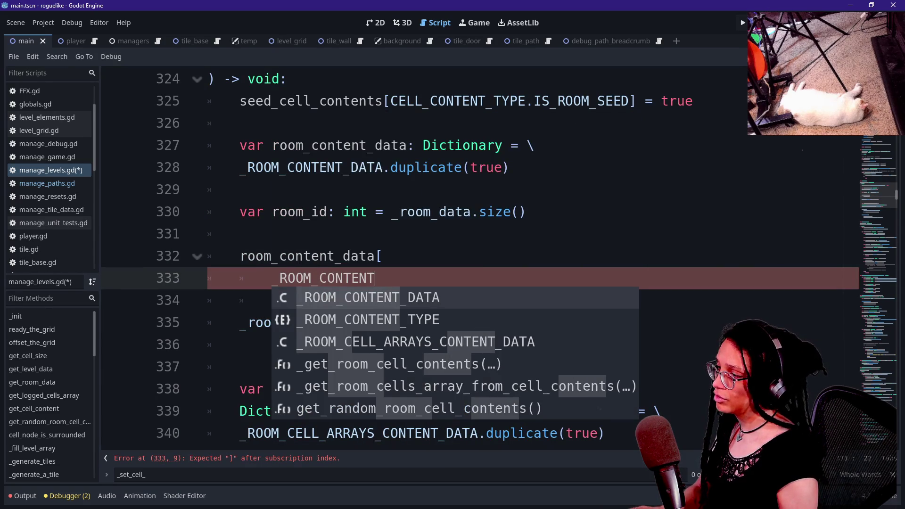
key("Down")
key("Return")
type(".")
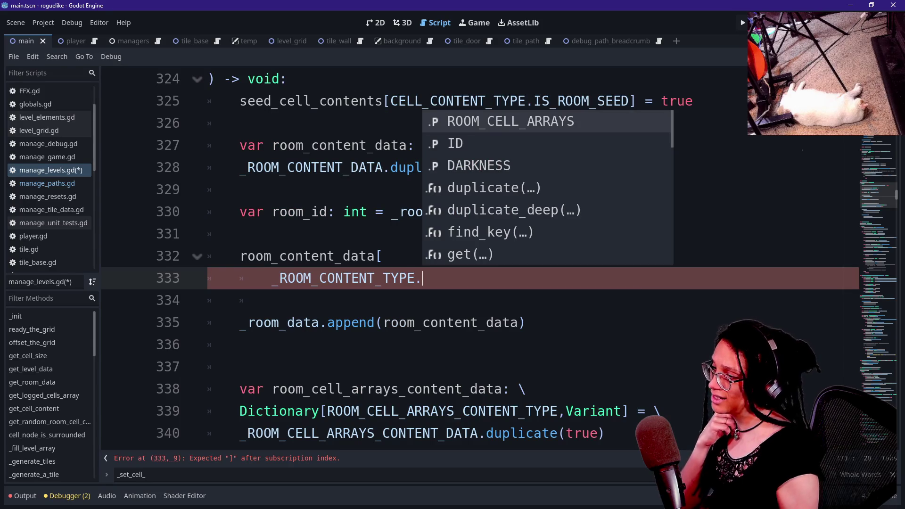
key("Down")
key("Return")
type("] = ")
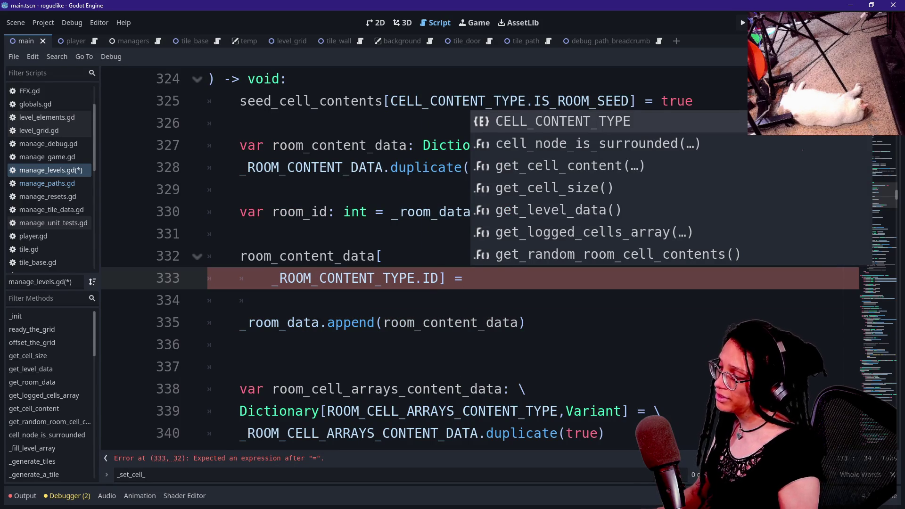
type("room_id")
left_click(368, 256)
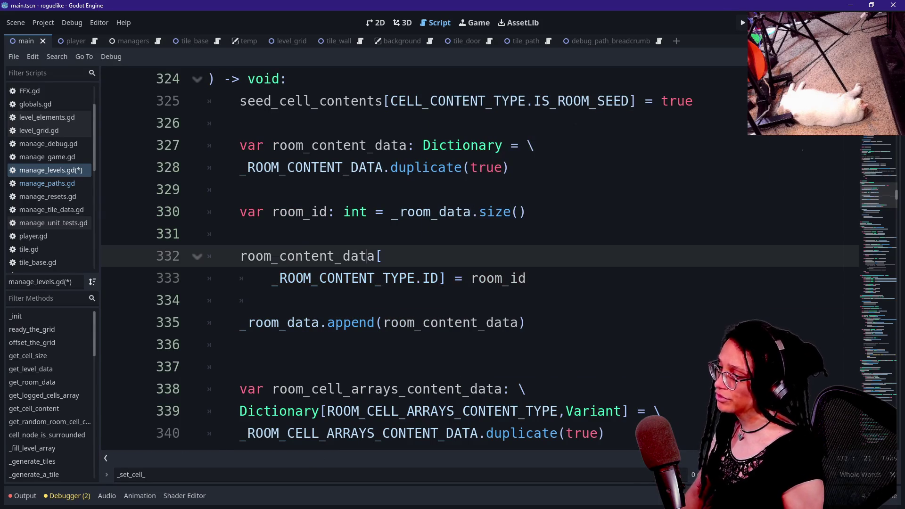
Delete the extra blank lines after the append call and before _log_room_cell, then save manage_levels.gd.
left_click(311, 256)
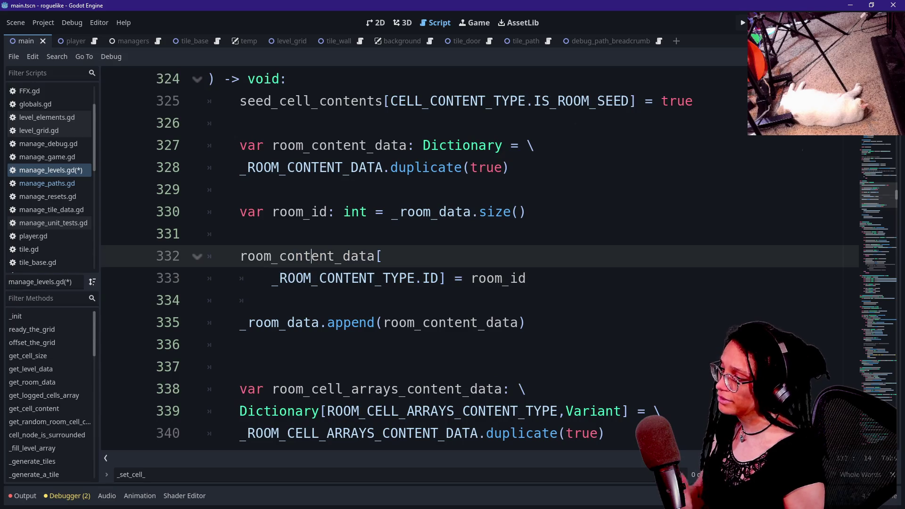
left_click_drag(311, 256, 240, 256)
left_click(240, 256)
left_click(240, 367)
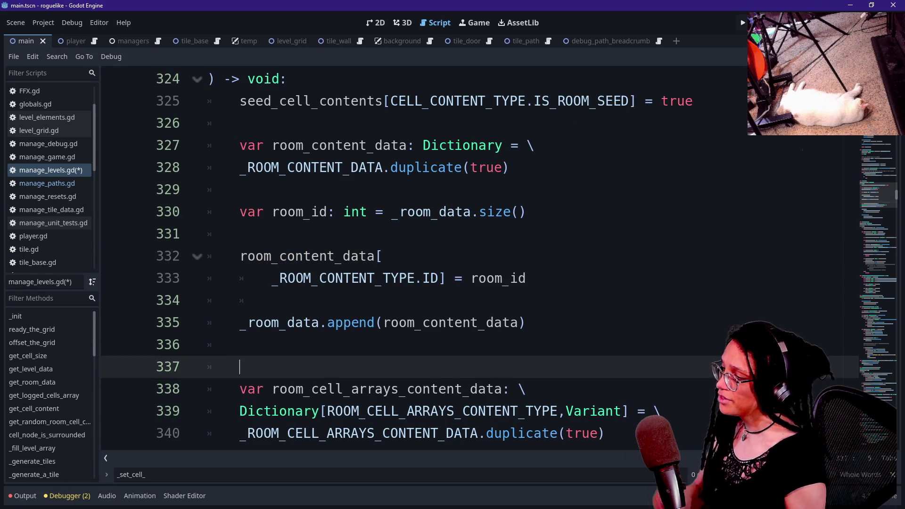
left_click(240, 345)
scroll(471, 259, "up", 1)
scroll(471, 259, "down", 3)
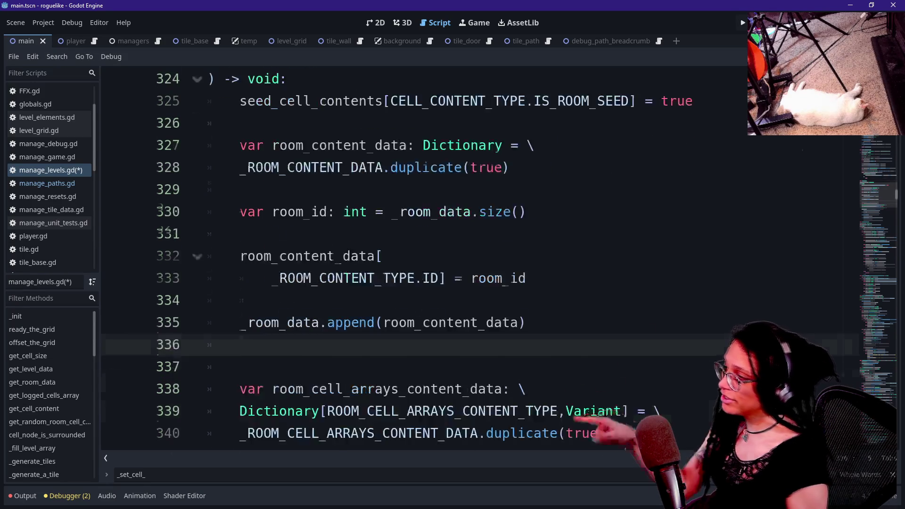
scroll(339, 279, "up", 1)
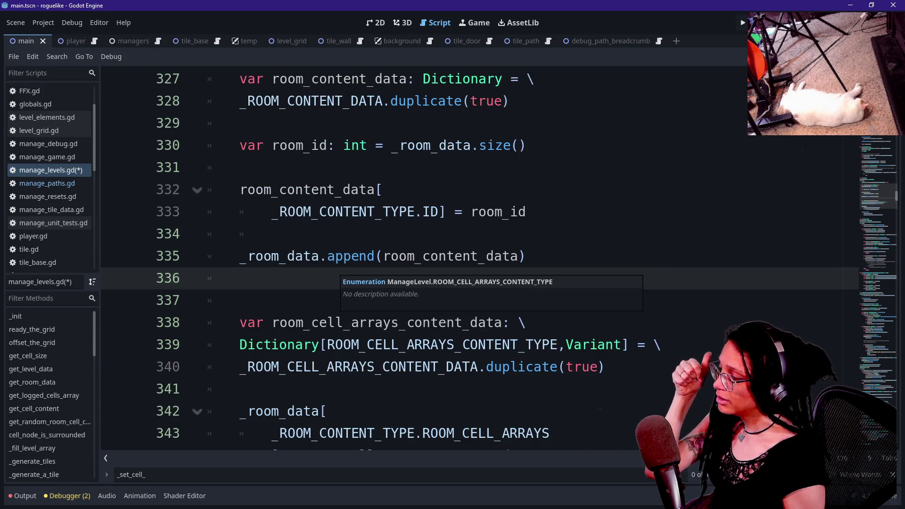
scroll(340, 279, "up", 1)
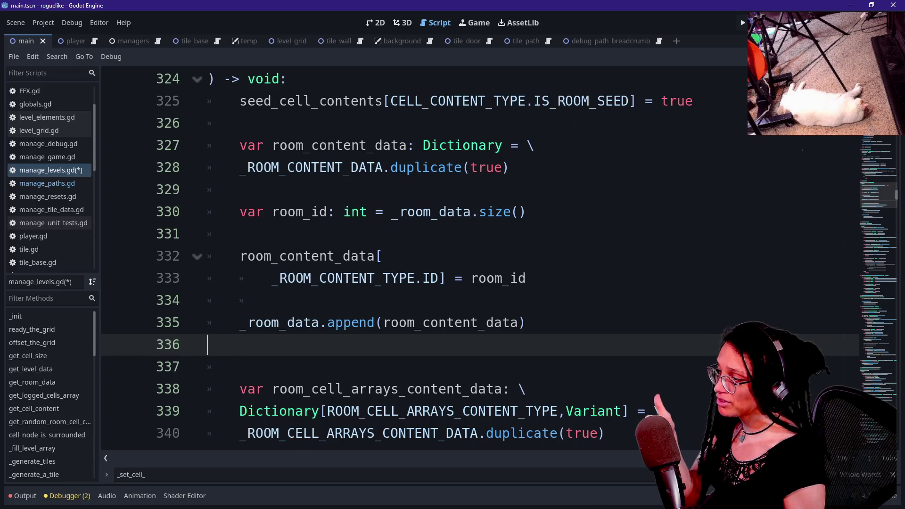
key("BackSpace")
scroll(339, 278, "down", 4)
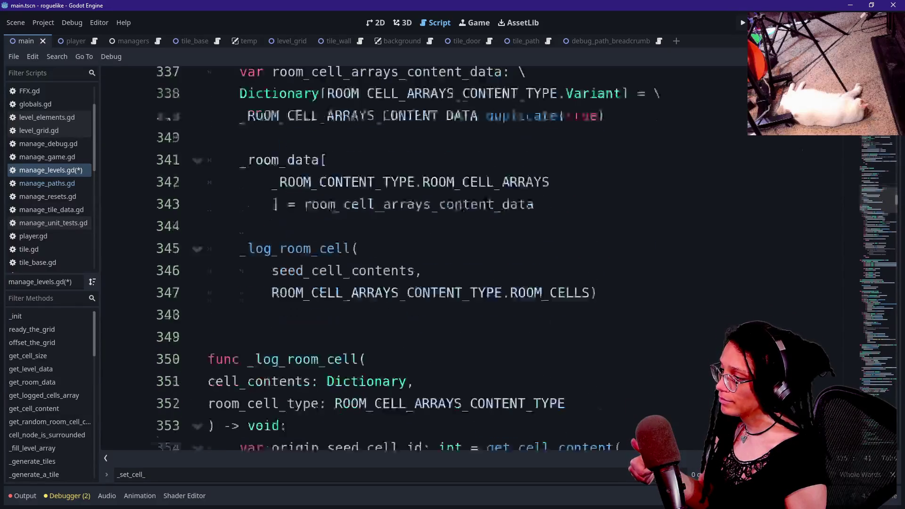
left_click(283, 212)
key("BackSpace")
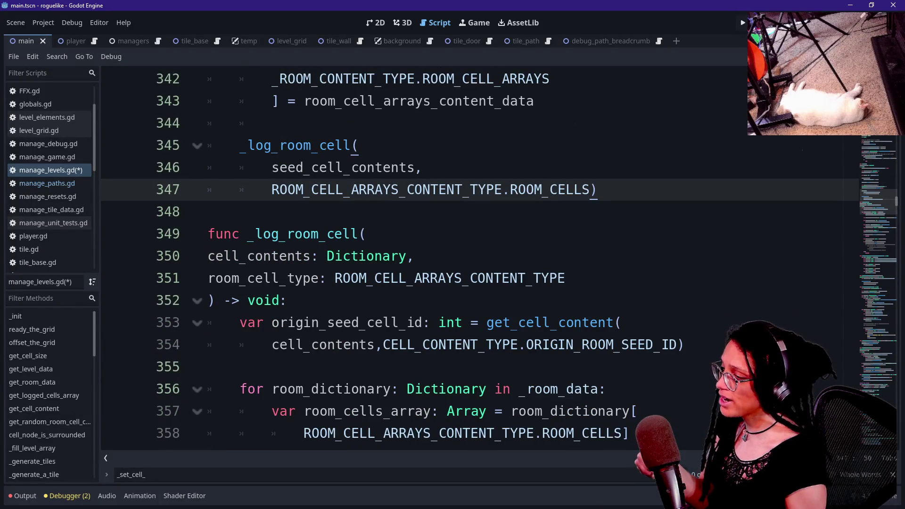
scroll(340, 278, "down", 7)
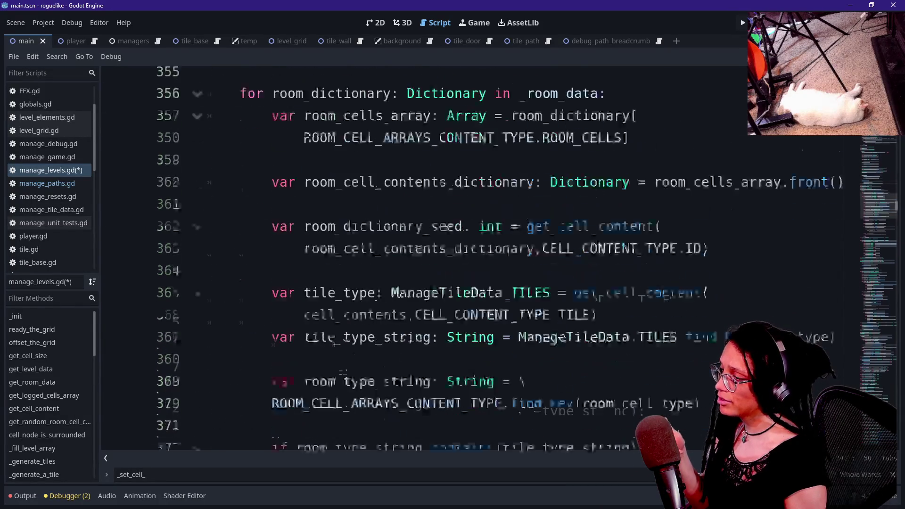
scroll(340, 278, "down", 2)
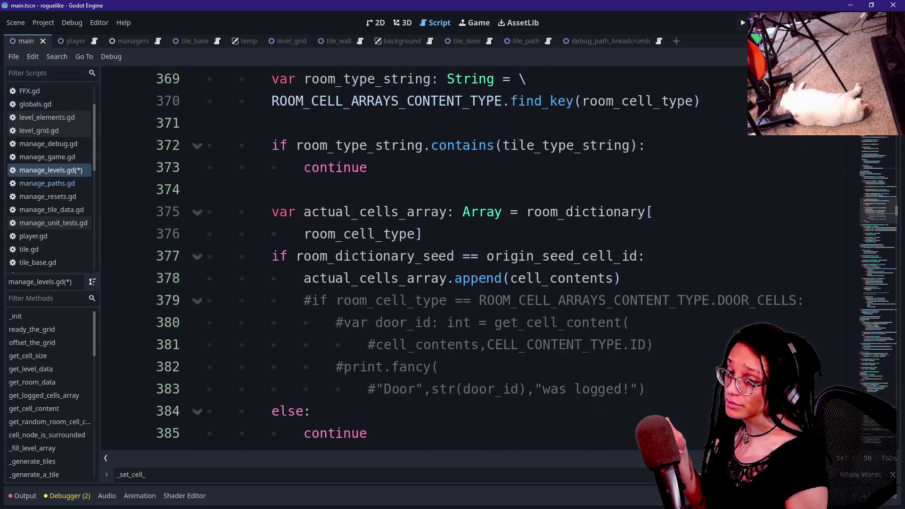
scroll(340, 278, "up", 12)
scroll(339, 278, "up", 5)
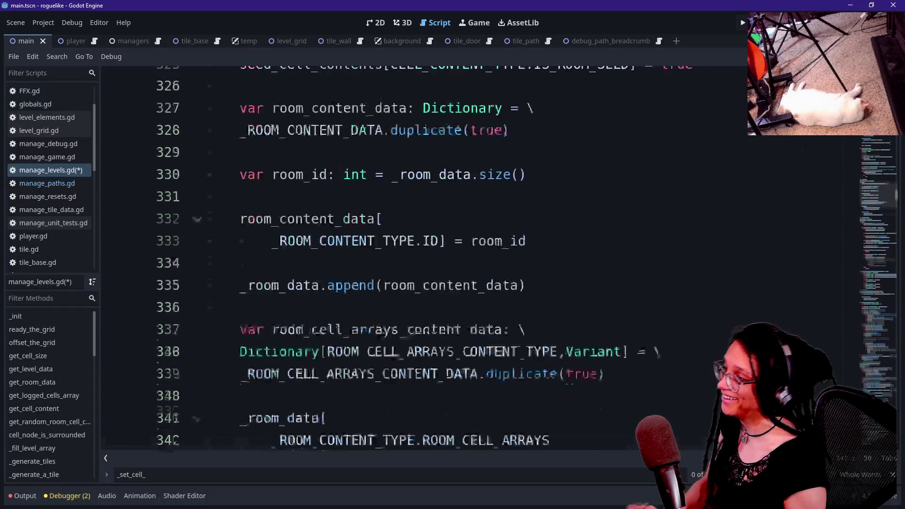
key("ctrl+s")
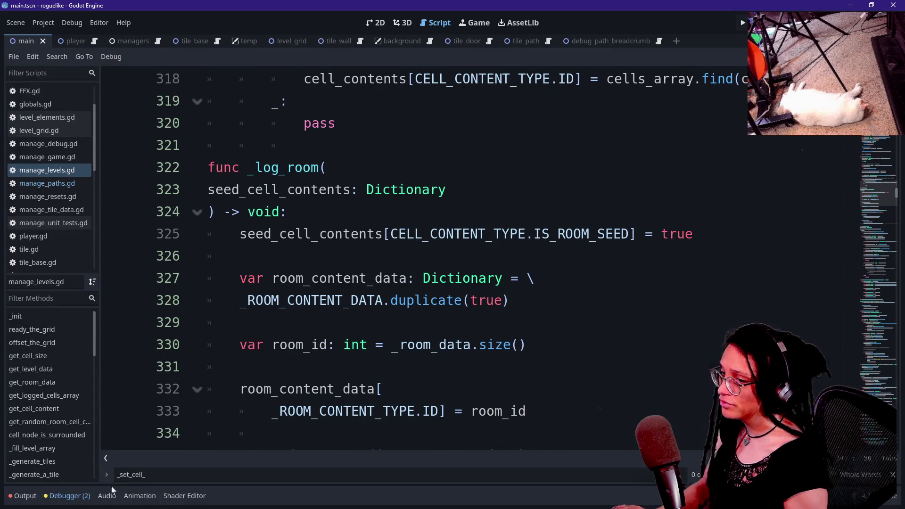
left_click(70, 496)
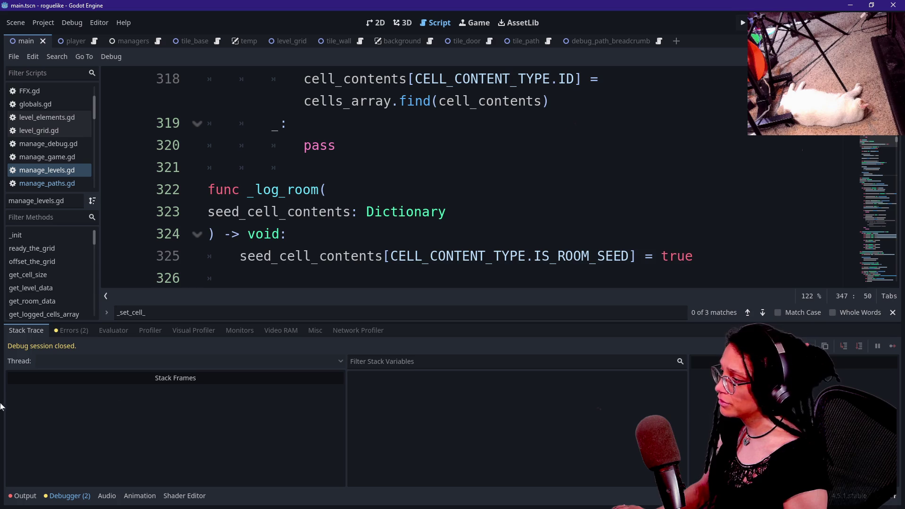
Visit the unused rooms_with_unassigned_doors and door_cells warnings in manage_paths.gd and save the project.
left_click(61, 329)
left_click(76, 365)
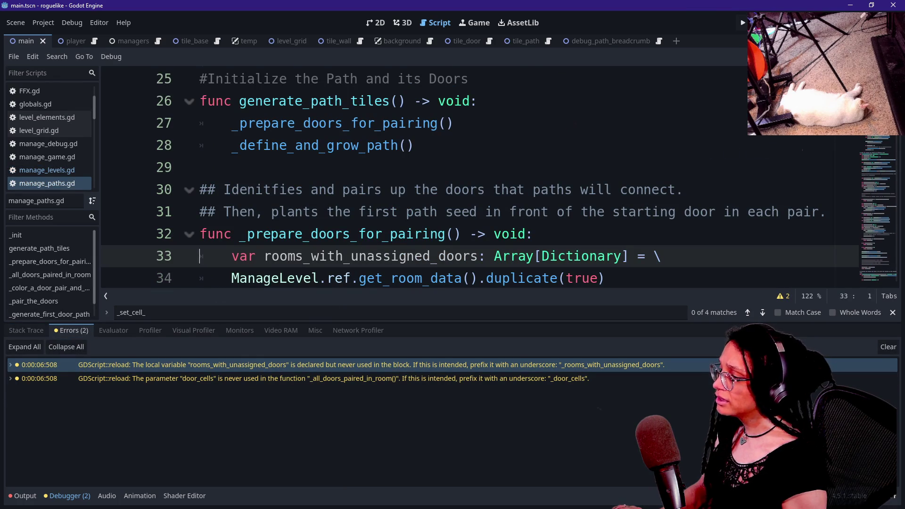
scroll(471, 179, "down", 2)
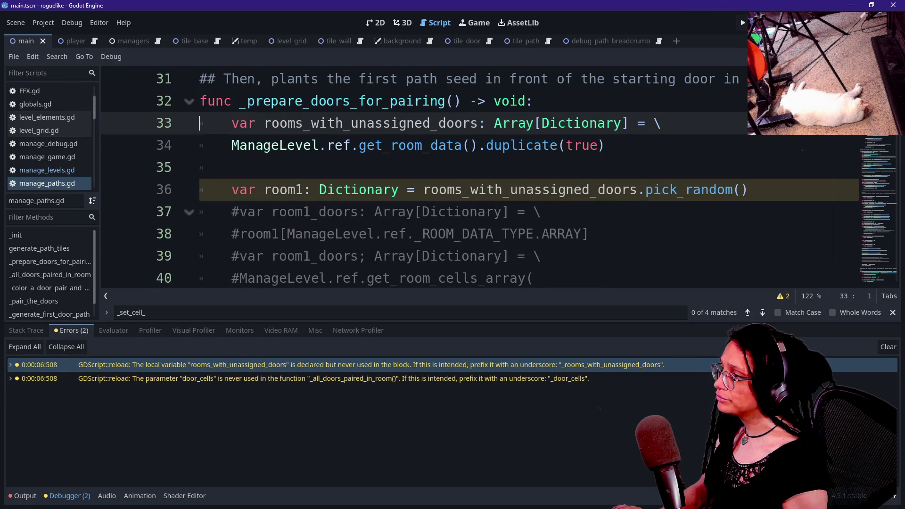
left_click(152, 378)
scroll(471, 188, "up", 2)
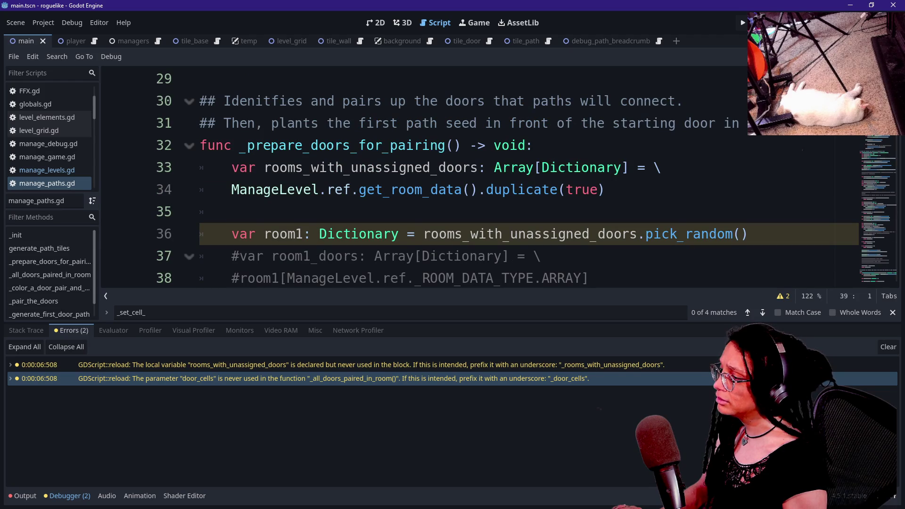
scroll(472, 179, "down", 2)
left_click(233, 212)
key("ctrl+s")
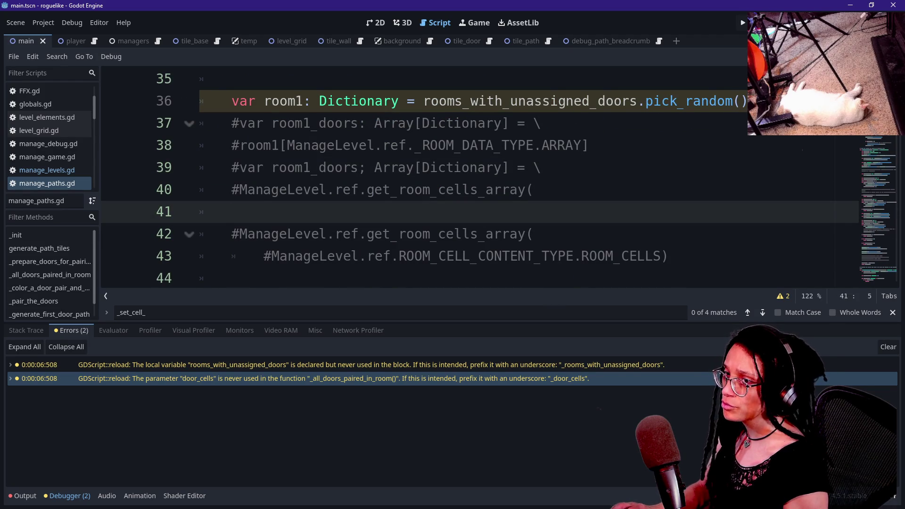
key("alt+Tab")
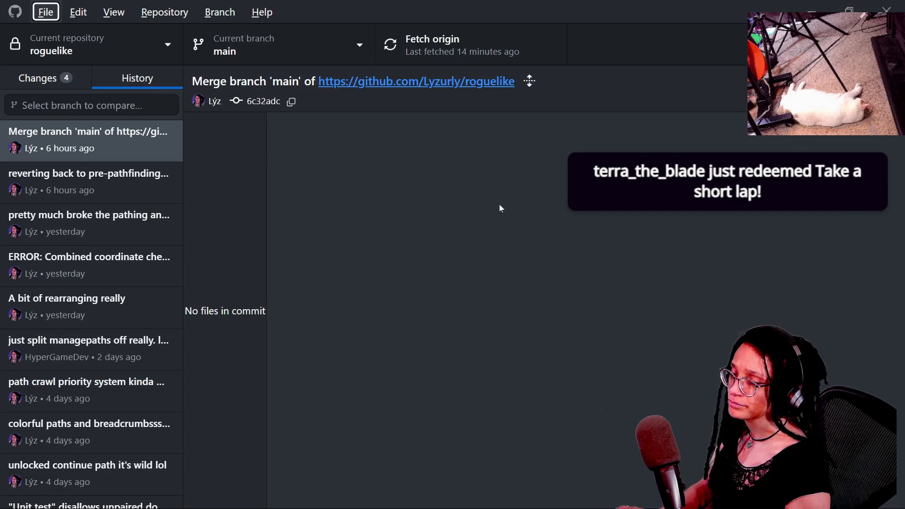
Start the commit summary 'Room thing.STE' for the uncommitted changes, then return to Godot.
key("ctrl+1")
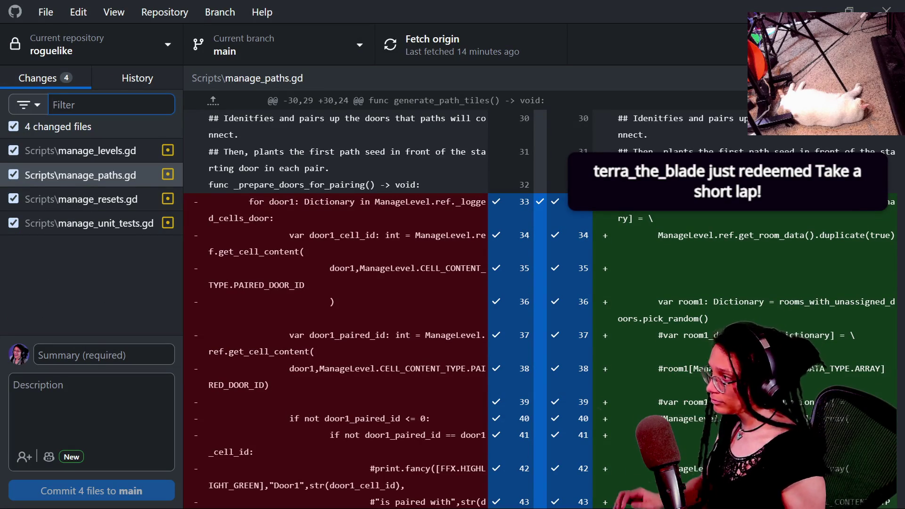
left_click(104, 355)
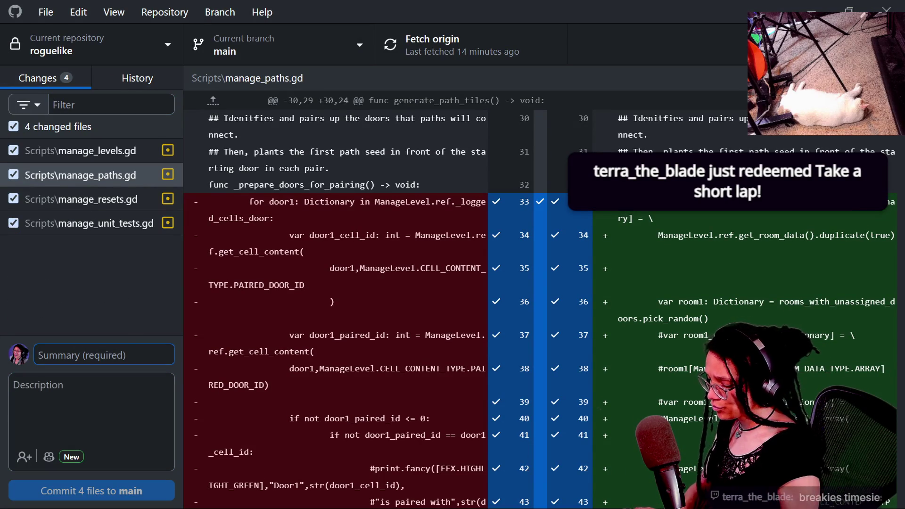
type("Room data is a")
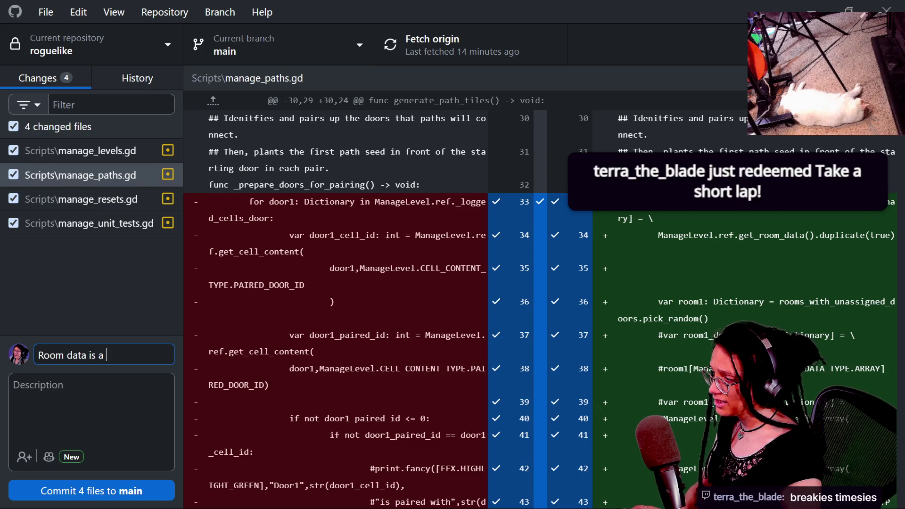
type("thing. UNTESTE")
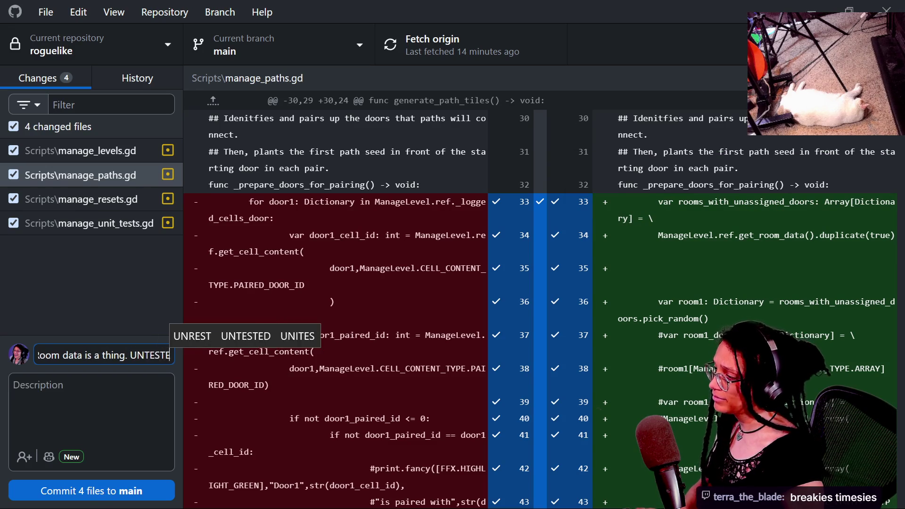
key("alt+Tab")
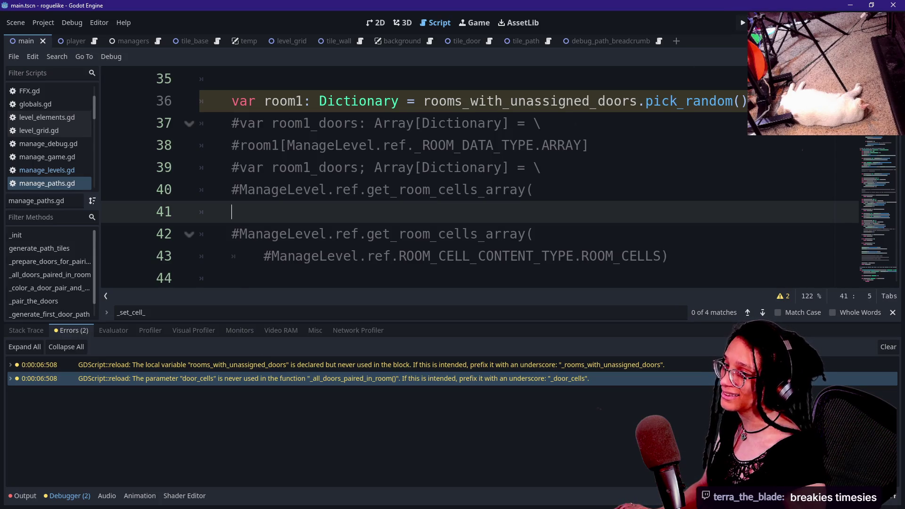
Comment out the _generate_path_tiles() call in manage_levels.gd, save, and run the project.
scroll(460, 177, "up", 10)
scroll(460, 177, "down", 1)
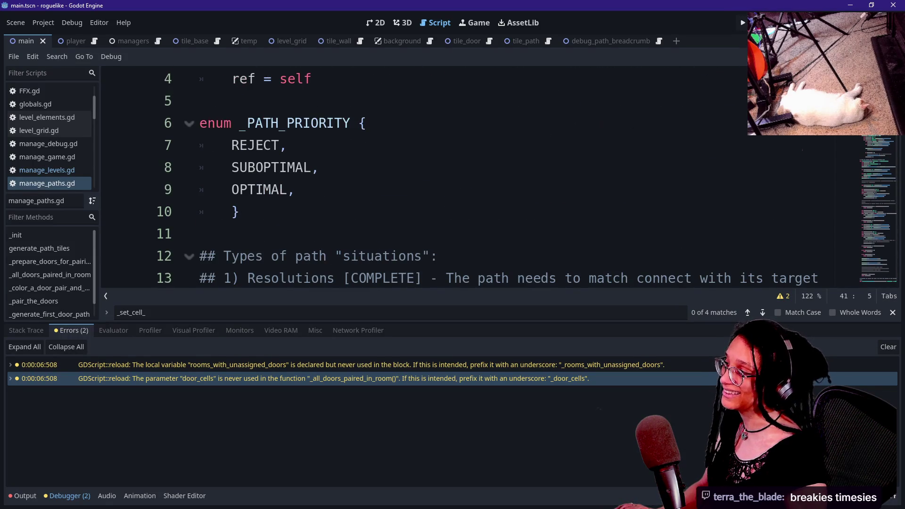
left_click(52, 170)
scroll(459, 177, "up", 20)
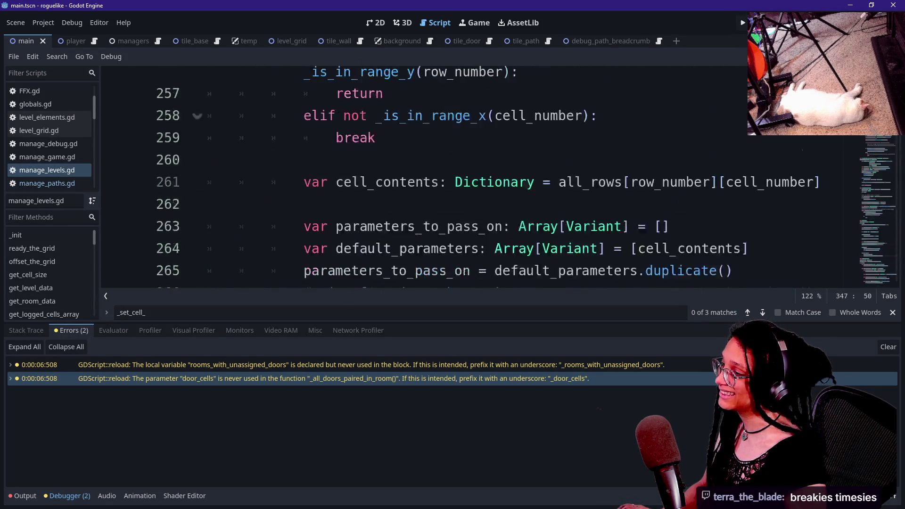
scroll(471, 177, "up", 15)
scroll(472, 179, "up", 20)
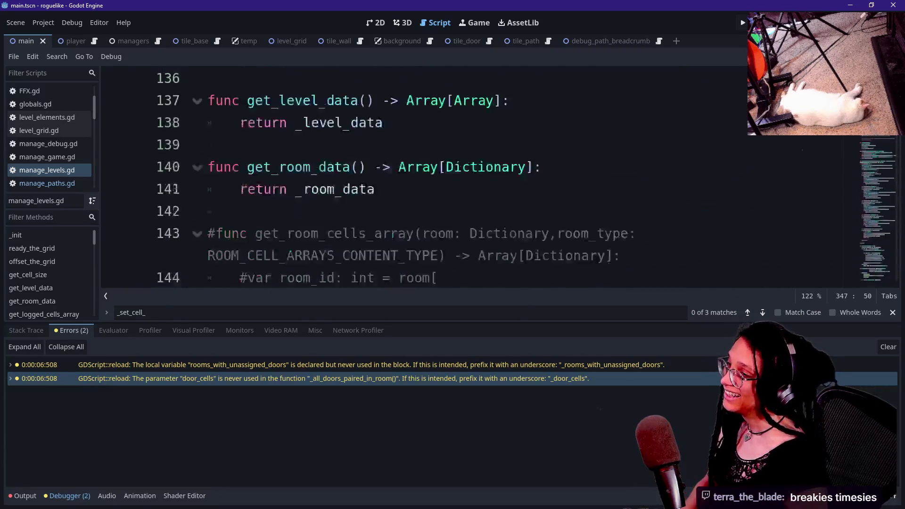
scroll(471, 179, "down", 5)
scroll(471, 179, "down", 2)
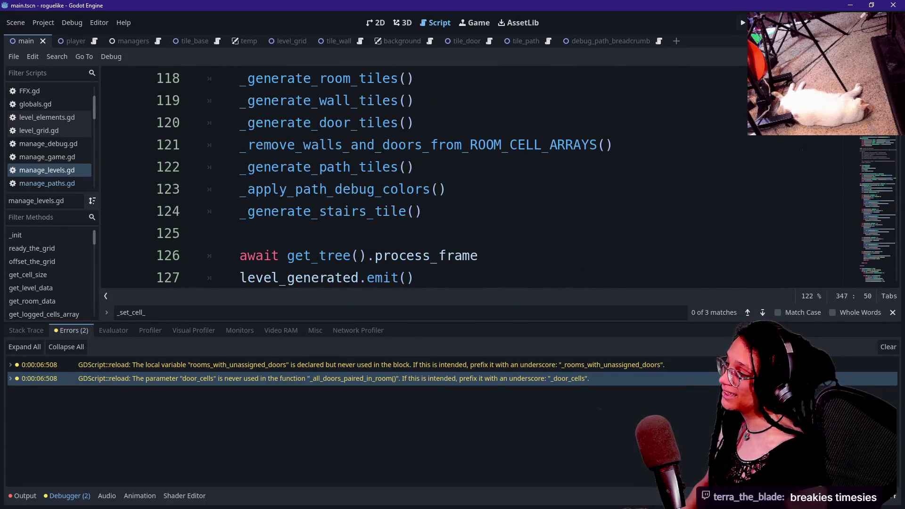
left_click(414, 167)
type("#")
key("ctrl+s")
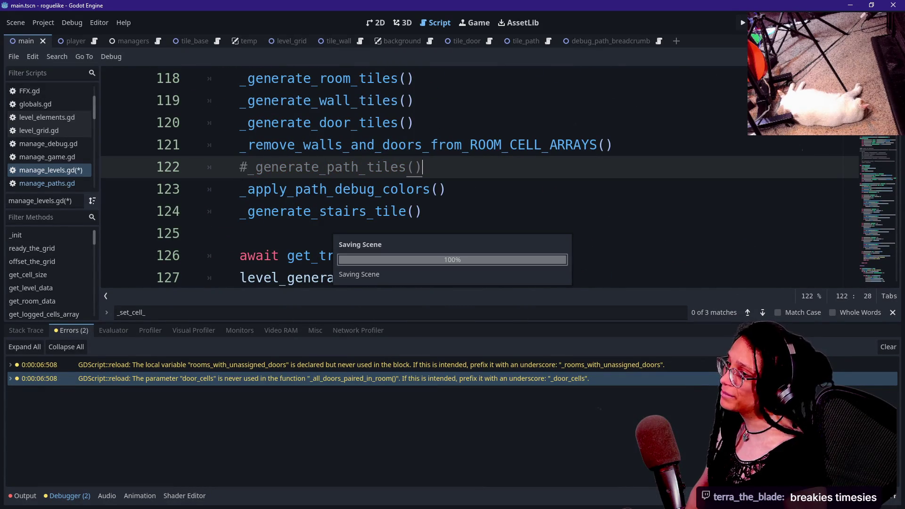
left_click(743, 24)
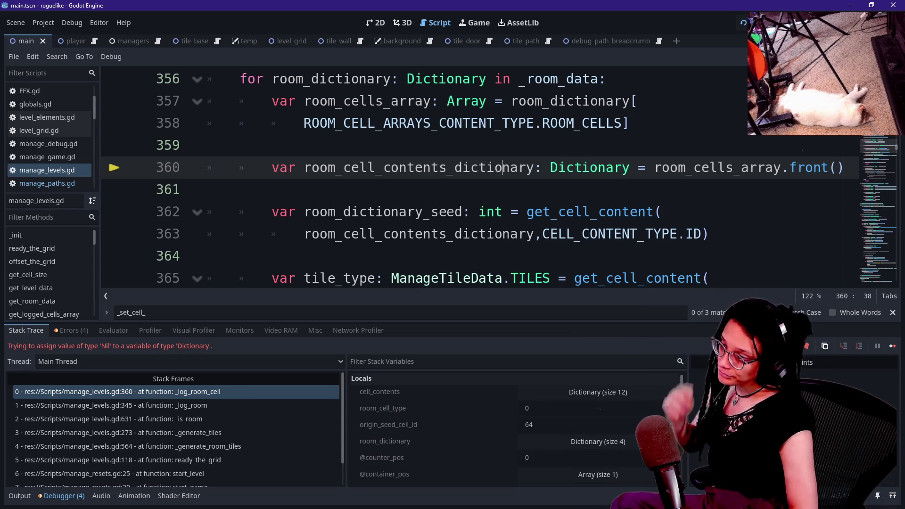
Inspect the failing code on lines 360–363 where the run stopped.
left_click(207, 189)
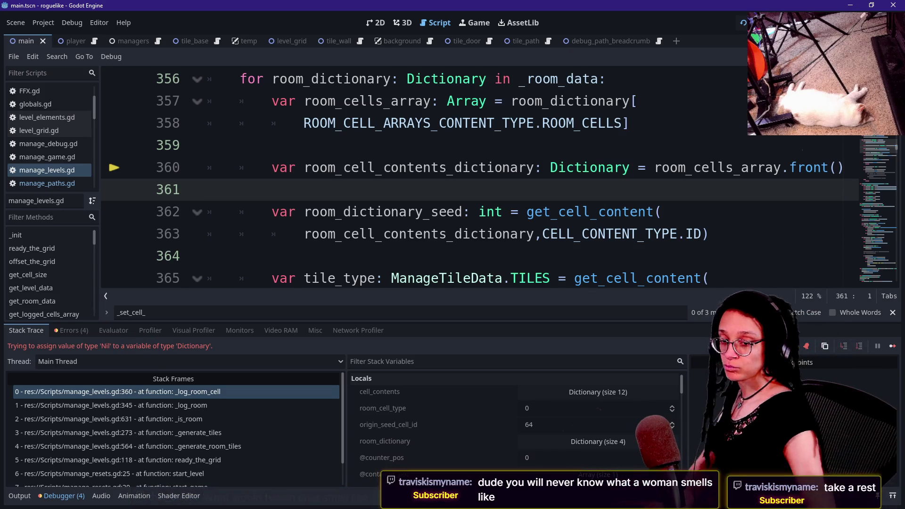
left_click(207, 168)
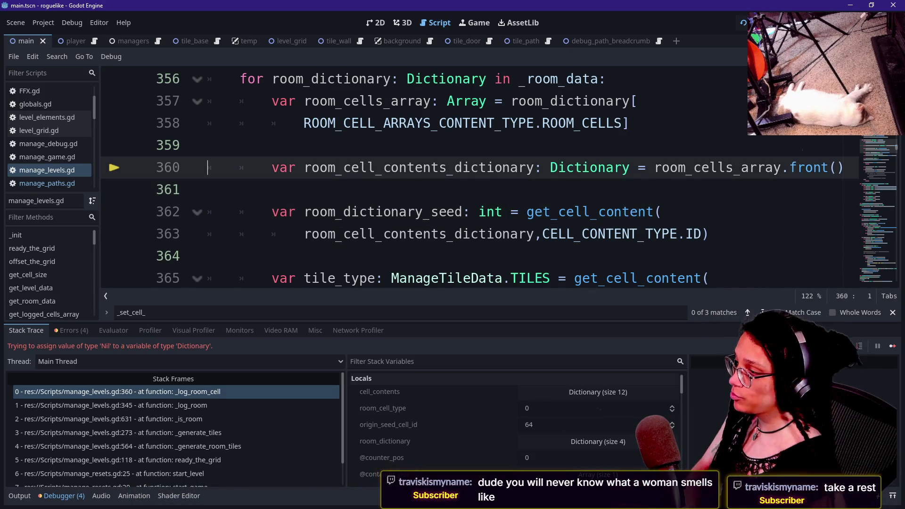
left_click(375, 234)
Hide the bottom panel and trace from failing line 360 up to the _log_room_cell signature.
key("alt+o")
key("alt+o")
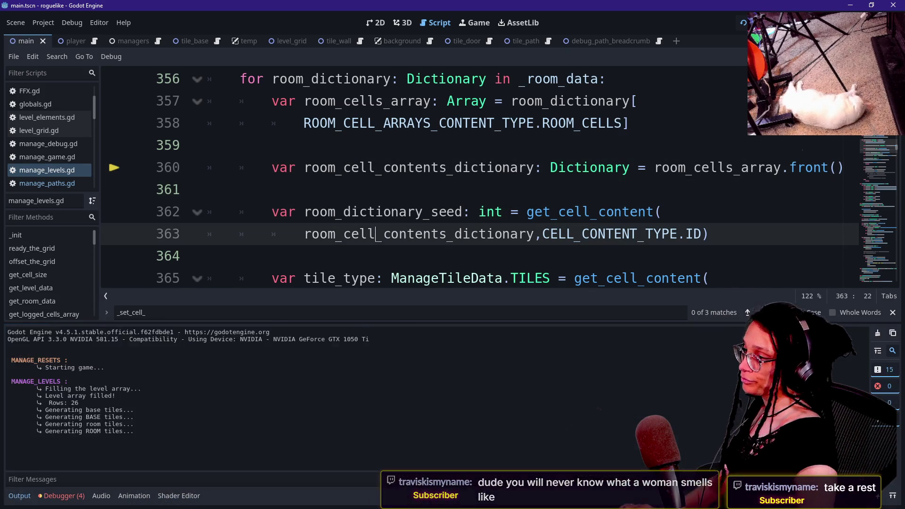
left_click(384, 212)
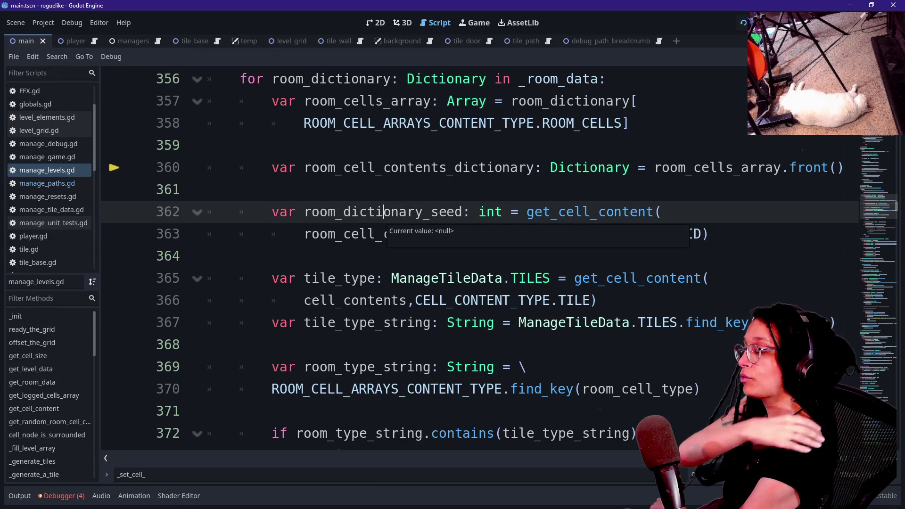
key("Up")
key("Up")
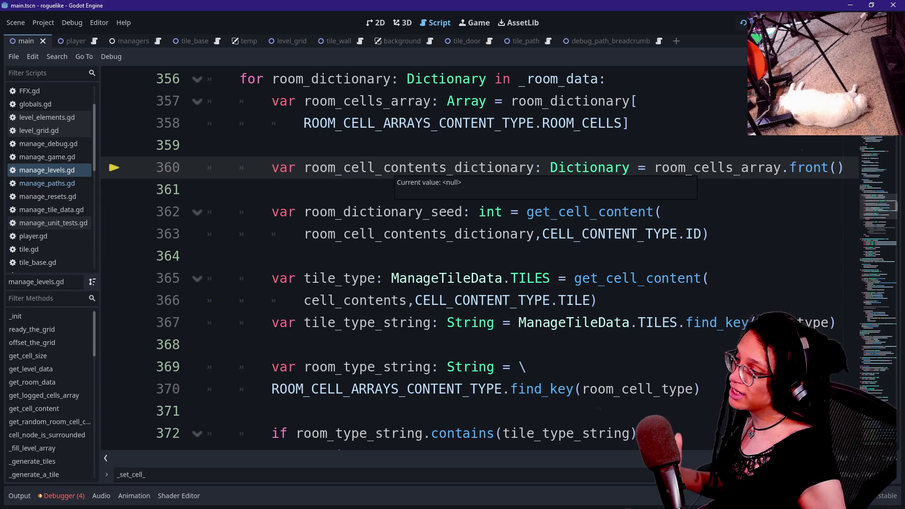
left_click(207, 145)
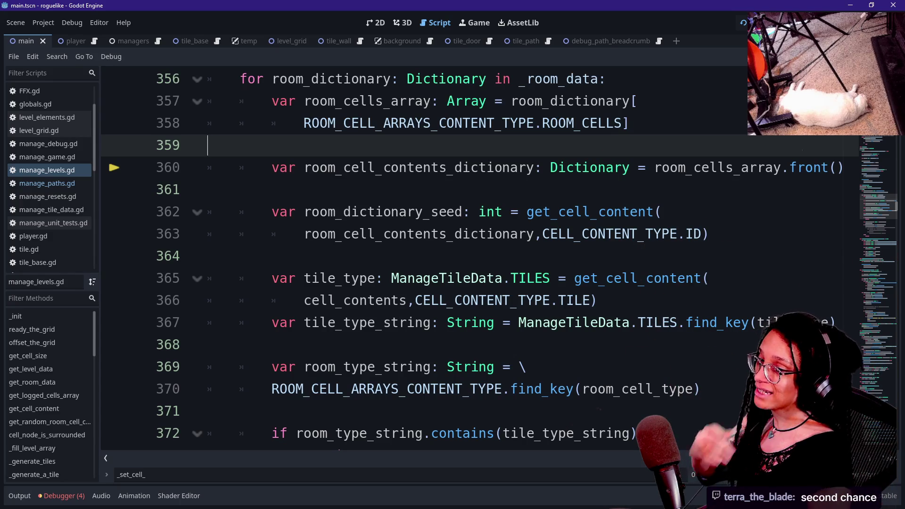
key("Up")
key("Up")
key("Up")
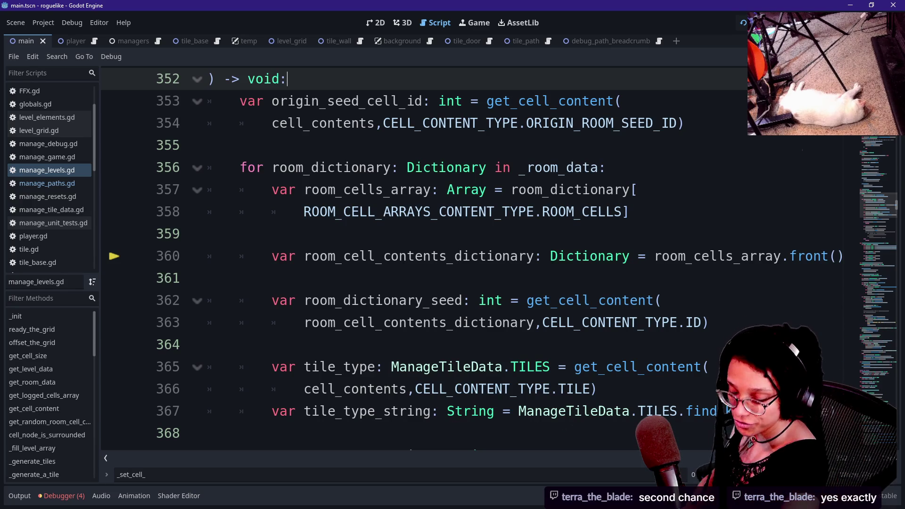
Check the debugger values of room_dictionary_seed and room_cell_contents_dictionary, confirming they are null.
left_click(439, 300)
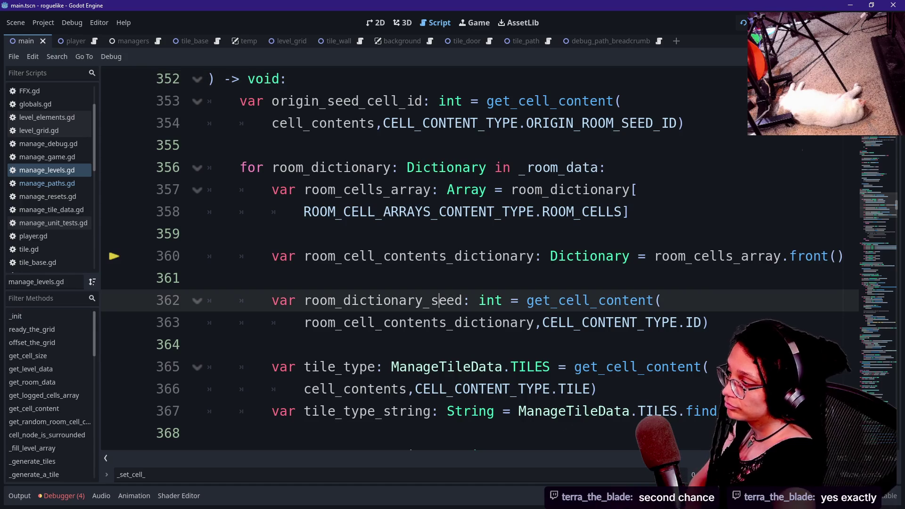
mouse_move(439, 302)
key("shift+Up")
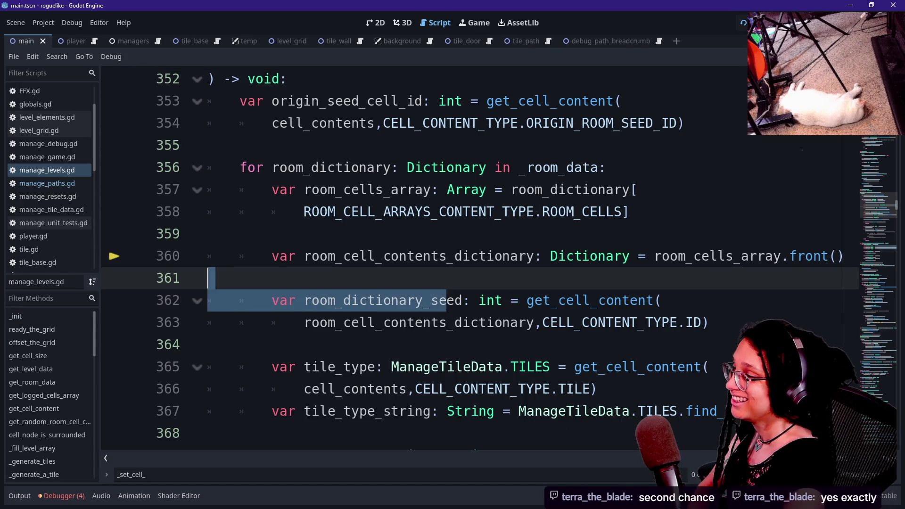
key("Left")
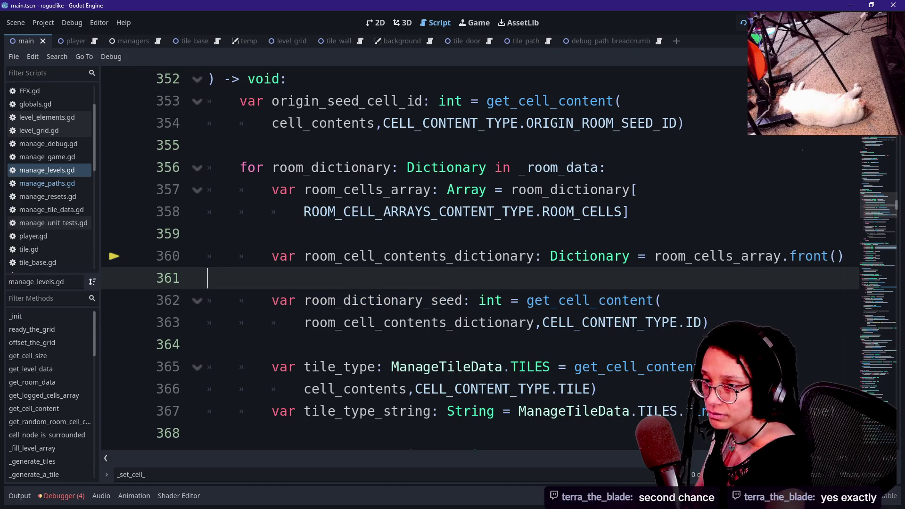
left_click(534, 256)
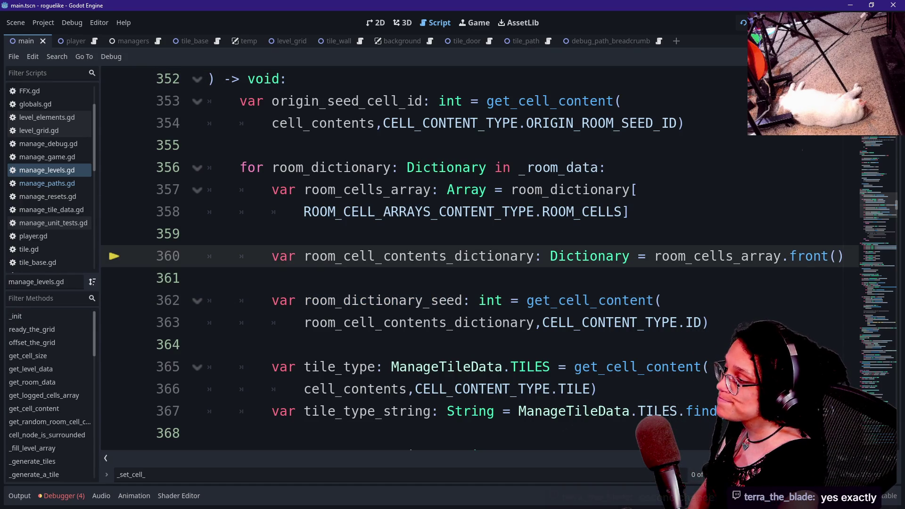
mouse_move(534, 256)
left_click(463, 323)
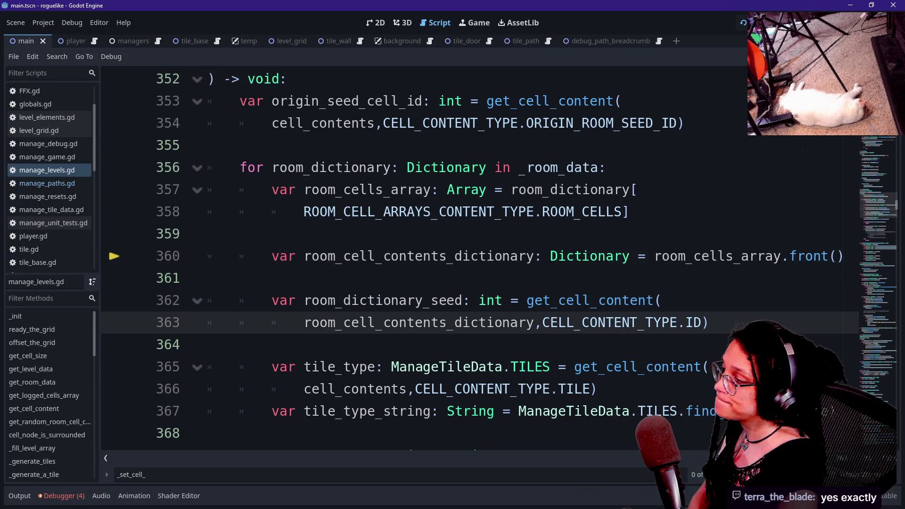
left_click(471, 278)
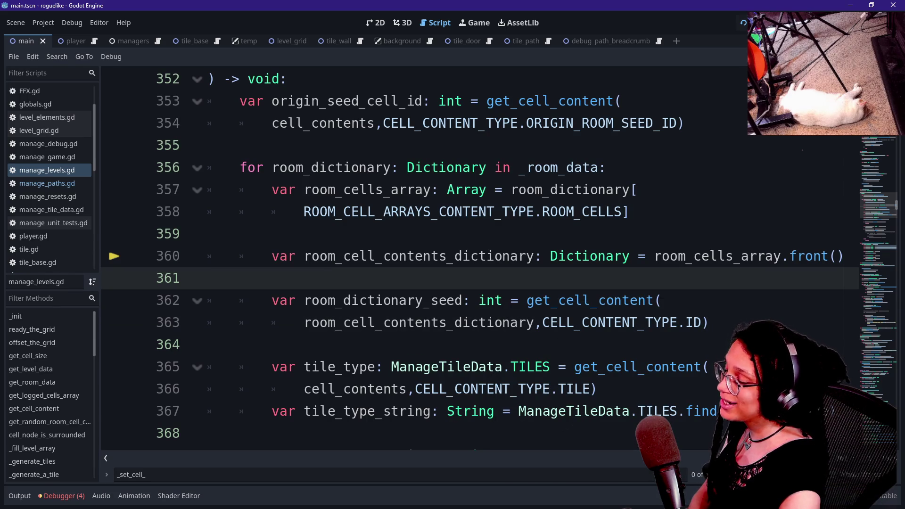
Commit the four changed scripts to main with a summary noting room data isn't integrated, then push to origin.
key("alt+Tab")
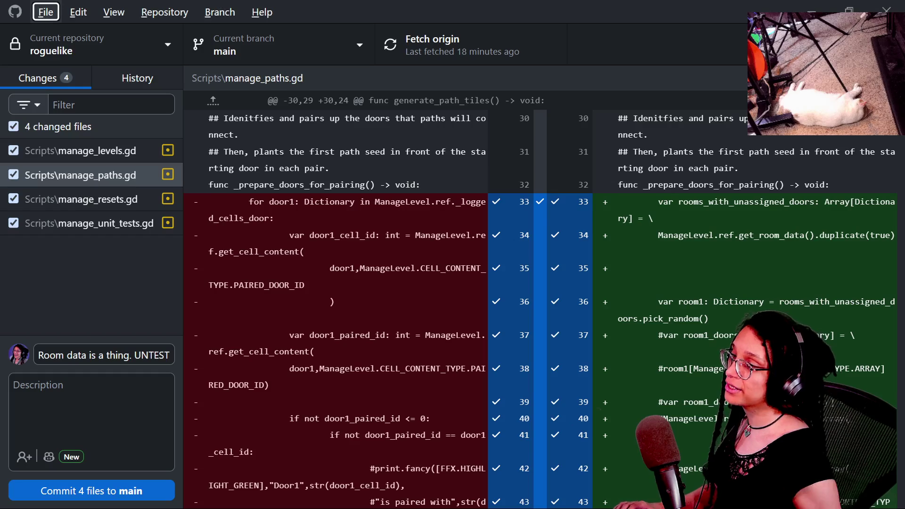
key("ctrl+BackSpace")
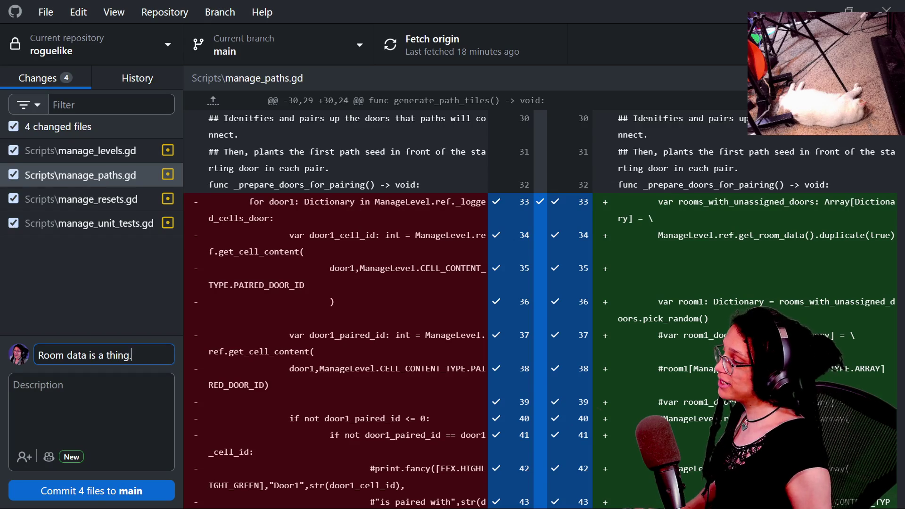
type(" BUT NOT INTGET")
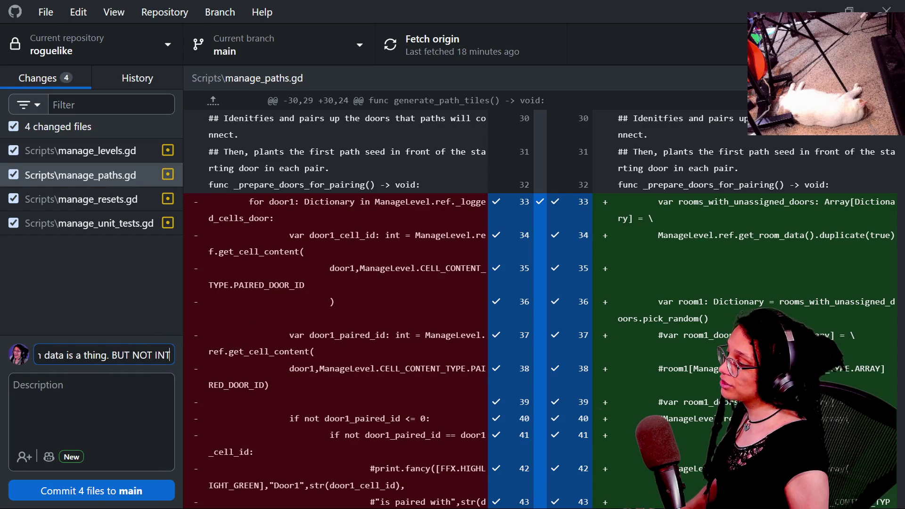
key("BackSpace")
key("BackSpace")
key("BackSpace")
type("EGRATED")
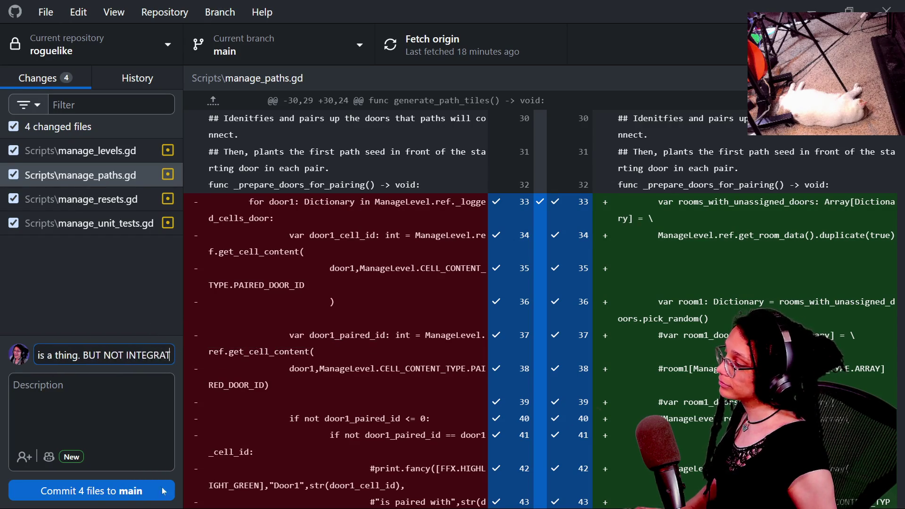
left_click(132, 500)
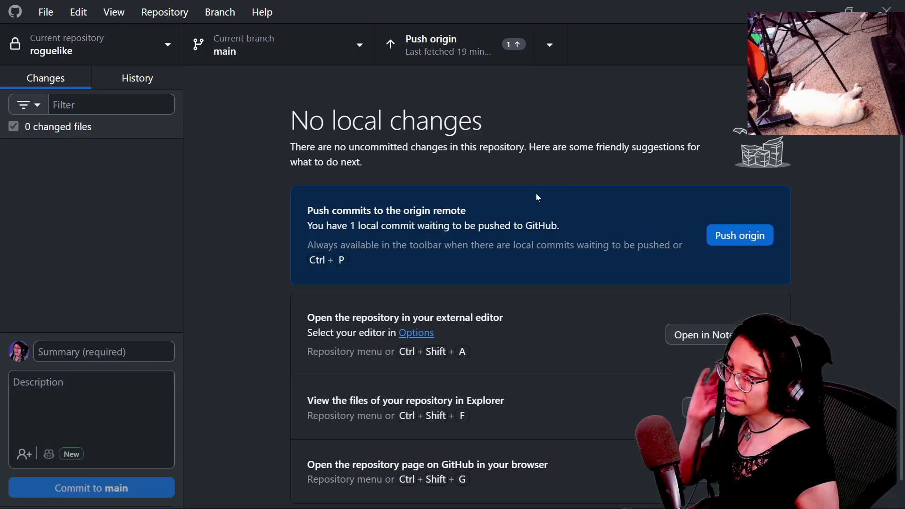
left_click(749, 241)
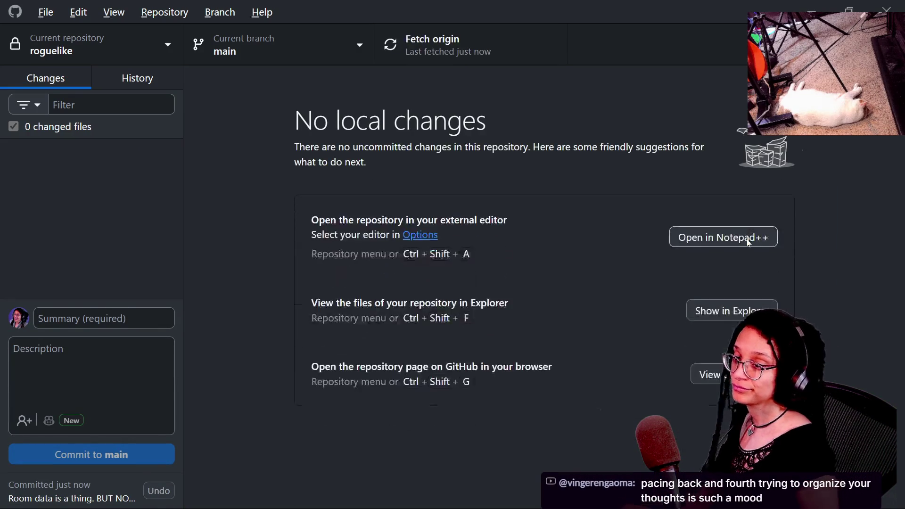
key("alt+Tab")
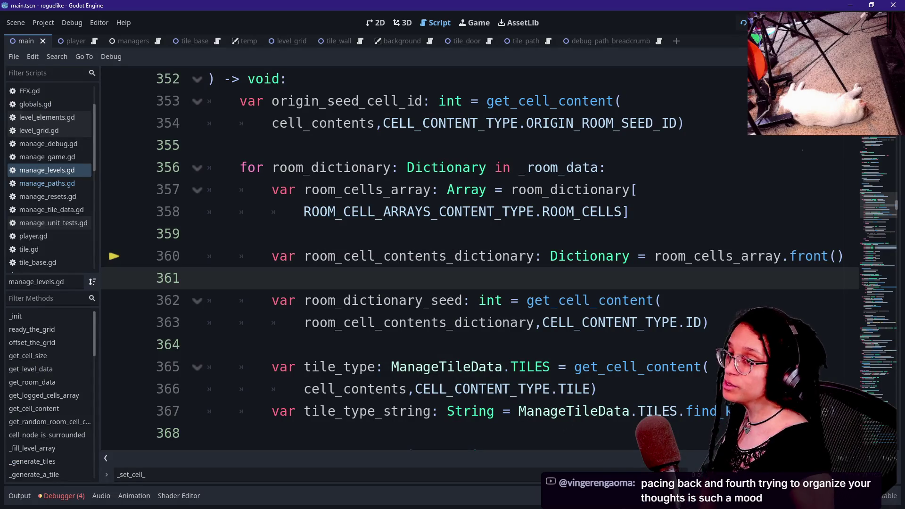
left_click(283, 234)
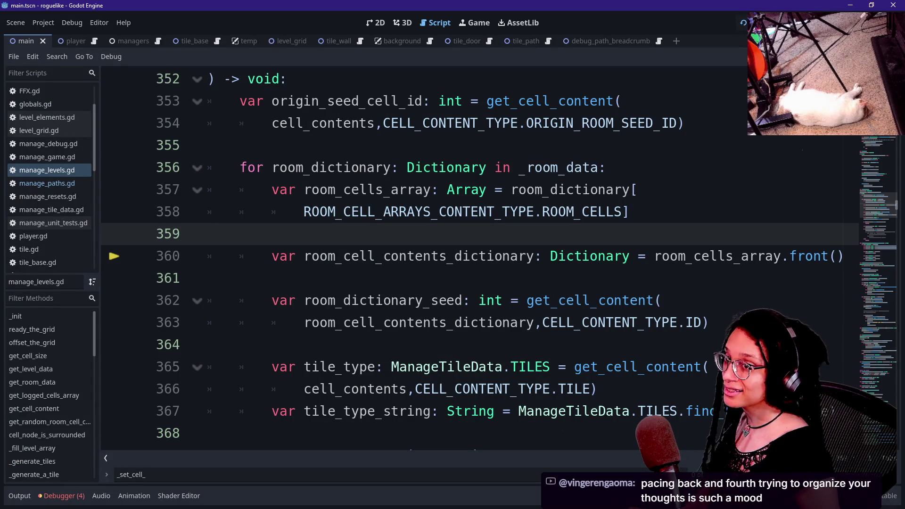
left_click(283, 278)
left_click(283, 234)
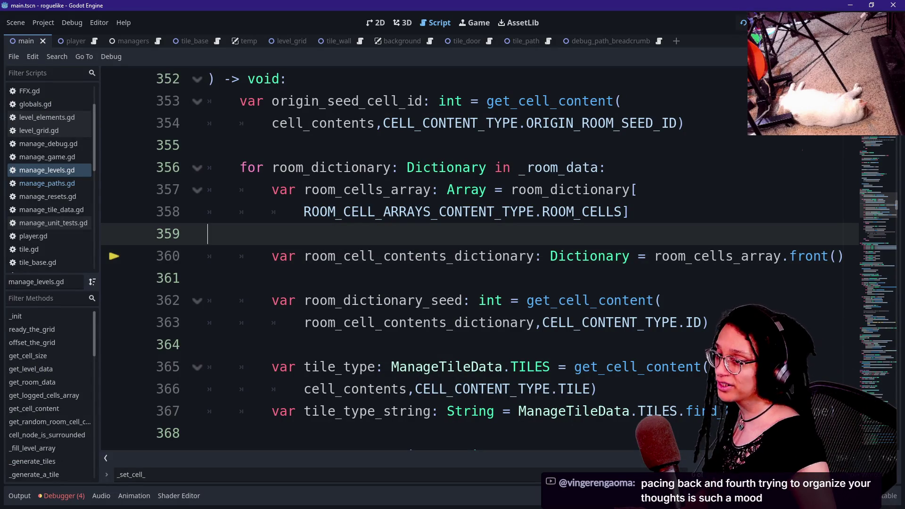
left_click(208, 256)
left_click(208, 233)
left_click(208, 256)
left_click(208, 234)
left_click(208, 256)
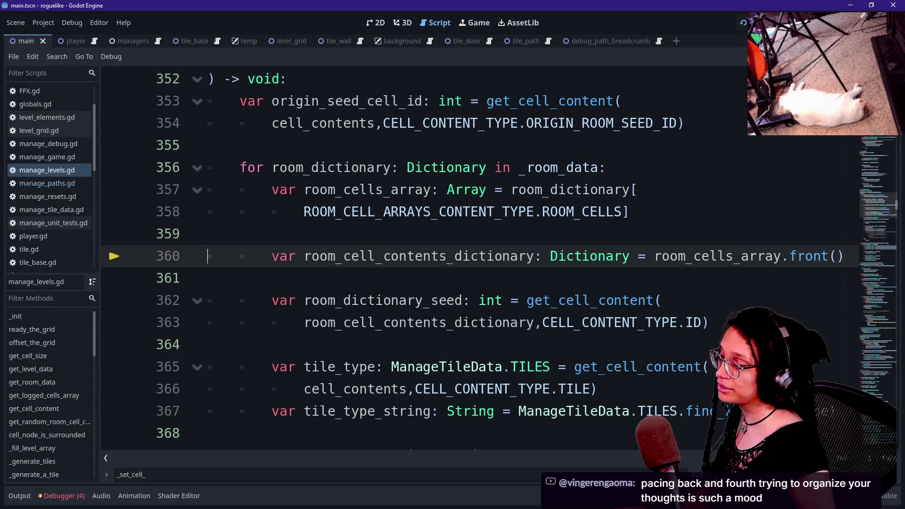
key("Up")
key("Down")
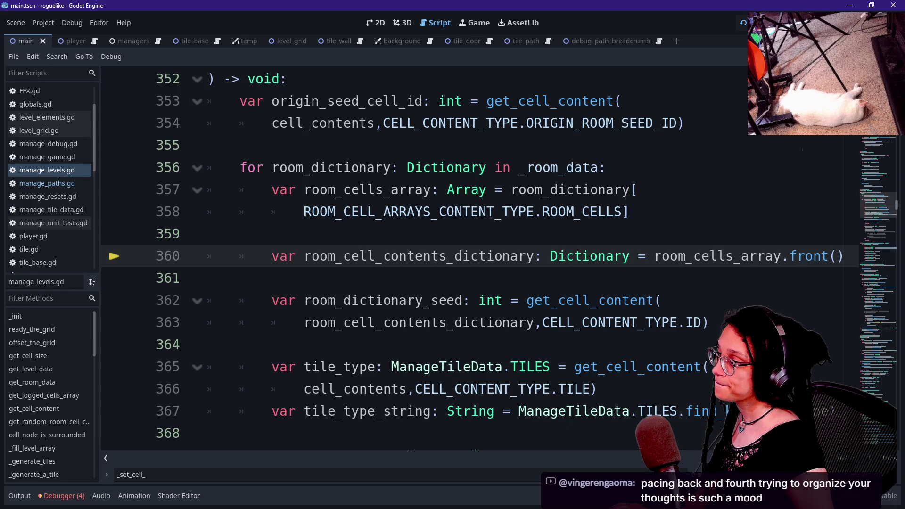
left_click(574, 256)
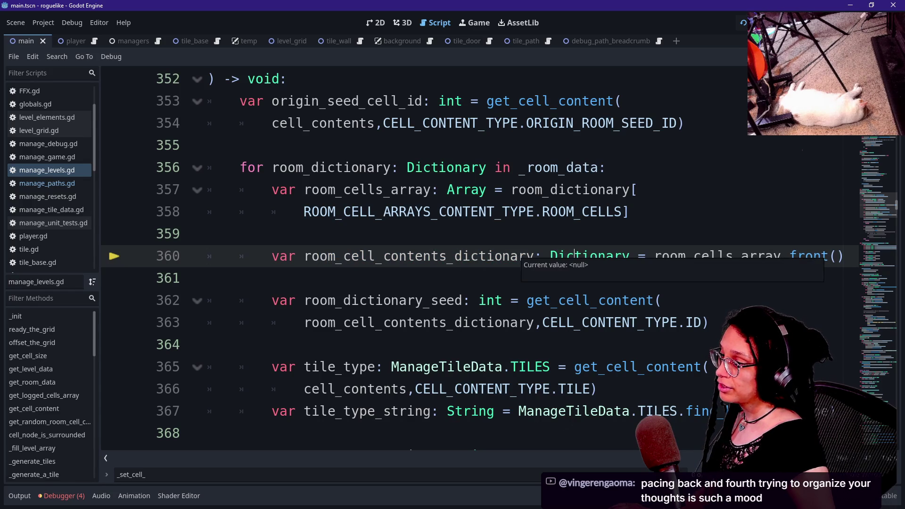
key("Up")
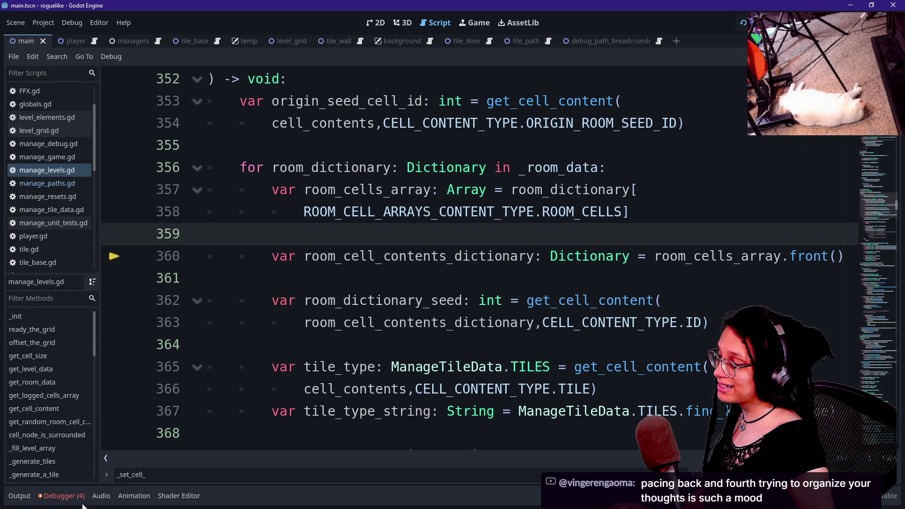
left_click(79, 502)
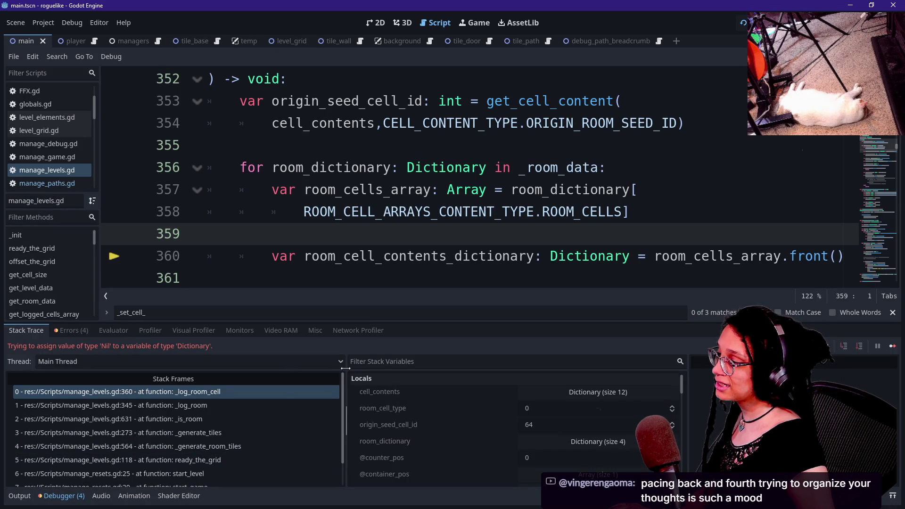
scroll(403, 433, "down", 3)
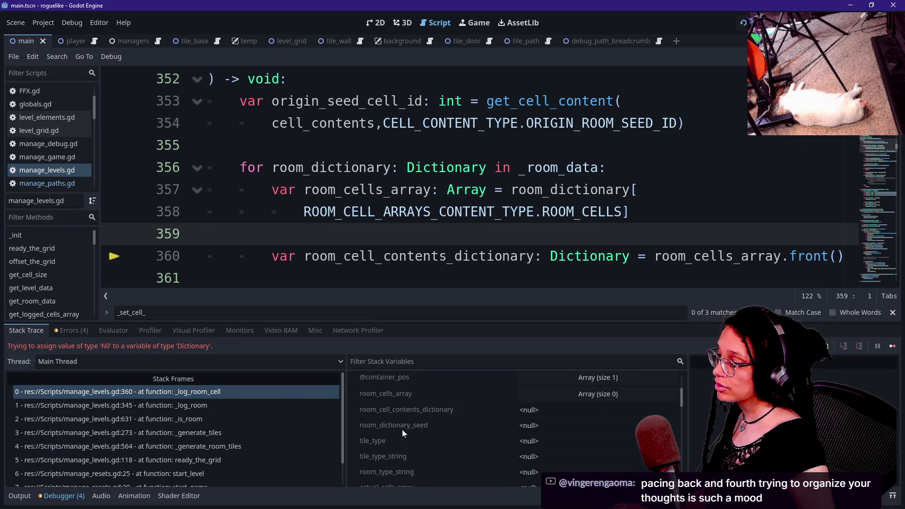
key("Left")
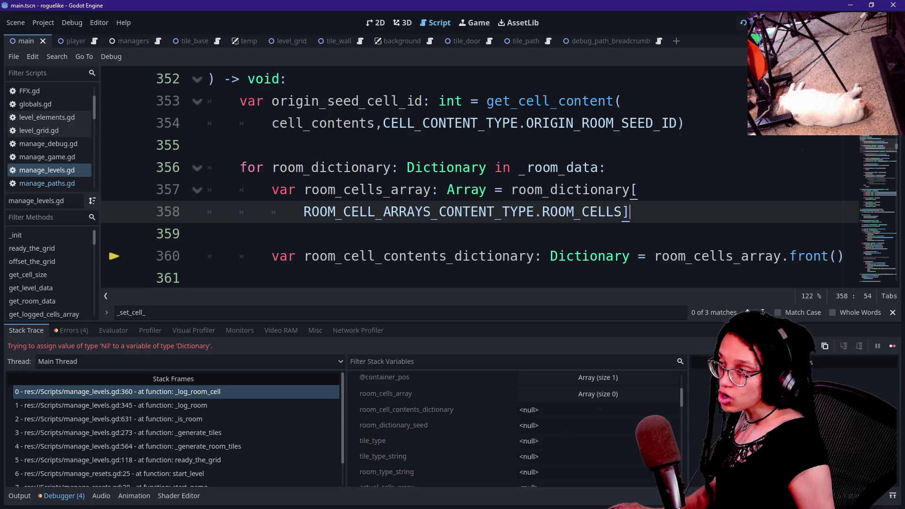
scroll(471, 179, "up", 2)
scroll(471, 179, "down", 2)
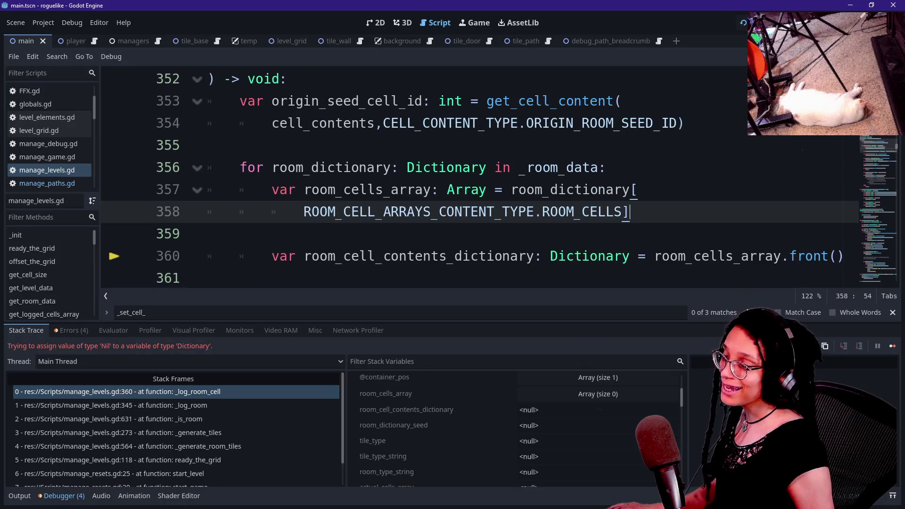
key("alt+o")
key("alt+o")
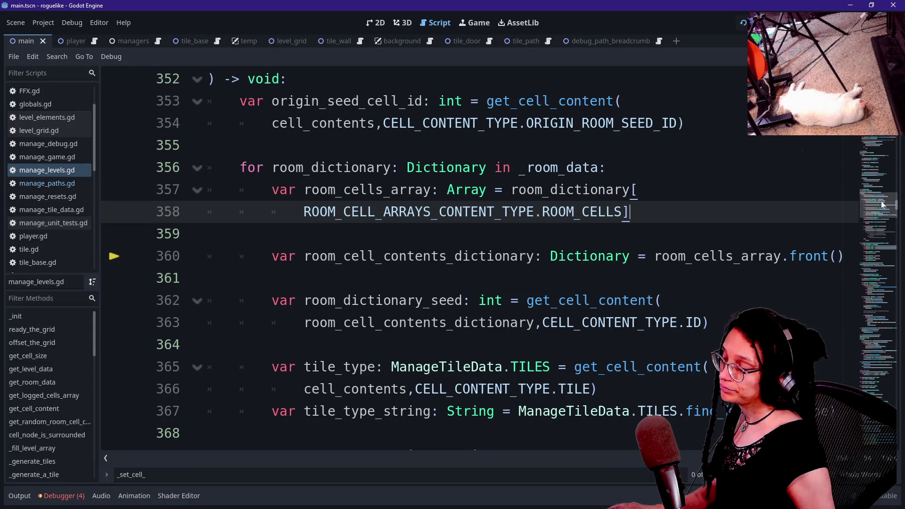
Search manage_levels.gd for _get_cell_ and review the matches around line 484.
key("shift+Up")
key("shift+Up")
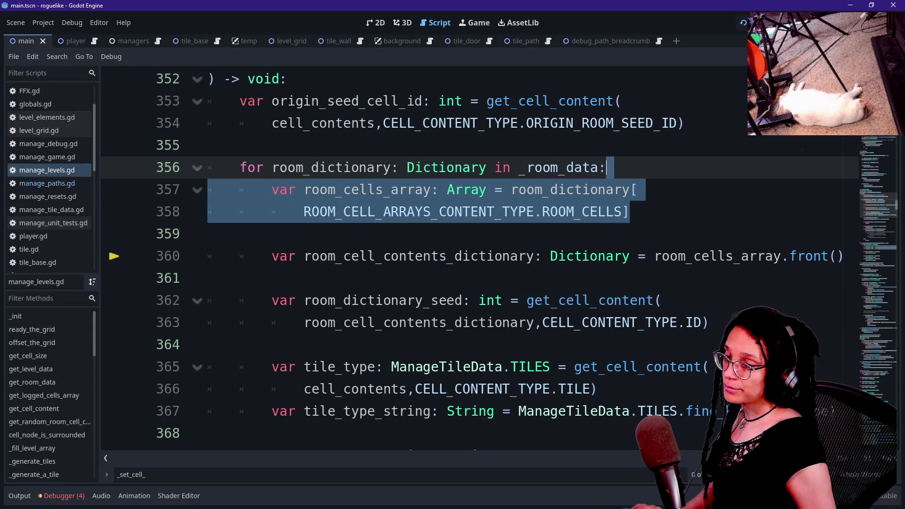
key("ctrl+f")
type("_get_cell_")
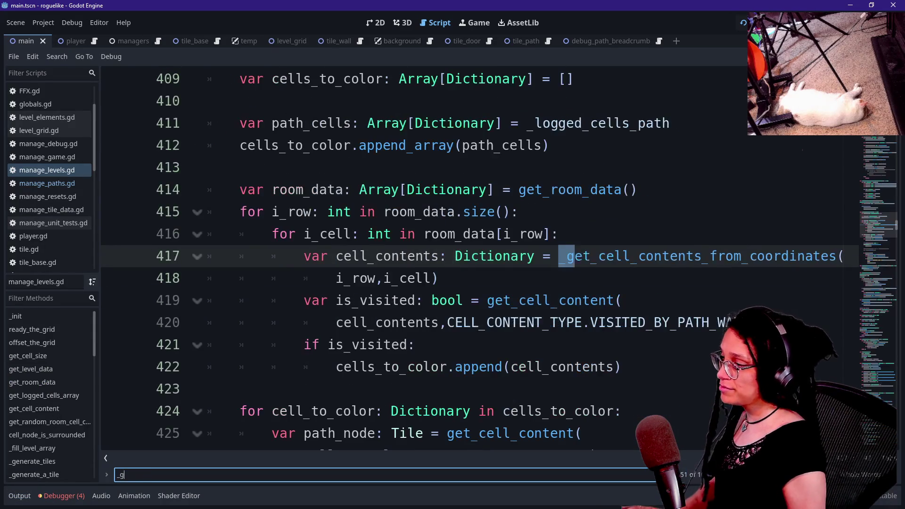
key("Return")
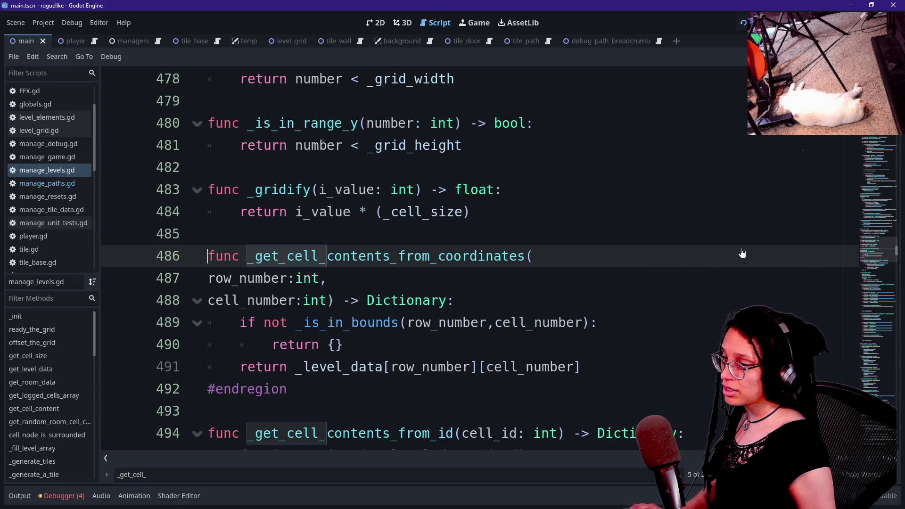
key("Return")
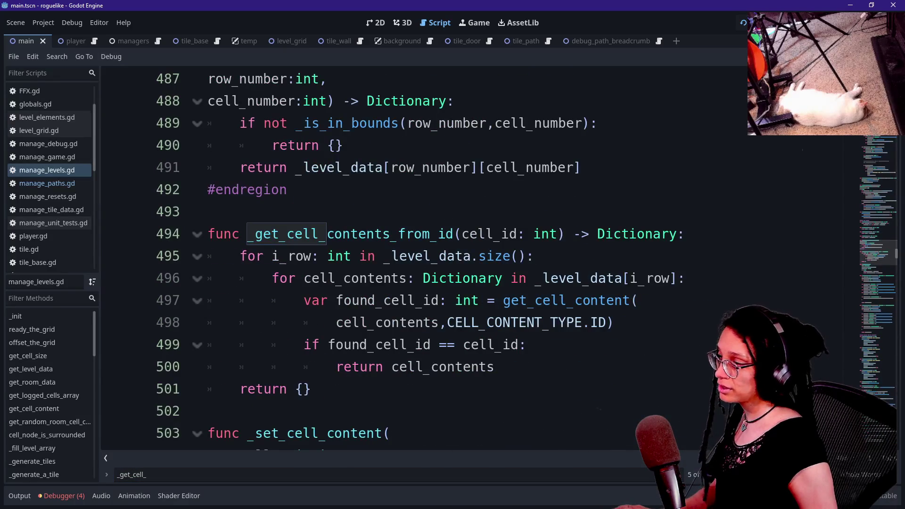
scroll(424, 260, "down", 12)
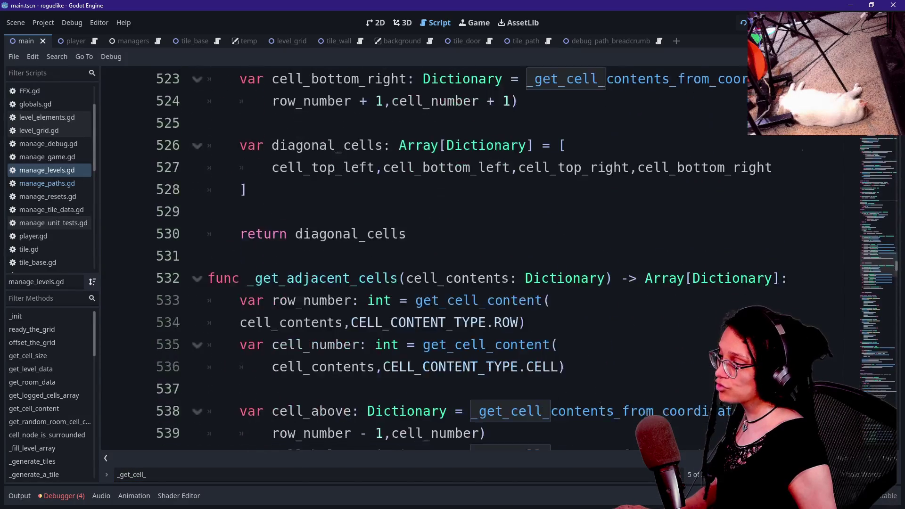
scroll(424, 259, "up", 10)
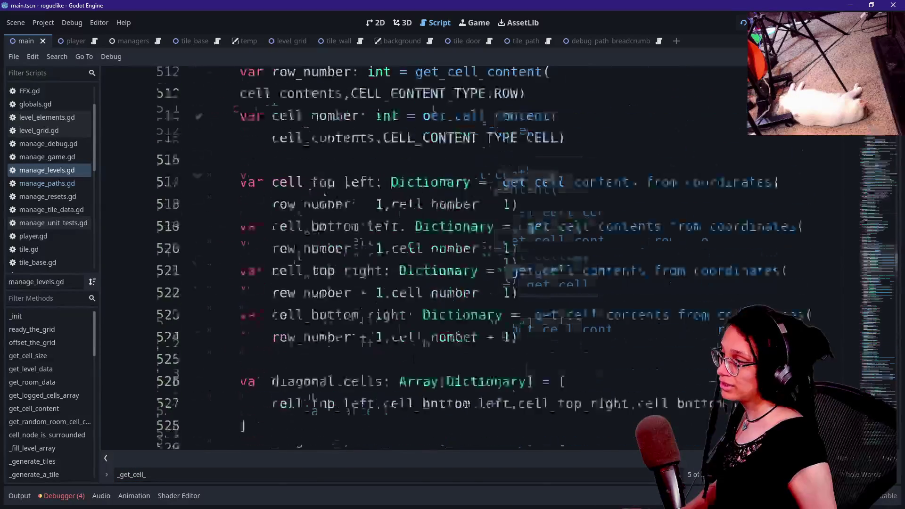
scroll(425, 259, "up", 10)
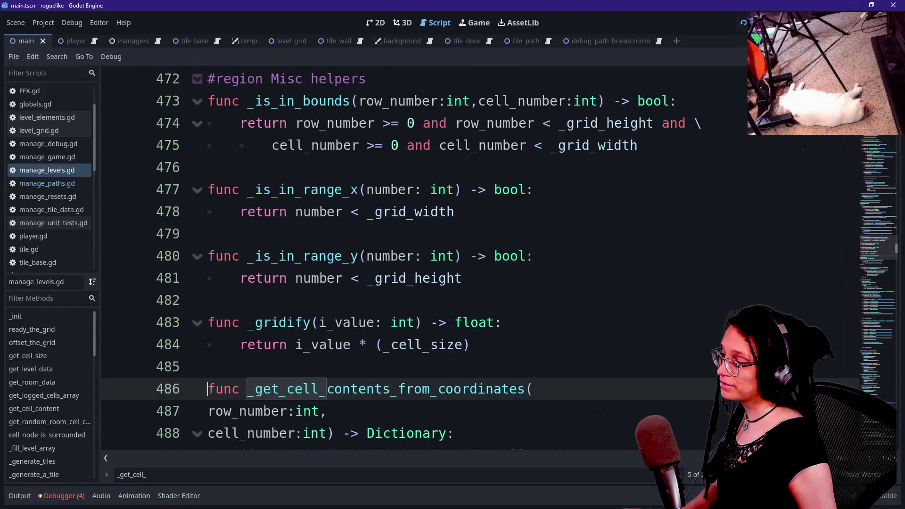
scroll(424, 259, "down", 3)
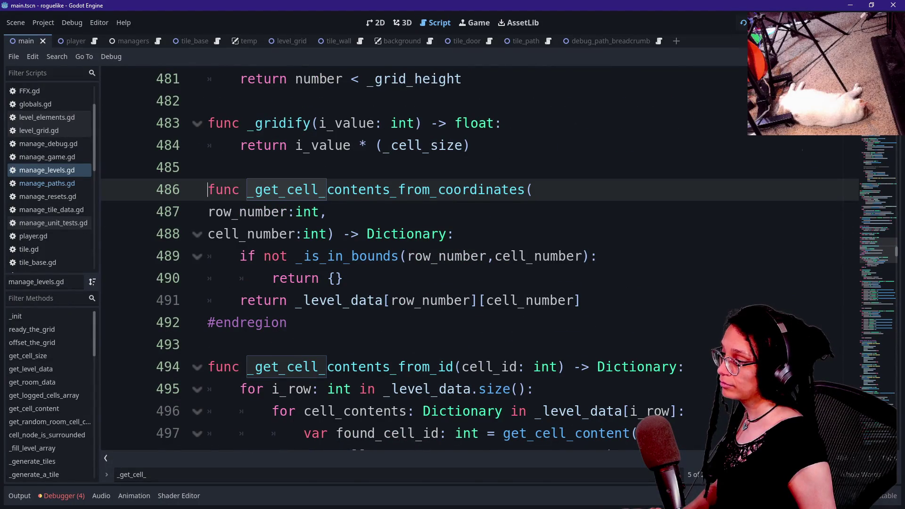
left_click(471, 145)
key("Return")
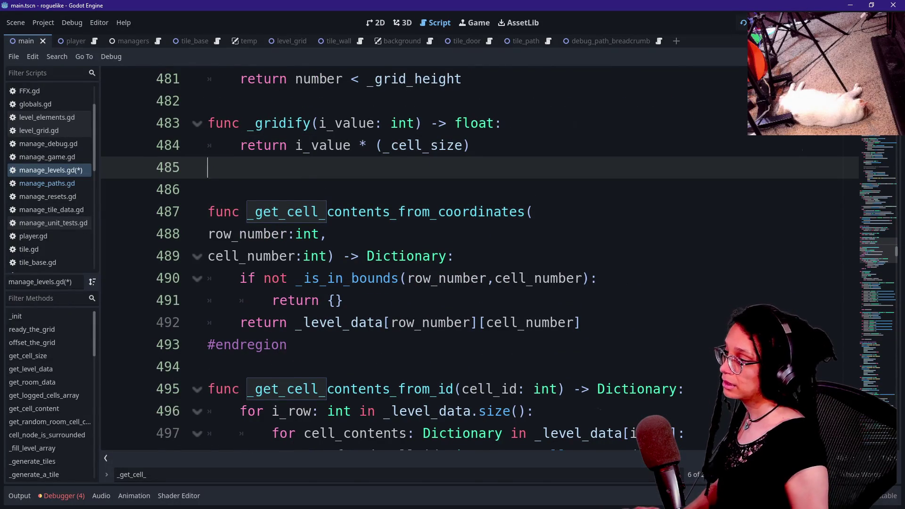
key("BackSpace")
Search for get_room_ and step through the matches to the end of get_room_data at line 140.
key("ctrl+f")
type("get_room_")
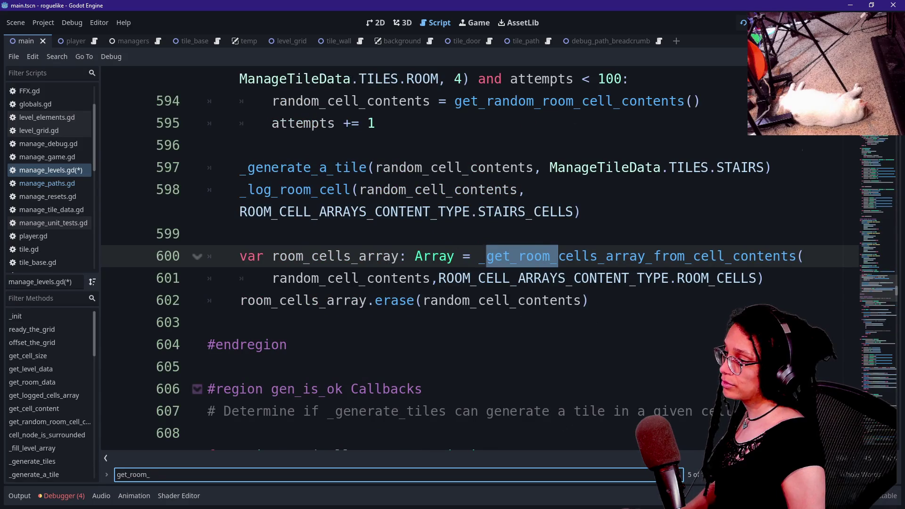
key("Return")
key("Return")
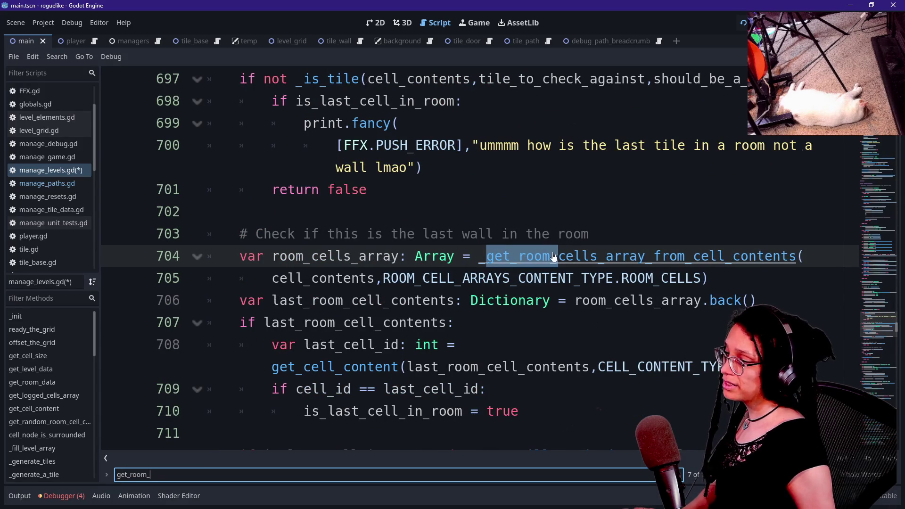
left_click(554, 258, "ctrl")
scroll(554, 258, "down", 4)
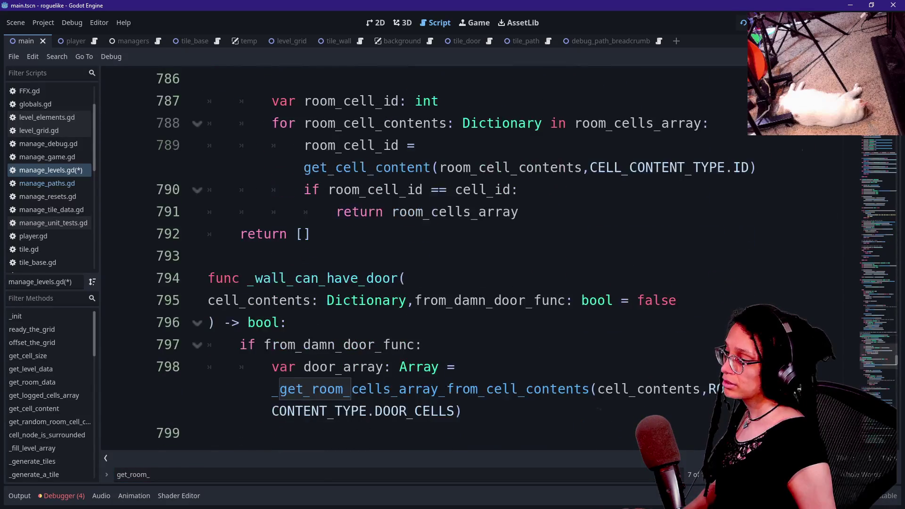
scroll(554, 258, "up", 2)
scroll(554, 258, "up", 8)
scroll(554, 258, "down", 4)
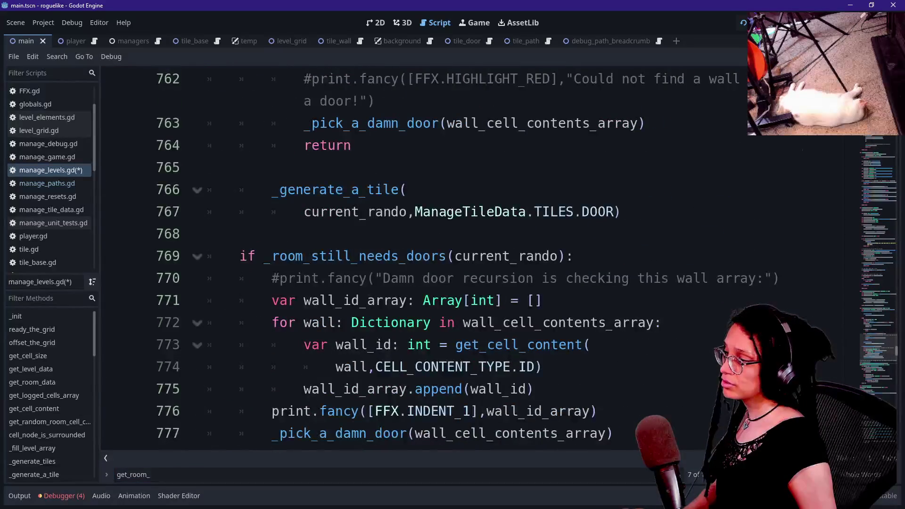
scroll(554, 258, "up", 4)
scroll(554, 258, "up", 5)
scroll(554, 258, "down", 15)
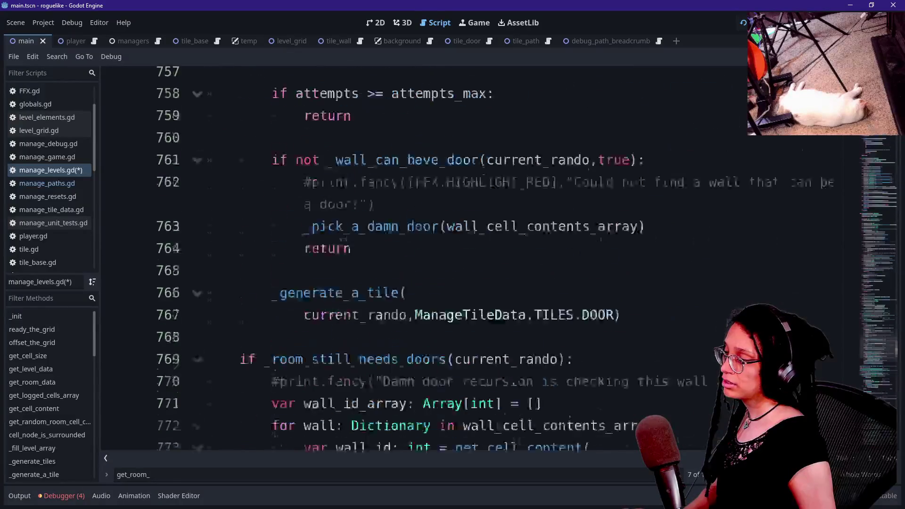
key("ctrl+f")
key("Return")
key("Return")
key("Return")
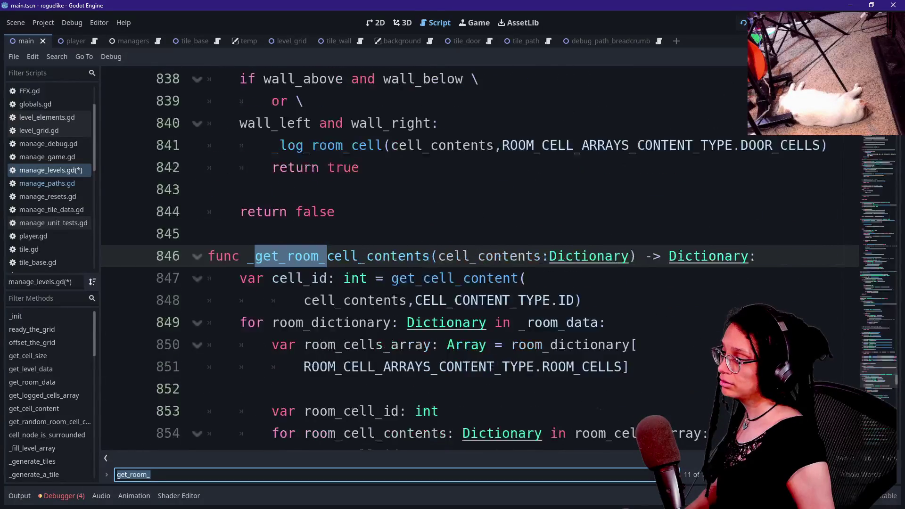
left_click(424, 257)
Tidy the blank lines after get_room_data, leaving one empty line before a new function.
left_click(375, 278)
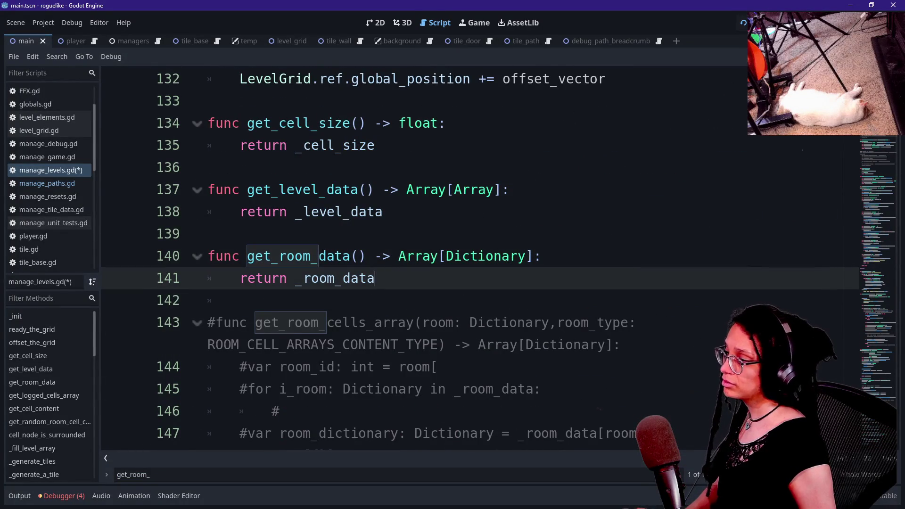
key("Return")
key("Return")
key("BackSpace")
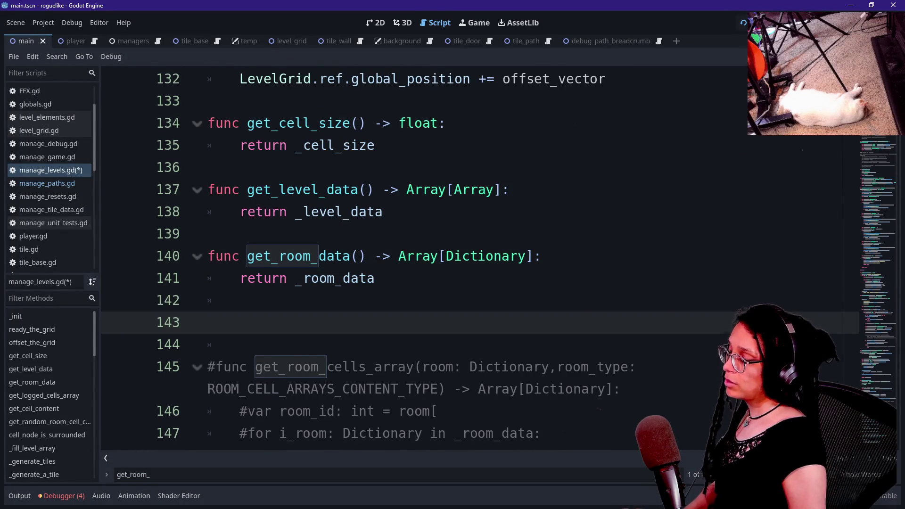
key("BackSpace")
key("BackSpace")
key("BackSpace")
key("Return")
key("Down")
key("Up")
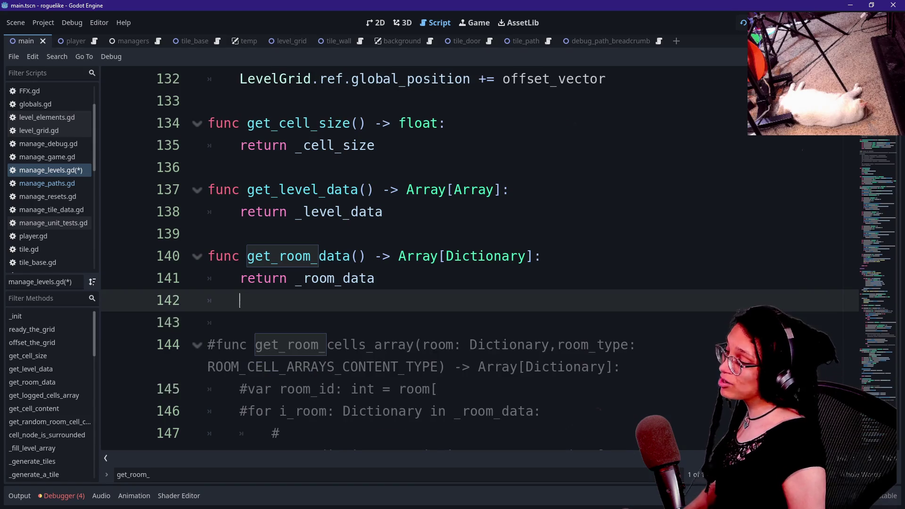
key("Return")
type("g")
key("BackSpace")
Type the declaration 'func get_room_content() ->' on line 143.
type("func ")
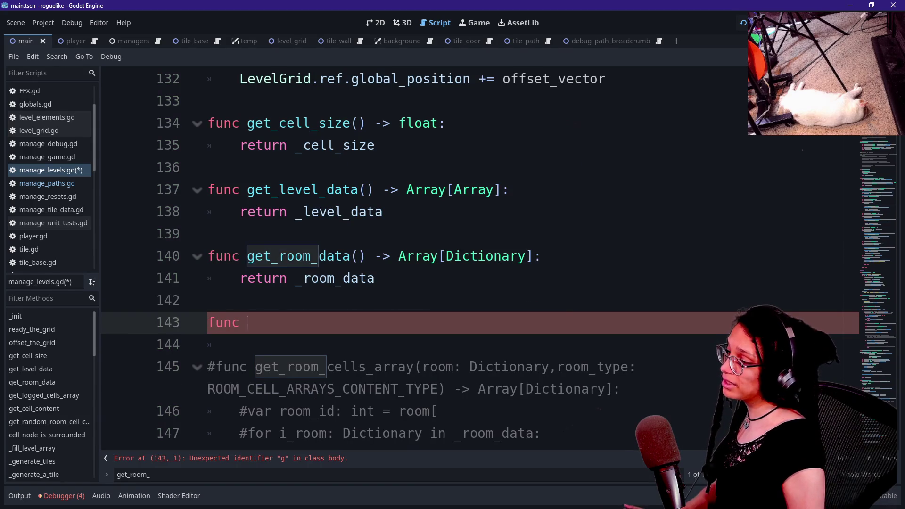
type("get_r")
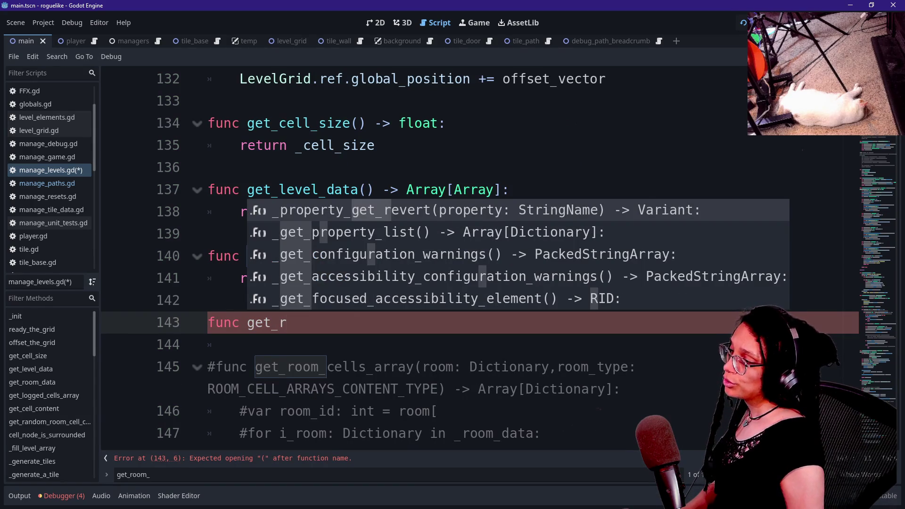
key("BackSpace")
key("BackSpace")
key("BackSpace")
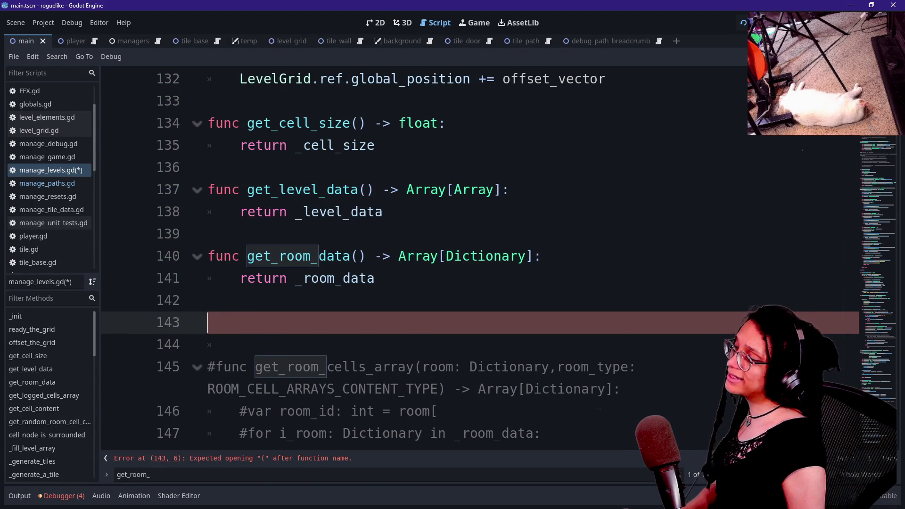
type("fun")
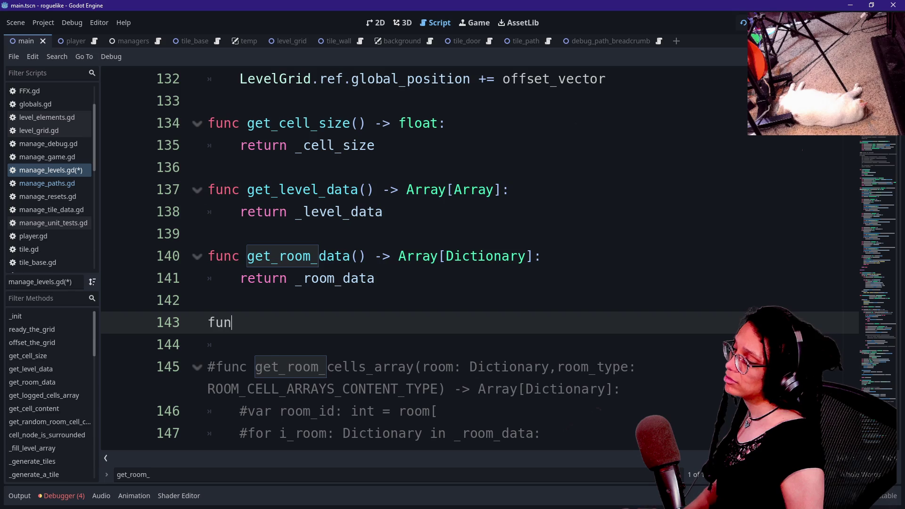
key("BackSpace")
key("BackSpace")
key("BackSpace")
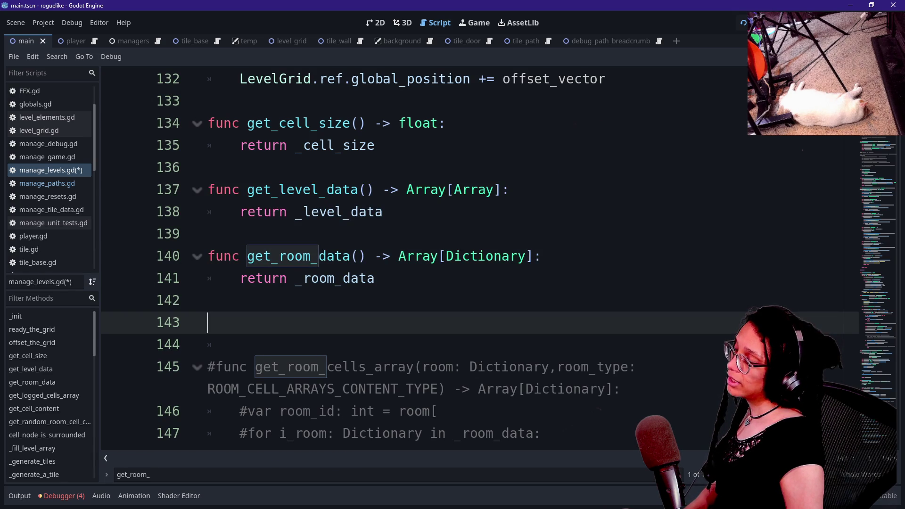
type("fu")
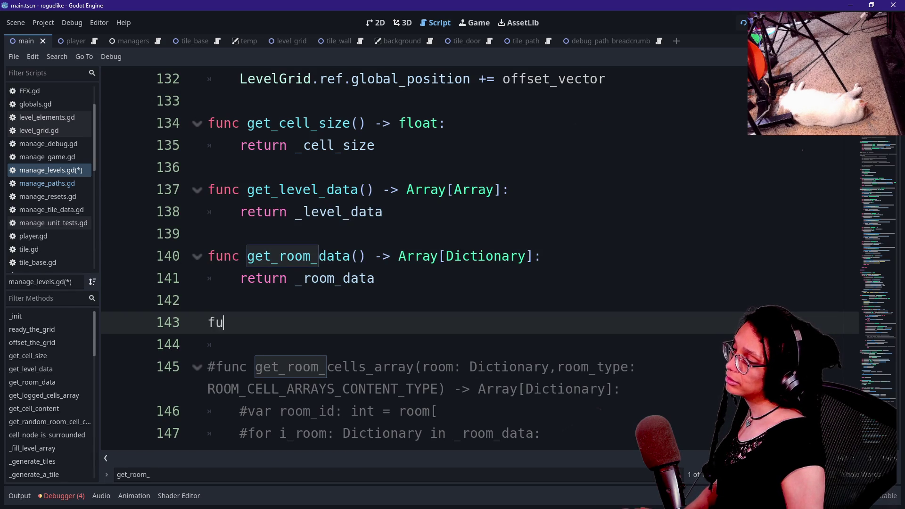
type("nc get_room_content")
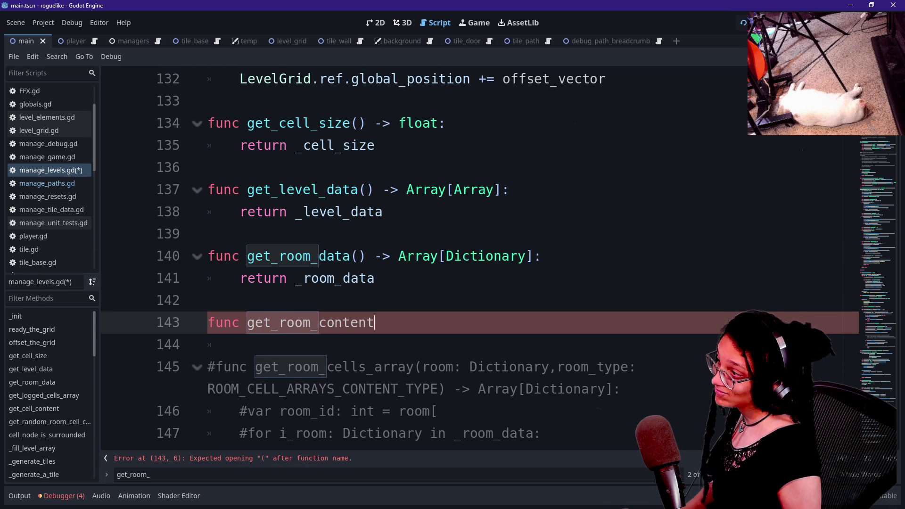
type("() -> A")
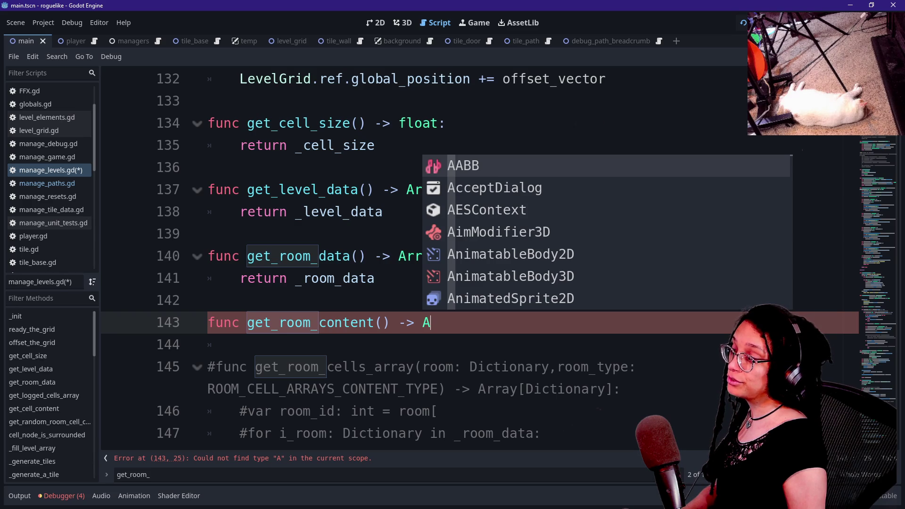
Inspect the _room_data definition and the room content enum with its ID and DARKNESS comments.
left_click(343, 278, "ctrl")
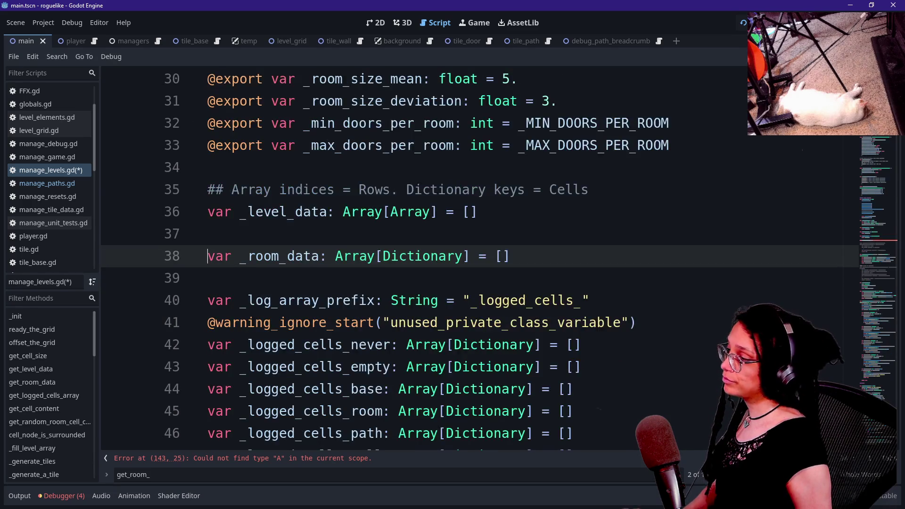
scroll(344, 282, "down", 15)
scroll(424, 259, "down", 1)
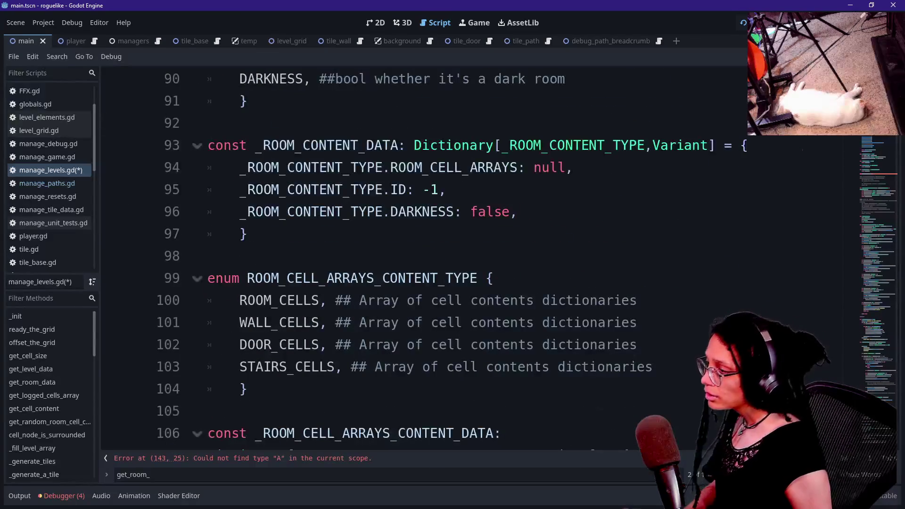
scroll(425, 259, "down", 3)
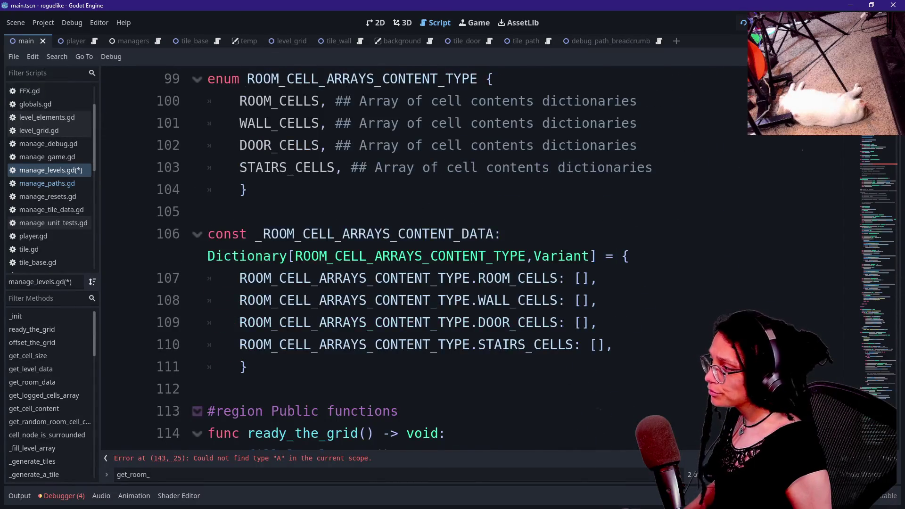
scroll(424, 260, "up", 4)
scroll(424, 259, "up", 1)
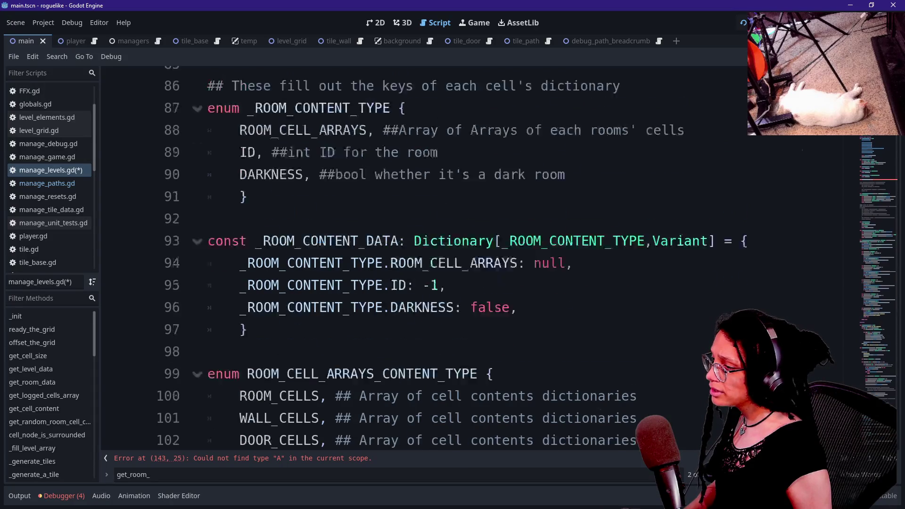
left_click(414, 278)
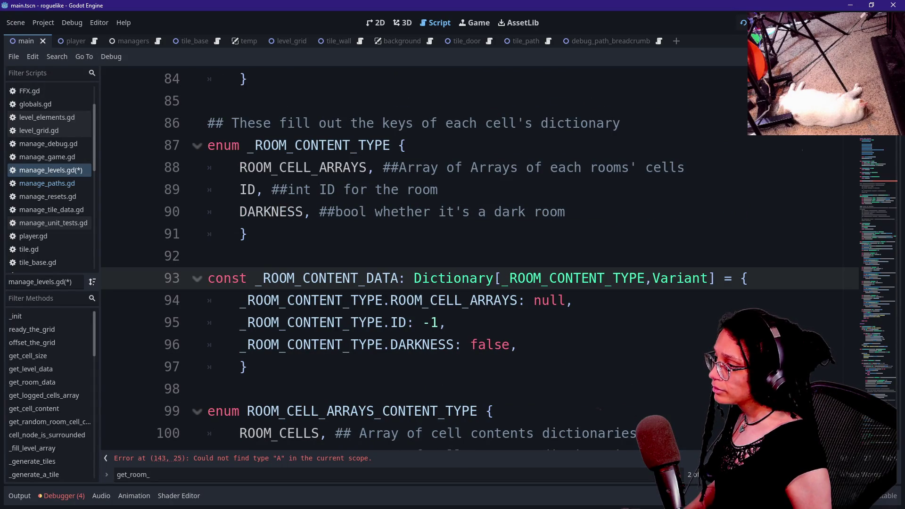
left_click_drag(405, 145, 455, 168)
left_click(288, 190)
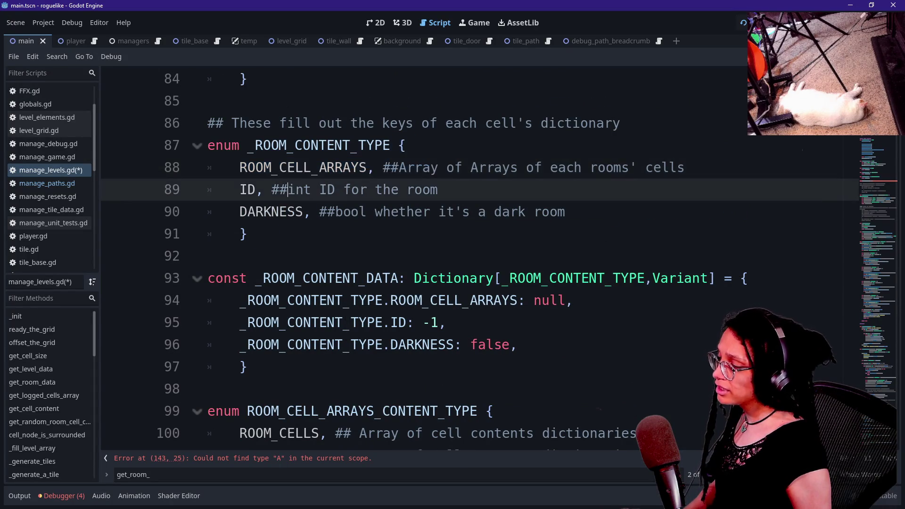
left_click(319, 189)
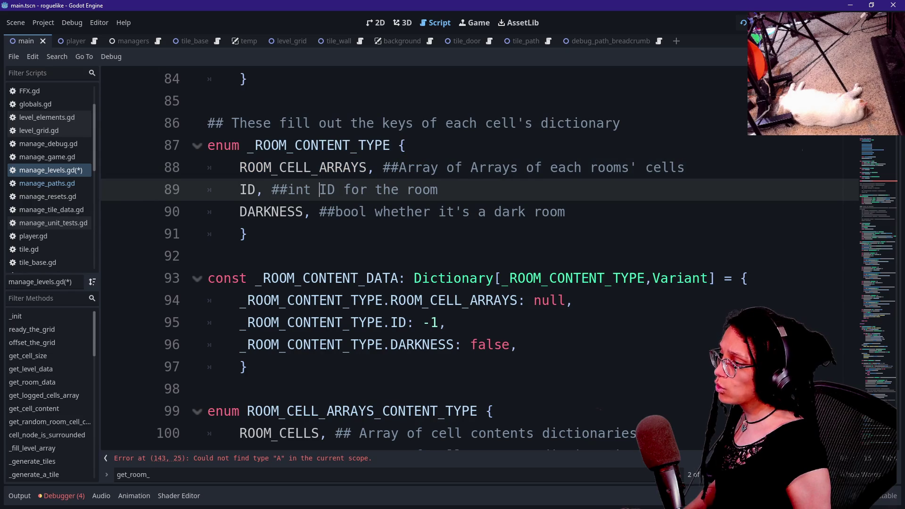
left_click(382, 211)
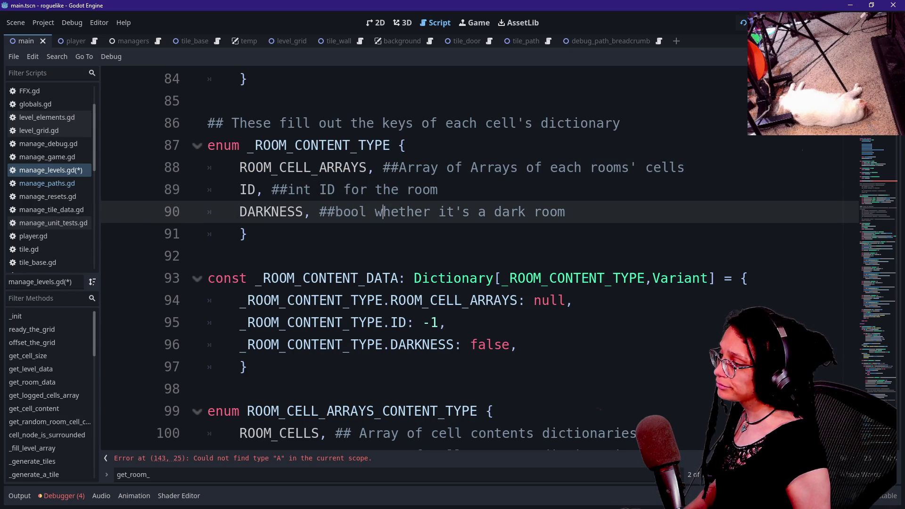
Set get_room_content's return type to Variant and start its body on a new line.
left_click(283, 458)
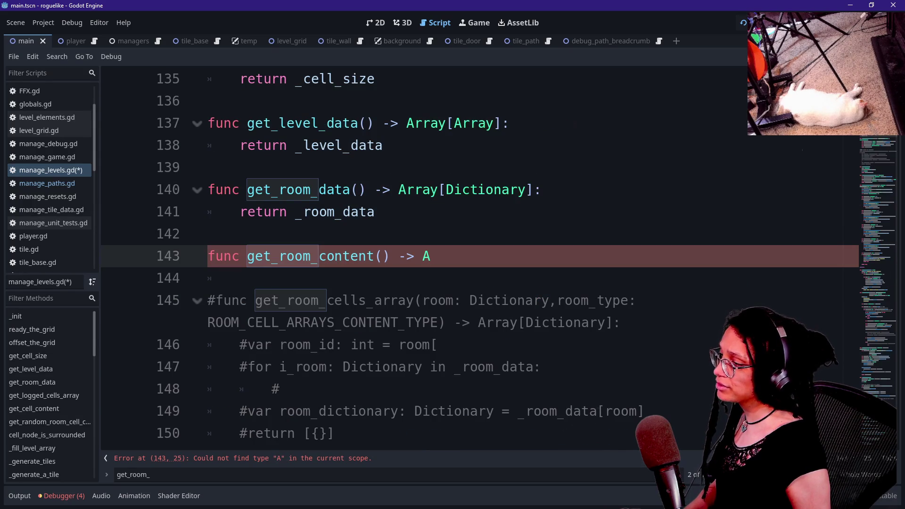
key("BackSpace")
type("Variant")
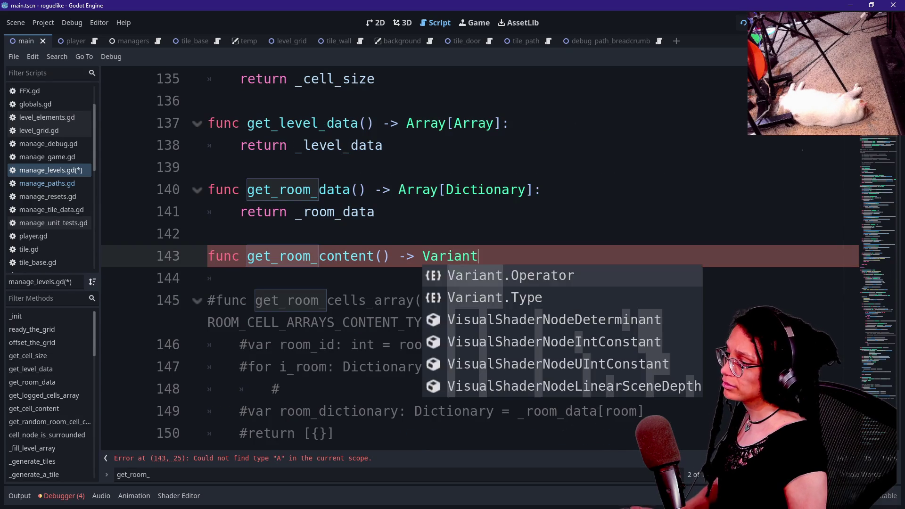
type(":")
key("Return")
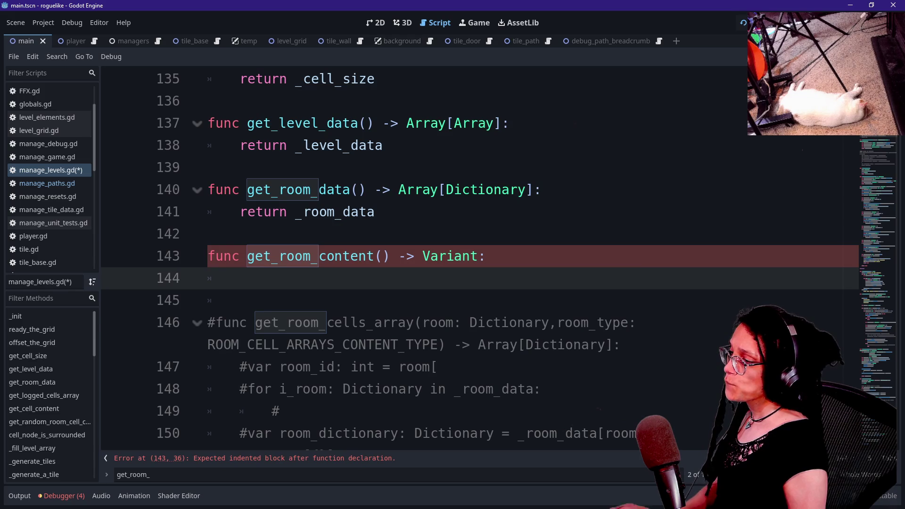
Add the parameter what_content: _ROOM_CONTENT_TYPE and jump to that enum's definition.
left_click(381, 256)
type("_")
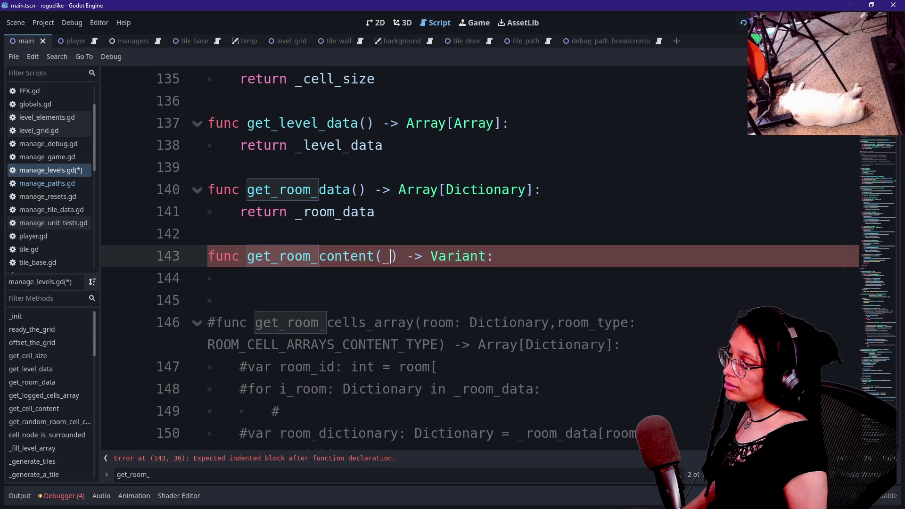
key("BackSpace")
type("what_content: ")
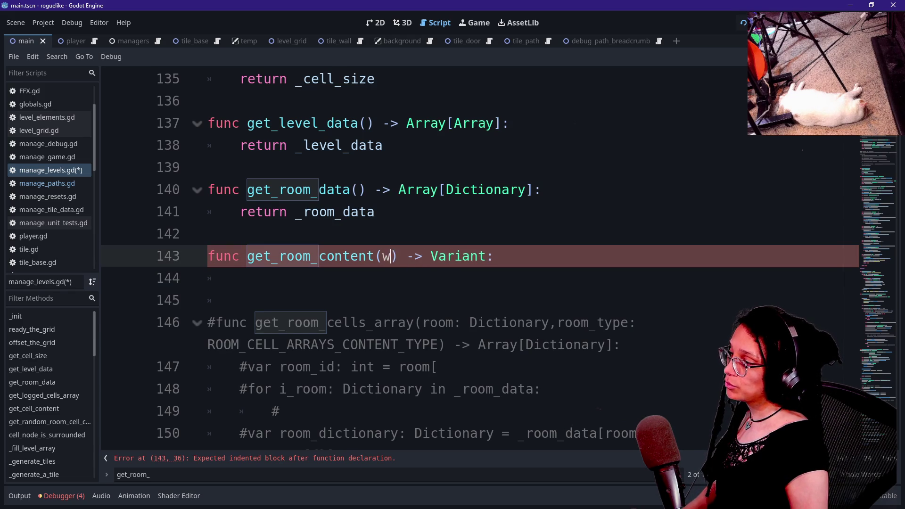
type("R")
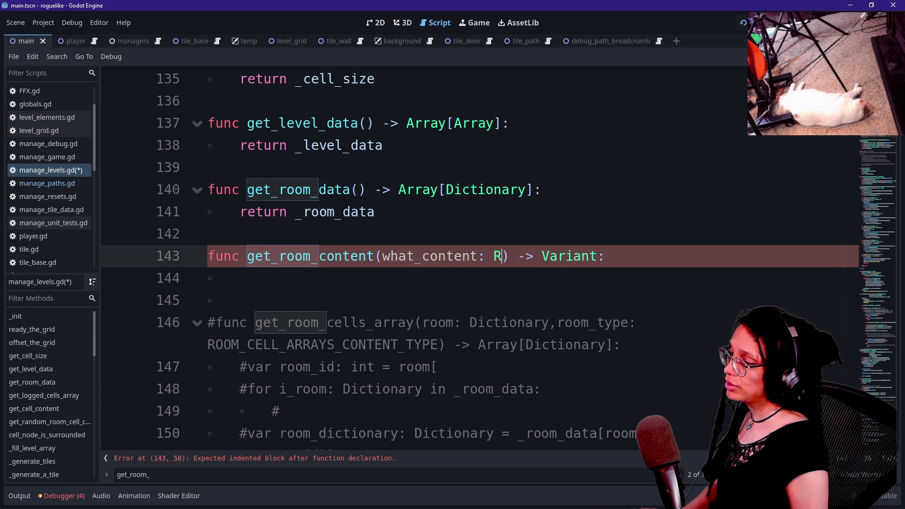
key("BackSpace")
type("ROOM_C")
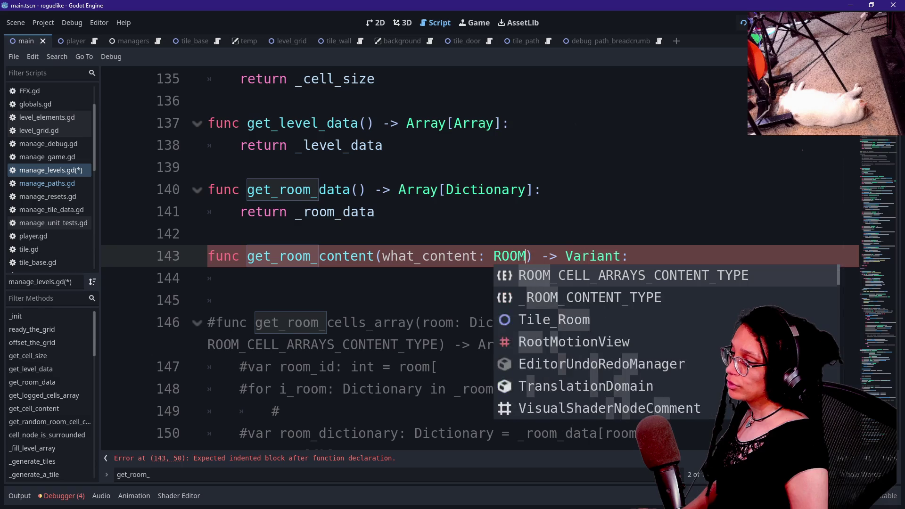
key("Down")
key("Return")
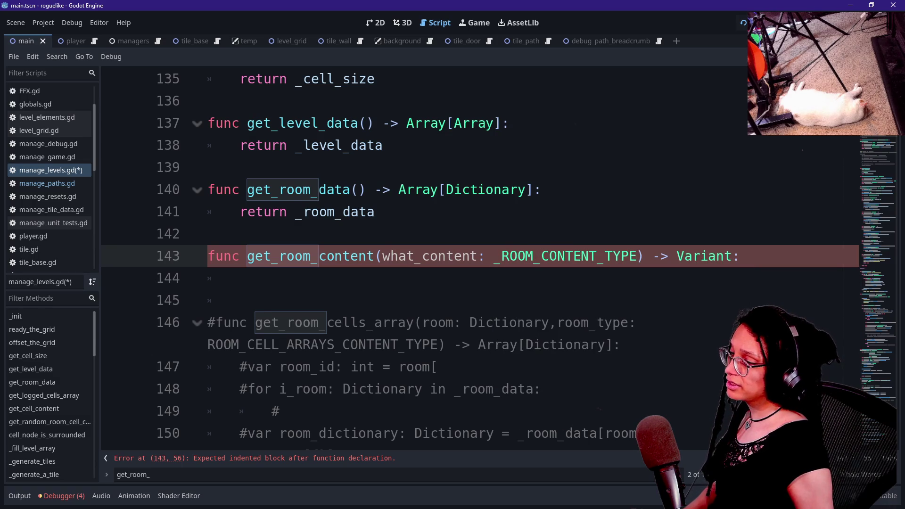
left_click(532, 257, "ctrl")
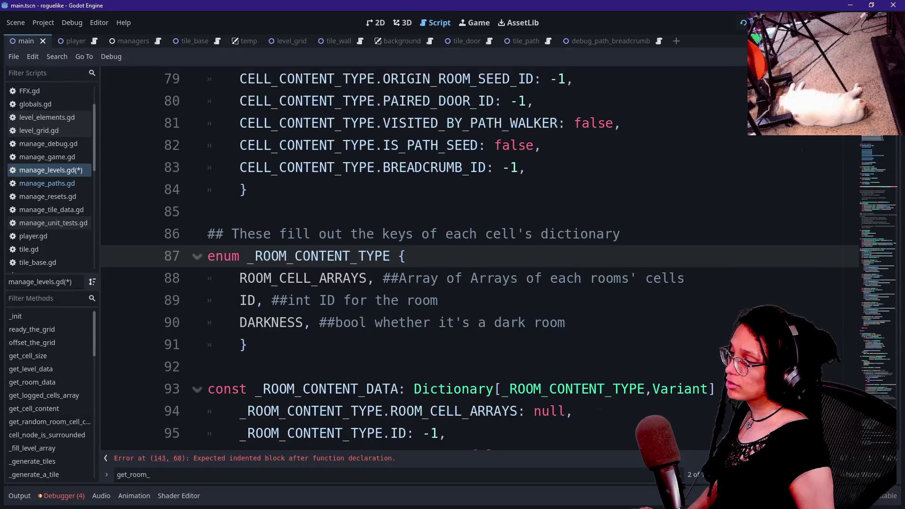
Select the _ROOM_CONTENT_TYPE enum name and bring up Replace in Files for it.
key("Delete")
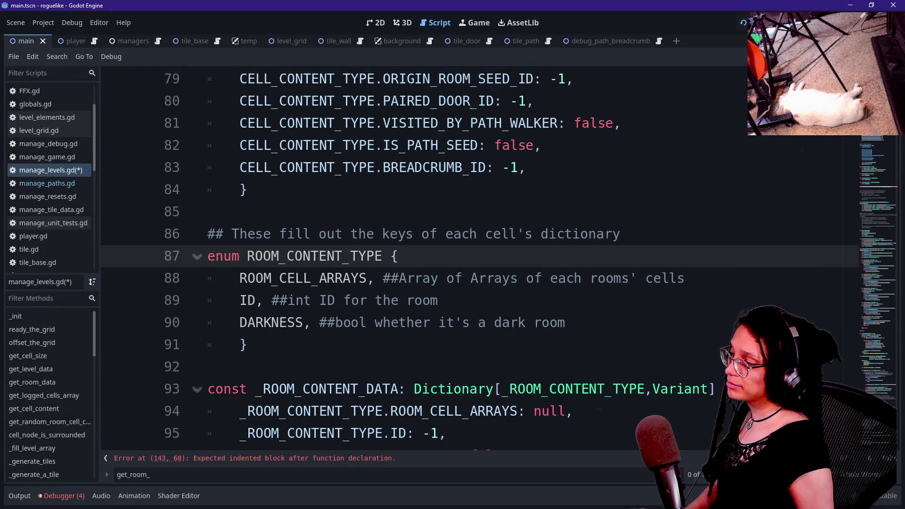
key("shift+Right")
key("shift+Right")
key("shift+Right")
key("Left")
type("_")
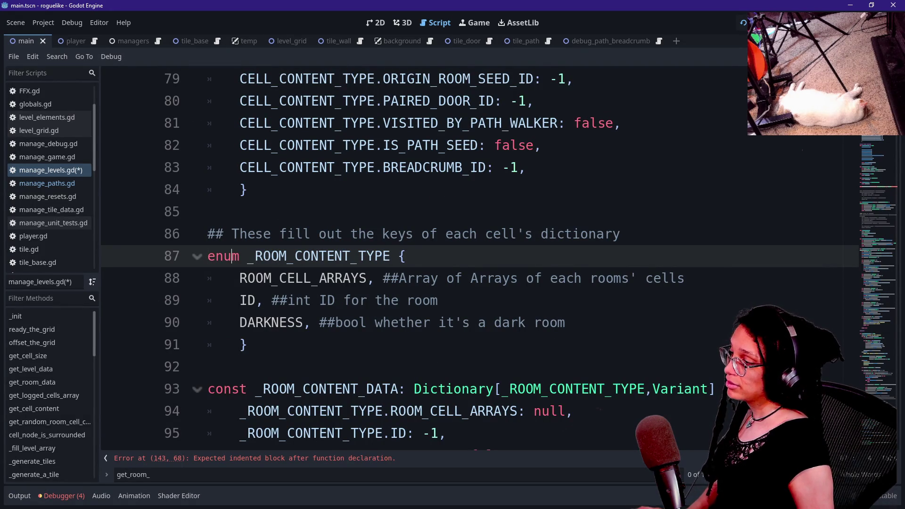
key("shift+Right")
key("shift+Right")
key("shift+Right")
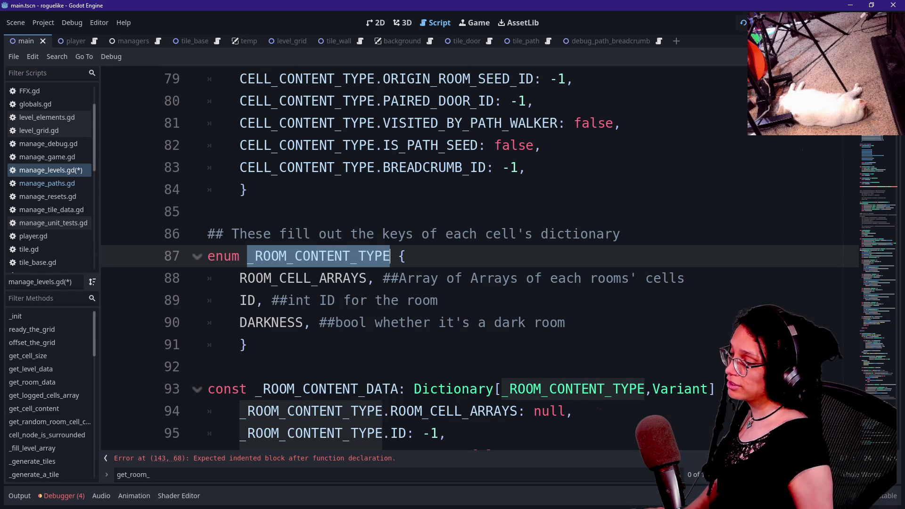
scroll(472, 259, "down", 1)
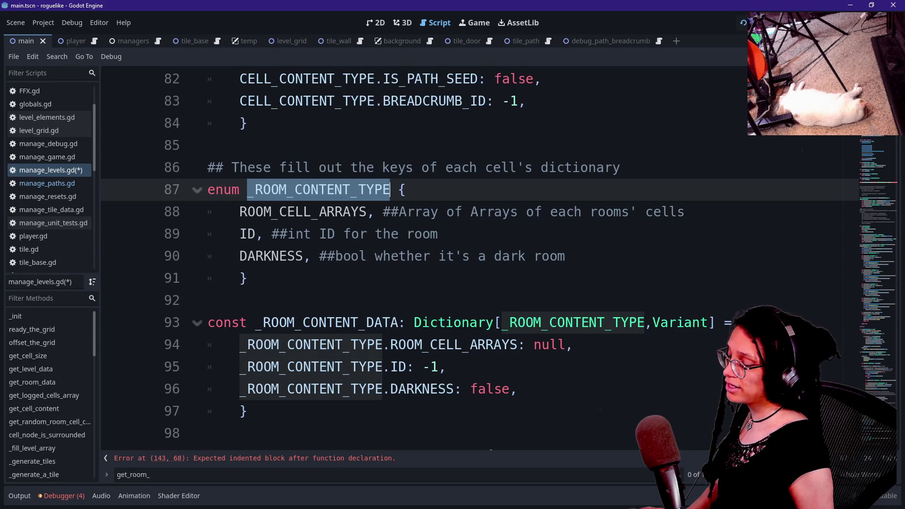
mouse_move(453, 323)
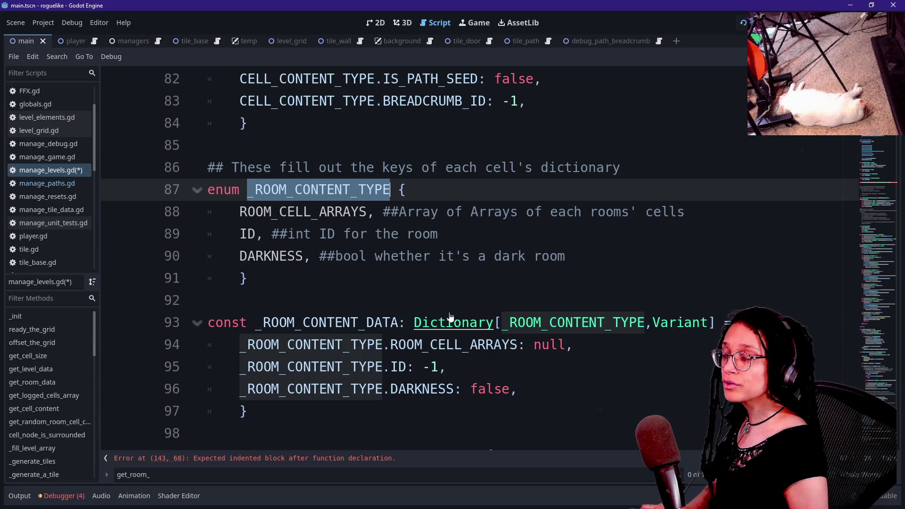
key("ctrl+shift+r")
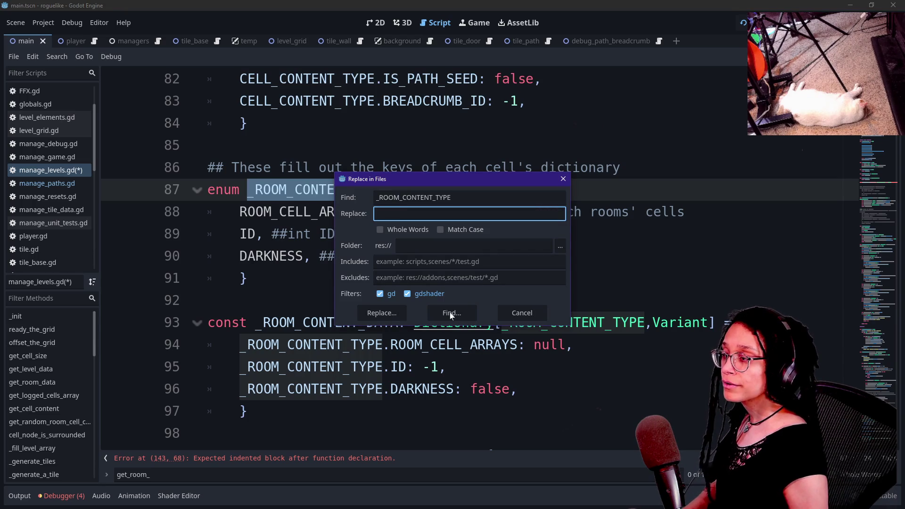
Replace _ROOM_CONTENT_TYPE with ROOM_CONTENT_TYPE across all files and reload the script from disk.
type("ROOM_")
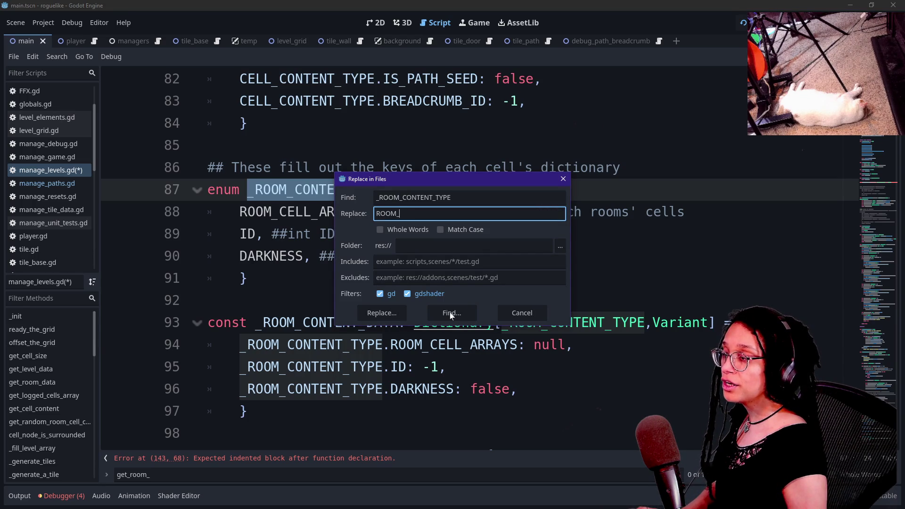
type("CONTENT")
key("BackSpace")
key("BackSpace")
key("BackSpace")
type("NT")
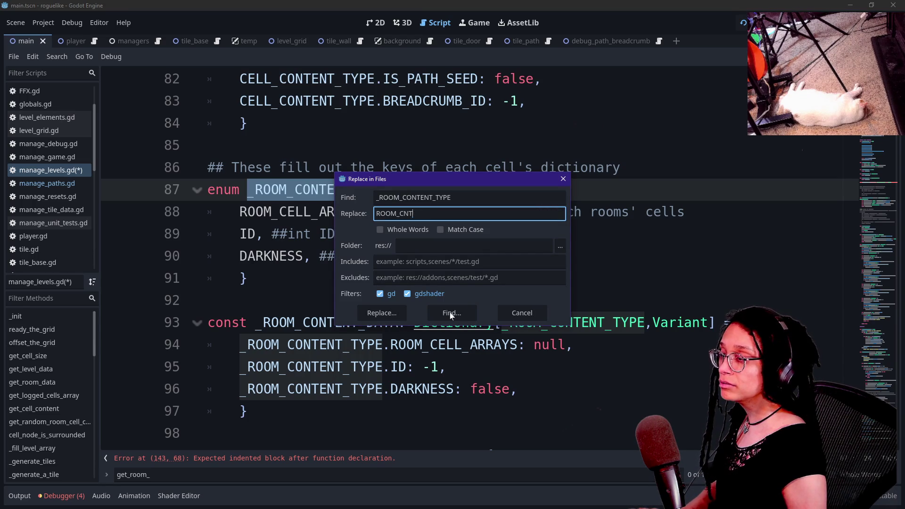
key("BackSpace")
key("BackSpace")
key("BackSpace")
type("CONTENT_")
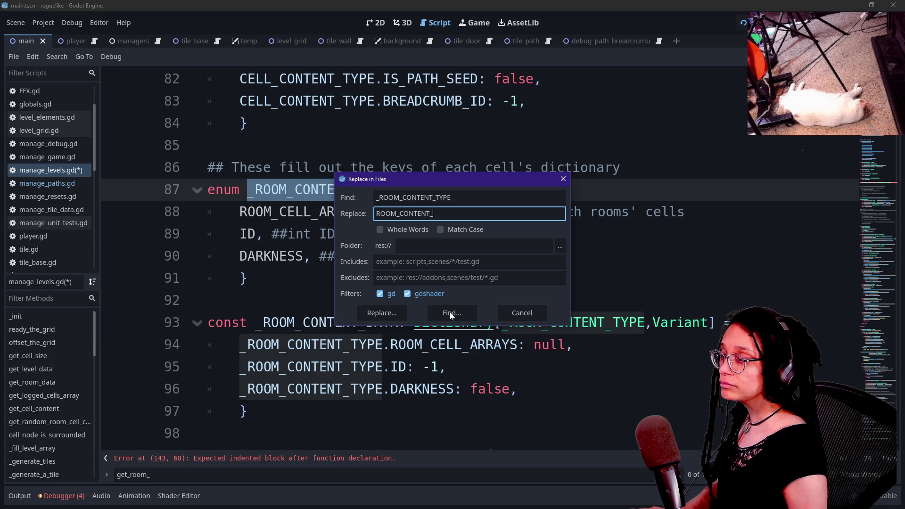
type("TYPE")
left_click(379, 314)
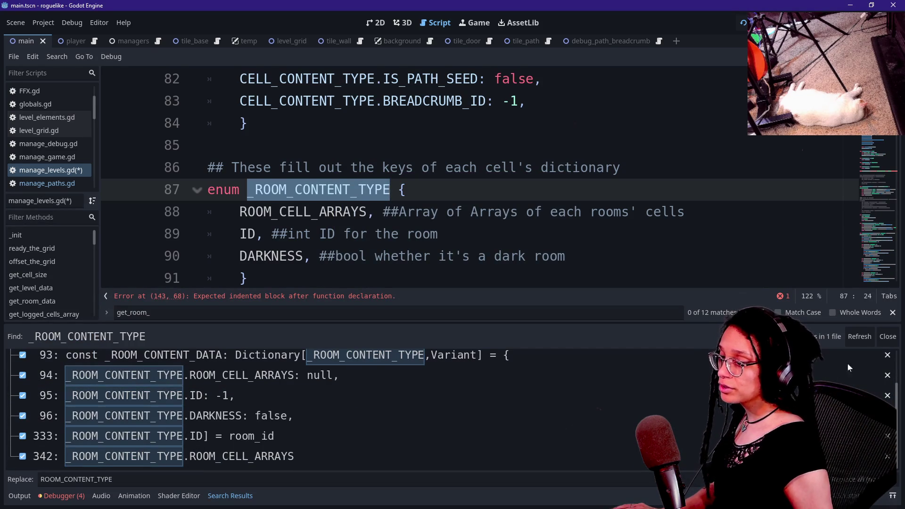
left_click(853, 479)
left_click(493, 315)
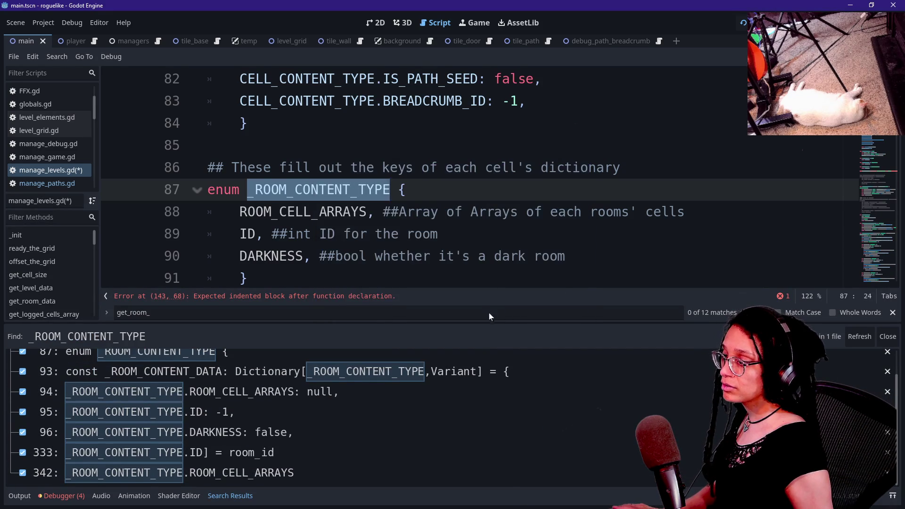
Collapse the bottom output panel and put the caret back on line 88.
left_click(20, 496)
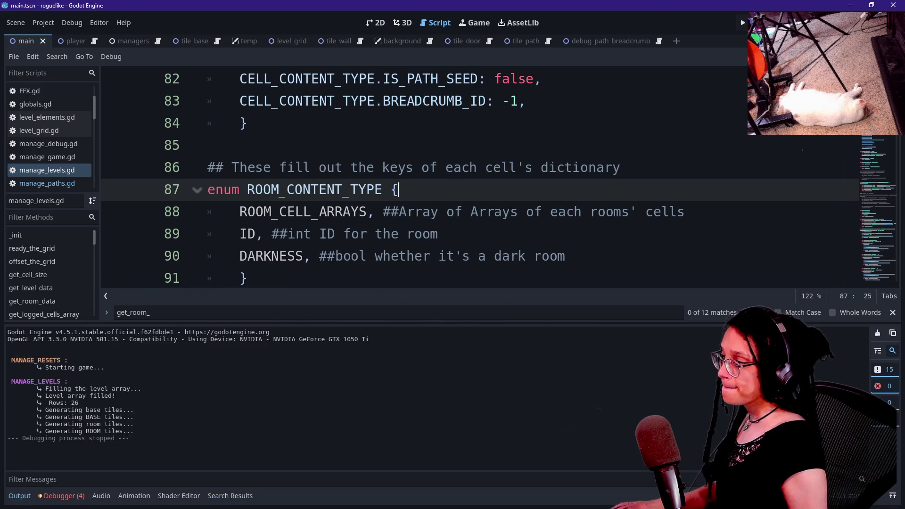
left_click(19, 496)
left_click(271, 212)
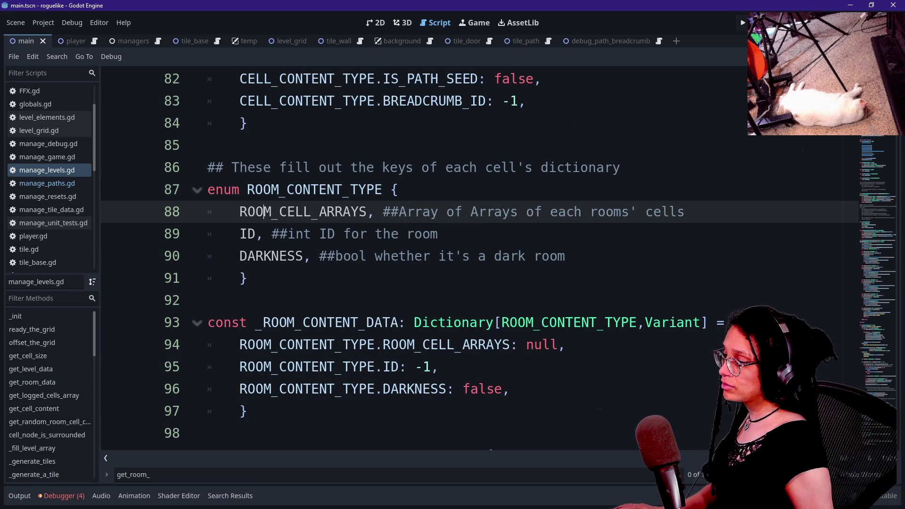
Search the script for get_room_content.
left_click(566, 256)
key("ctrl+f")
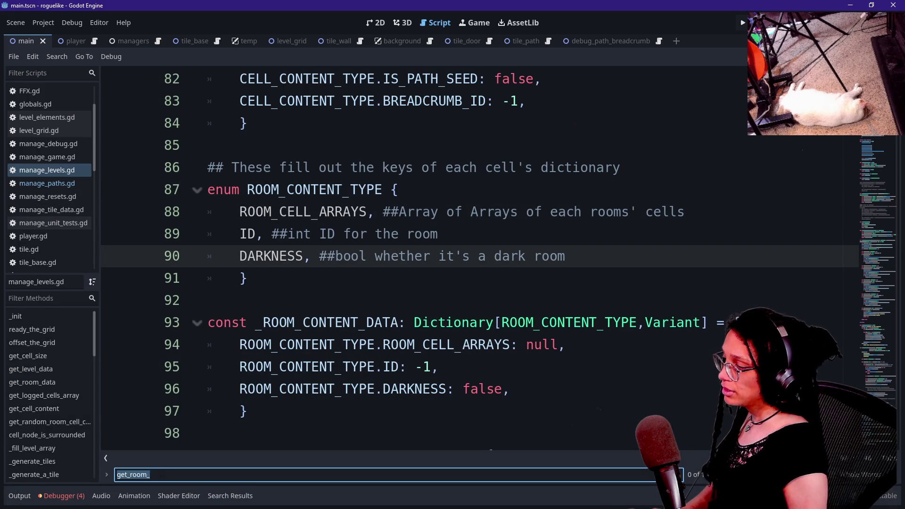
key("End")
type("contnet")
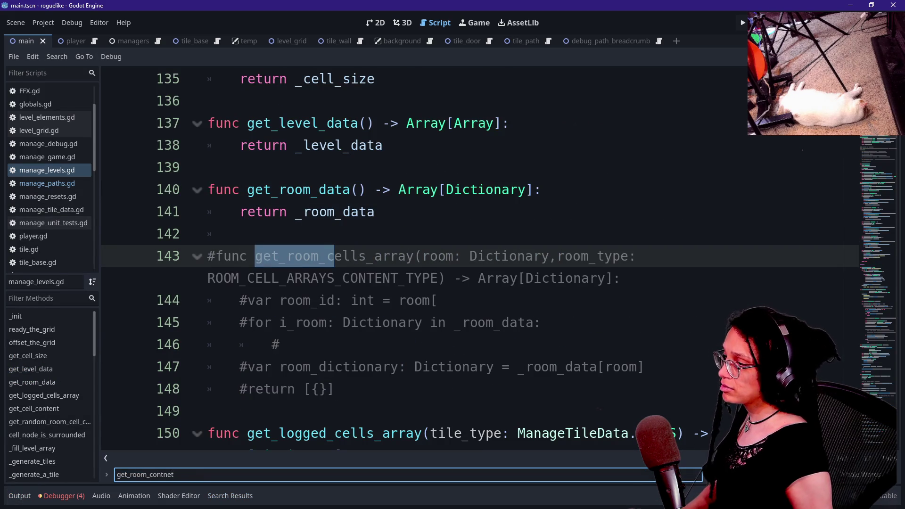
key("BackSpace")
key("BackSpace")
key("BackSpace")
type("ent")
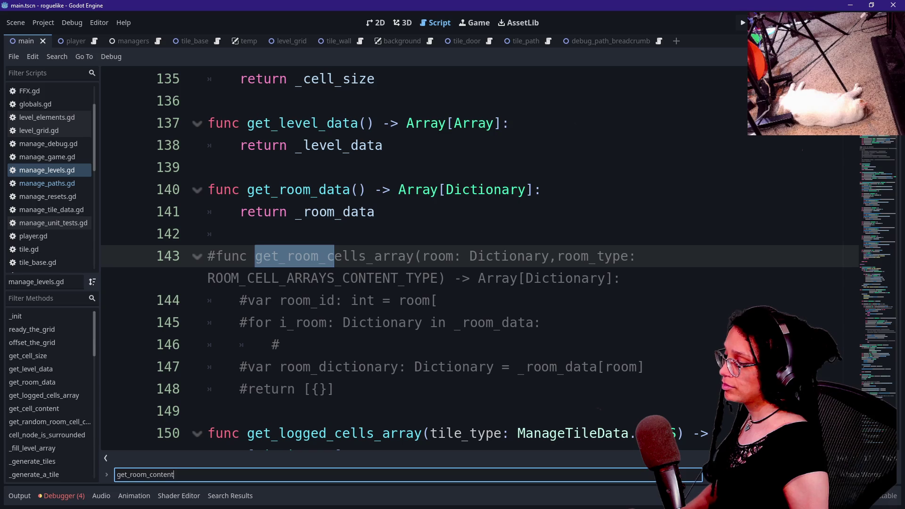
key("ctrl+a")
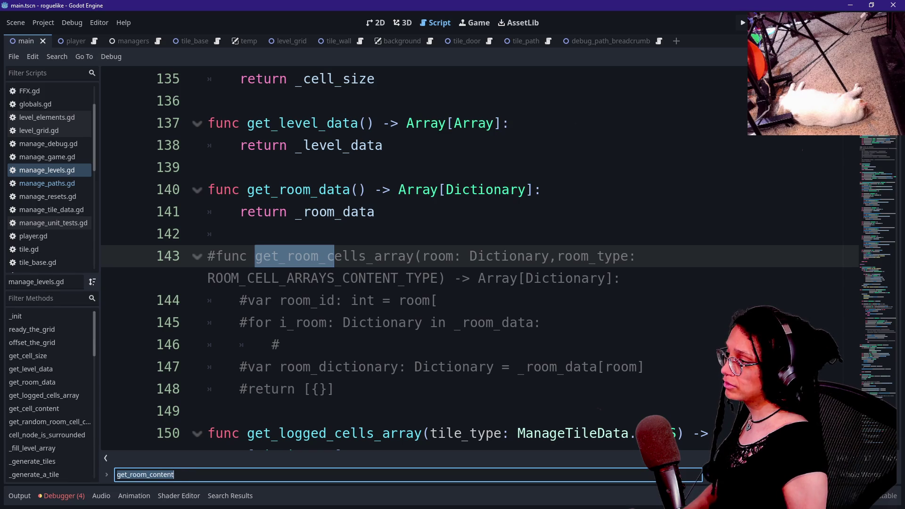
left_click(438, 256)
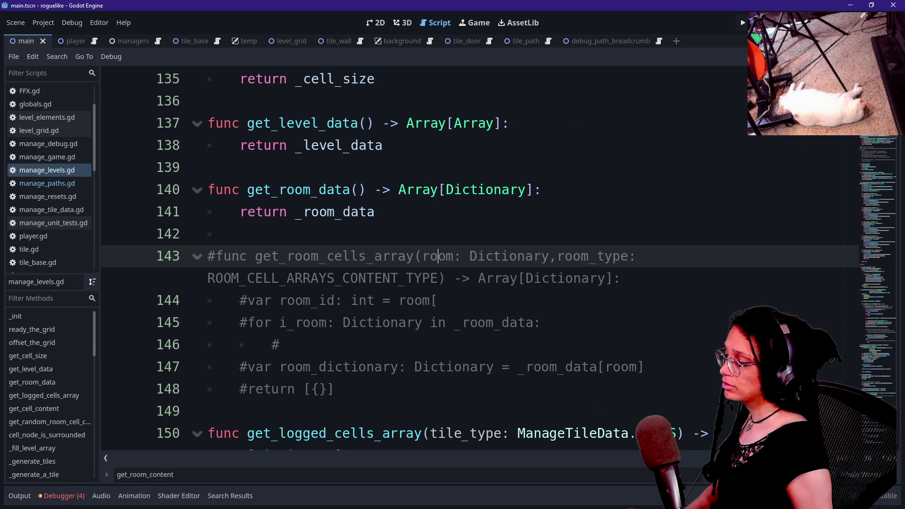
Add blank lines after get_room_data's return on line 141 and start a new 'func' declaration.
left_click(359, 212)
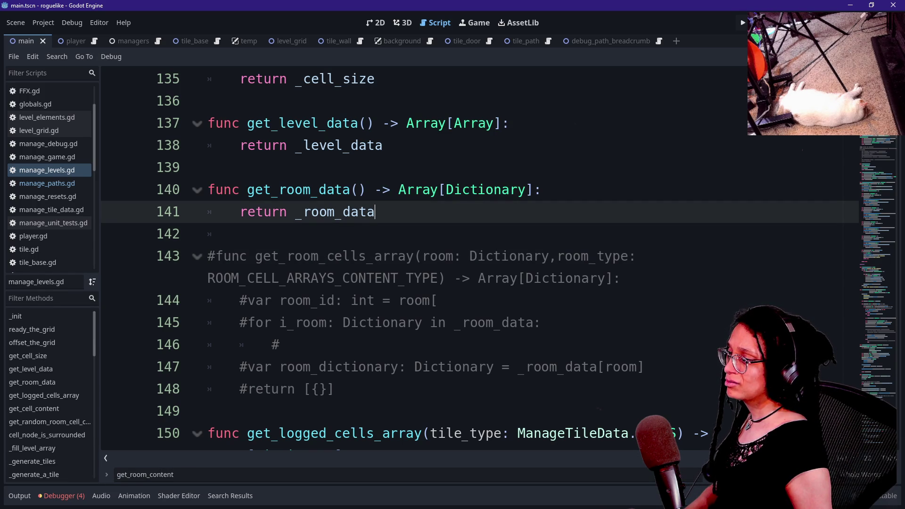
scroll(471, 259, "up", 1)
key("End")
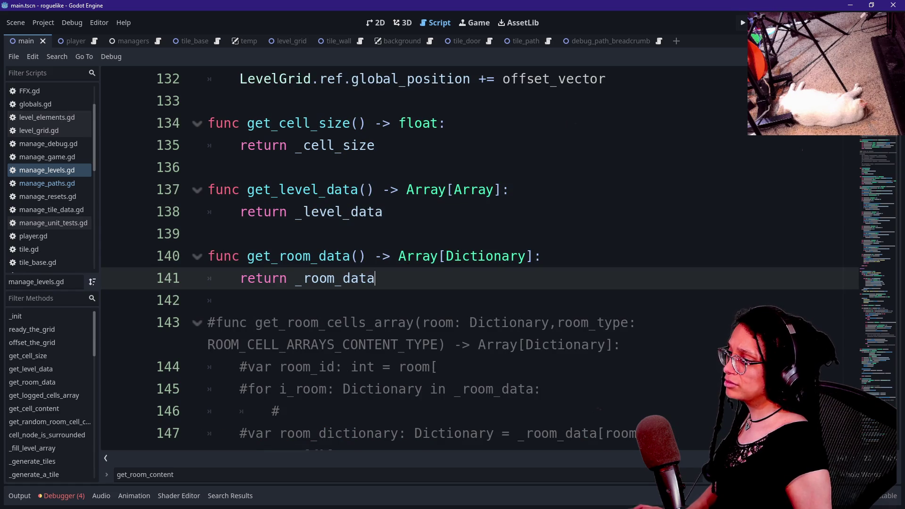
key("Return")
key("BackSpace")
key("Return")
type("g")
key("BackSpace")
type("func ")
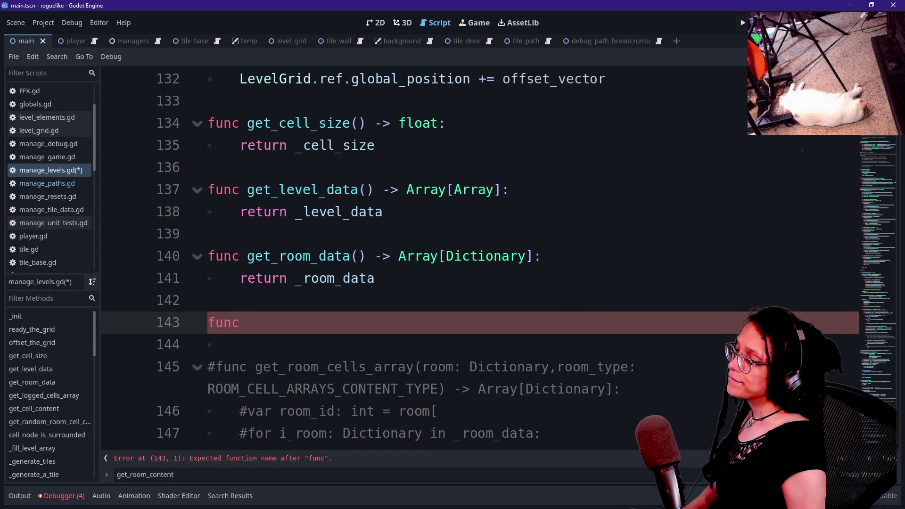
type("w")
Fix the return arrow on line 140 and write get_room_content() -> Variant: with a pass body.
left_click(382, 256)
key("Delete")
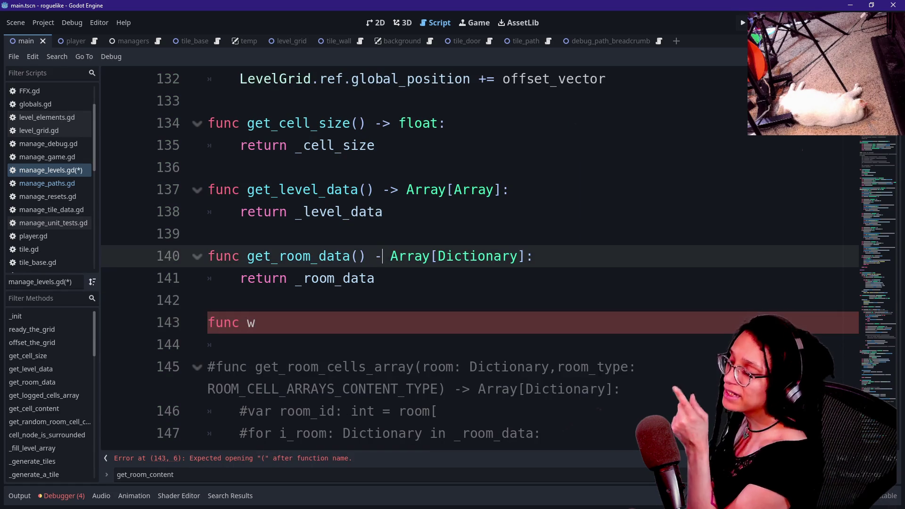
type(">")
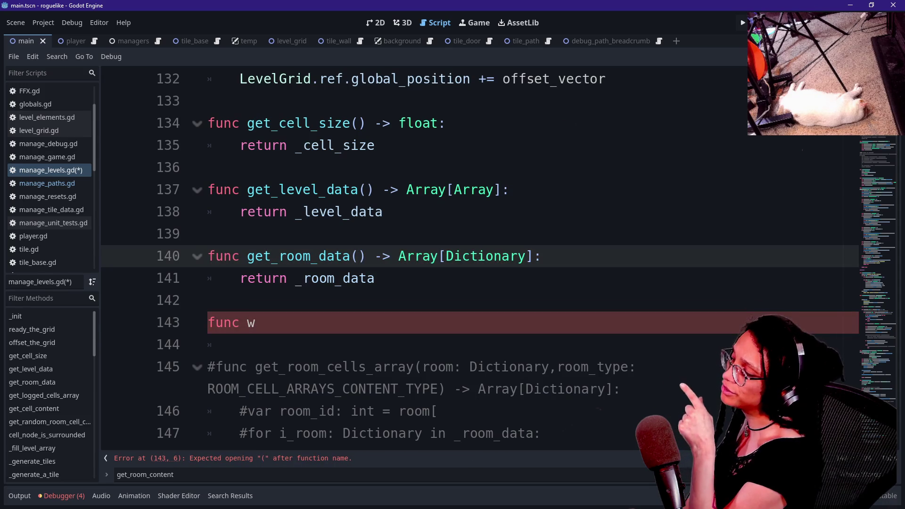
key("Down")
key("Down")
key("Down")
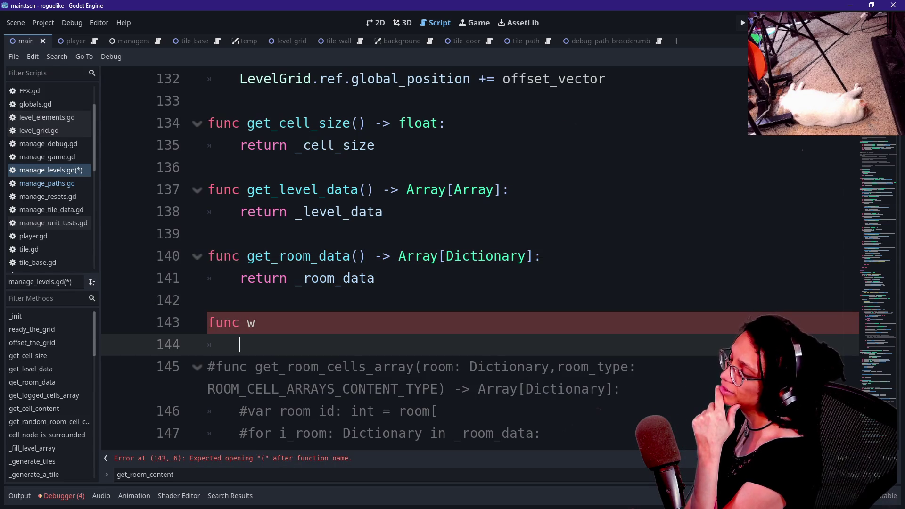
left_click(255, 322)
key("BackSpace")
type("g")
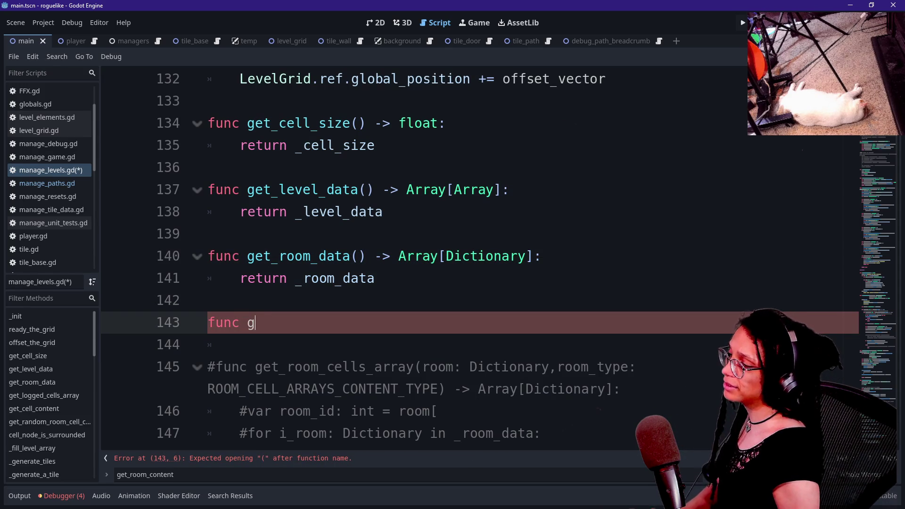
type("et_room")
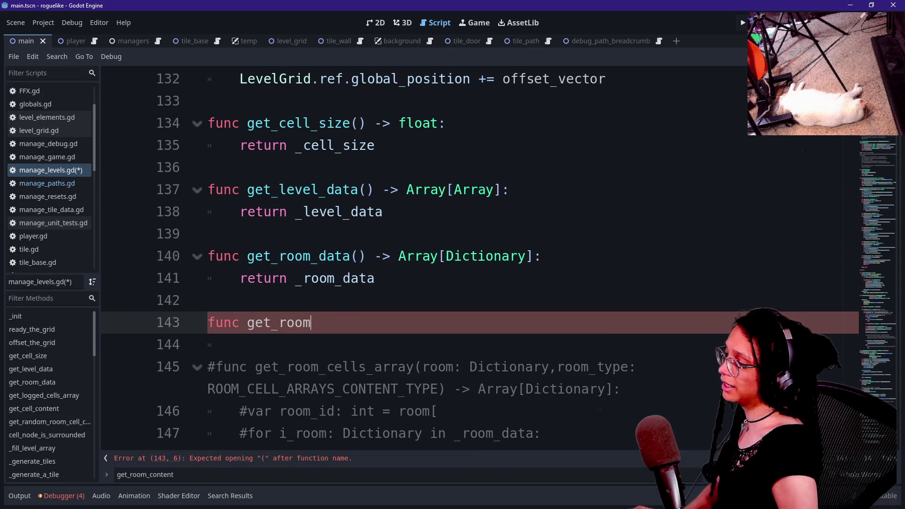
type("_")
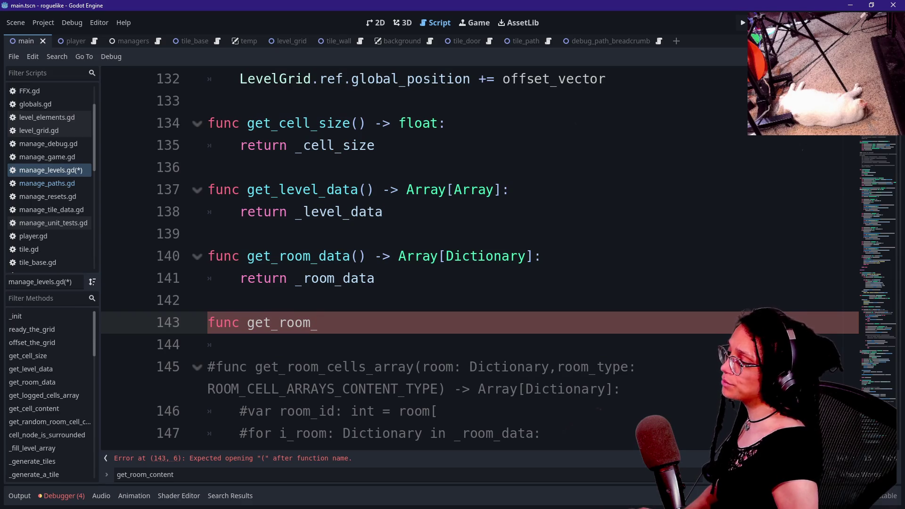
type("content()")
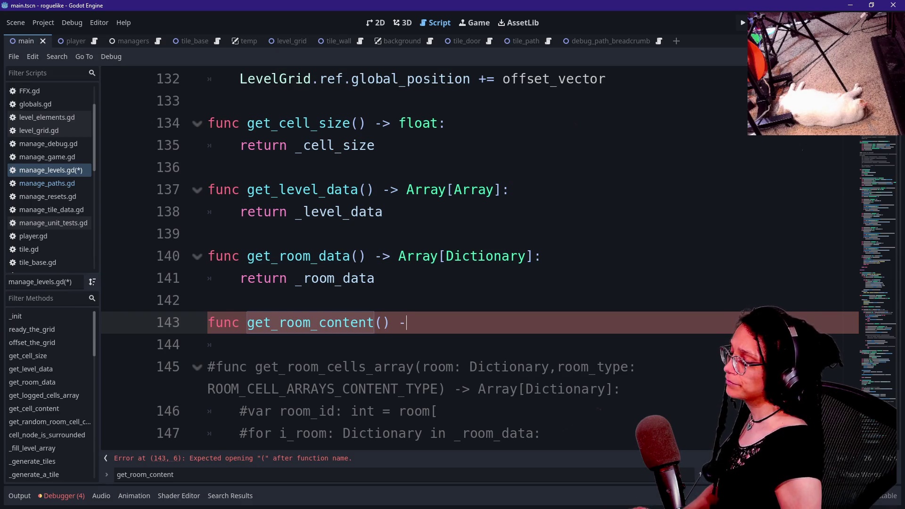
type(" -> Variant:")
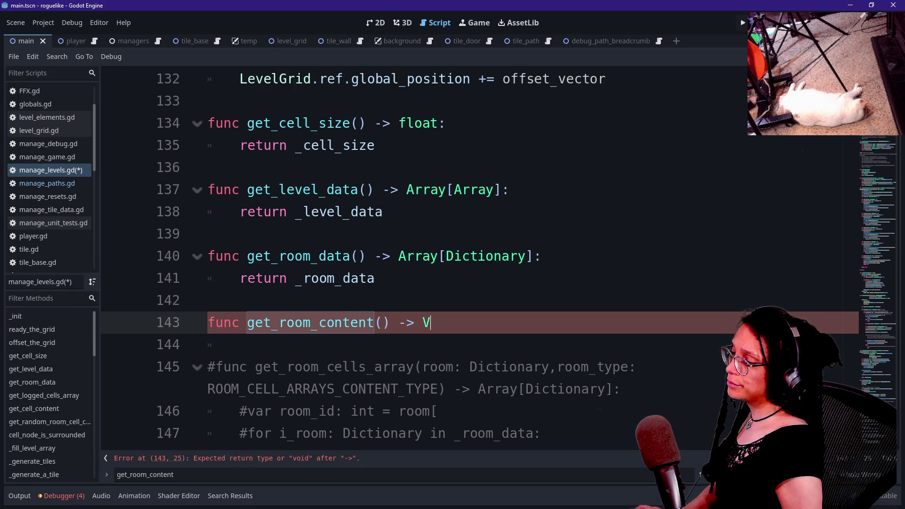
key("Return")
type("pass")
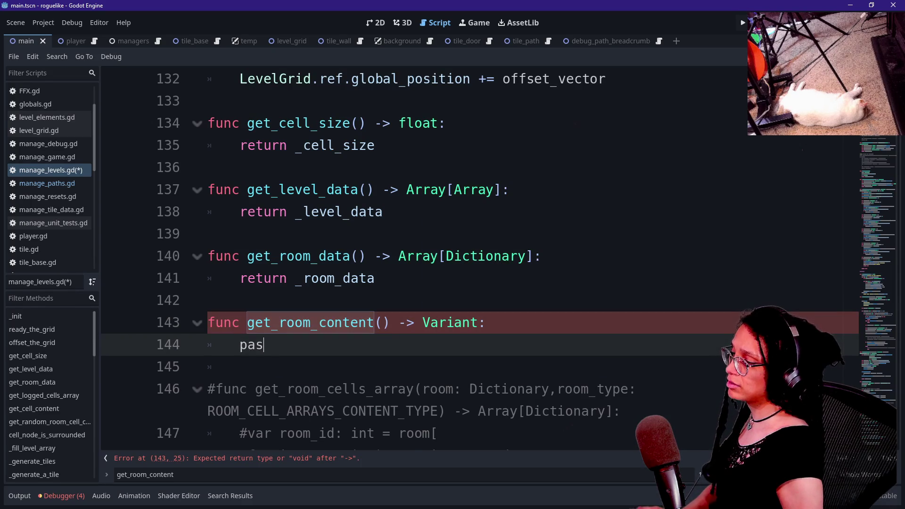
Add a what_content parameter inside get_room_content's parentheses.
left_click(374, 322)
key("Right")
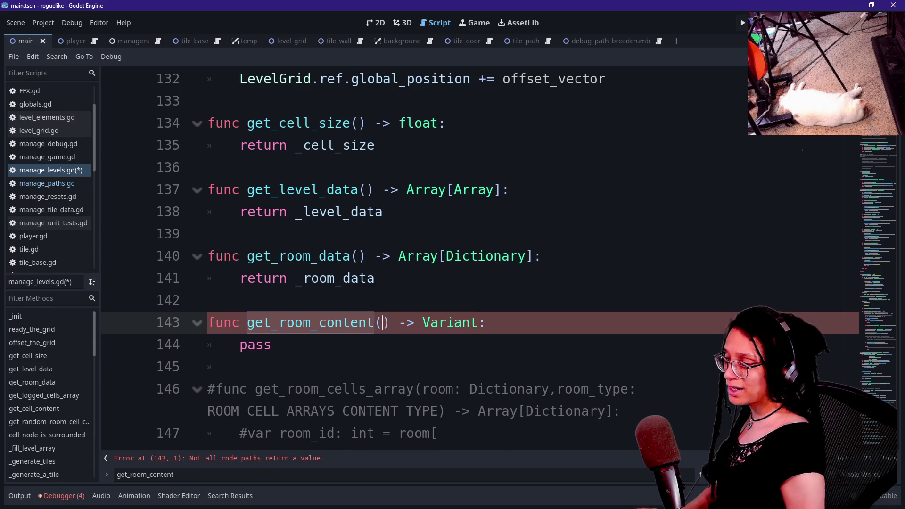
type("RU")
key("BackSpace")
key("BackSpace")
type("what_to+g")
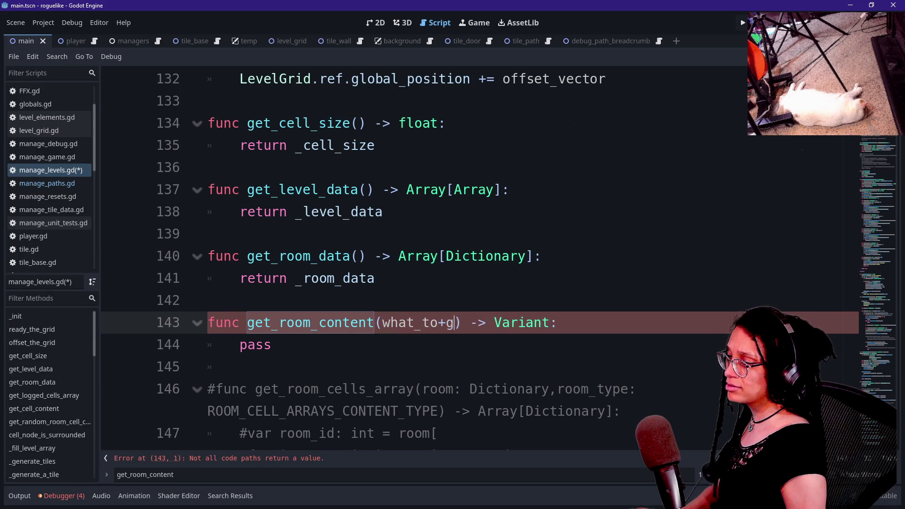
key("BackSpace")
key("BackSpace")
key("BackSpace")
key("BackSpace")
type("content:")
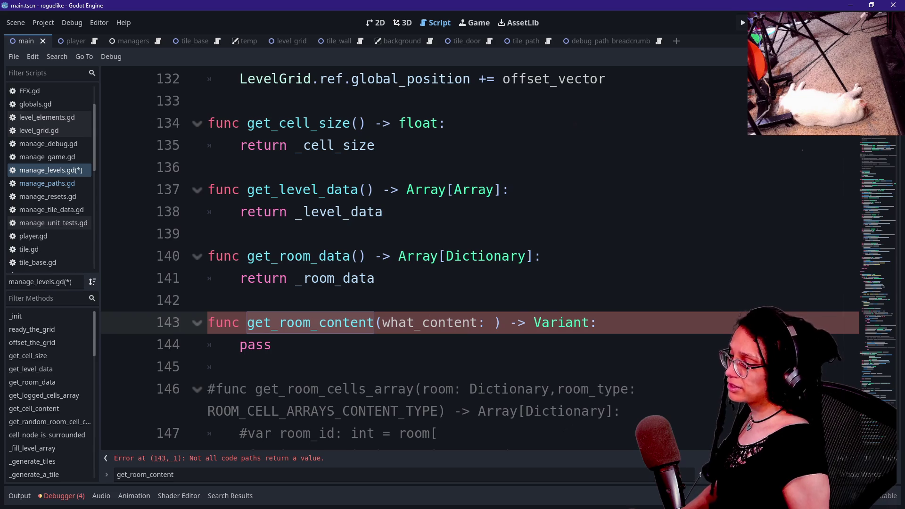
Move the parameter onto its own line and type it as ROOM_CONTENT_TYPE.
left_click(378, 322)
key("Return")
key("Right")
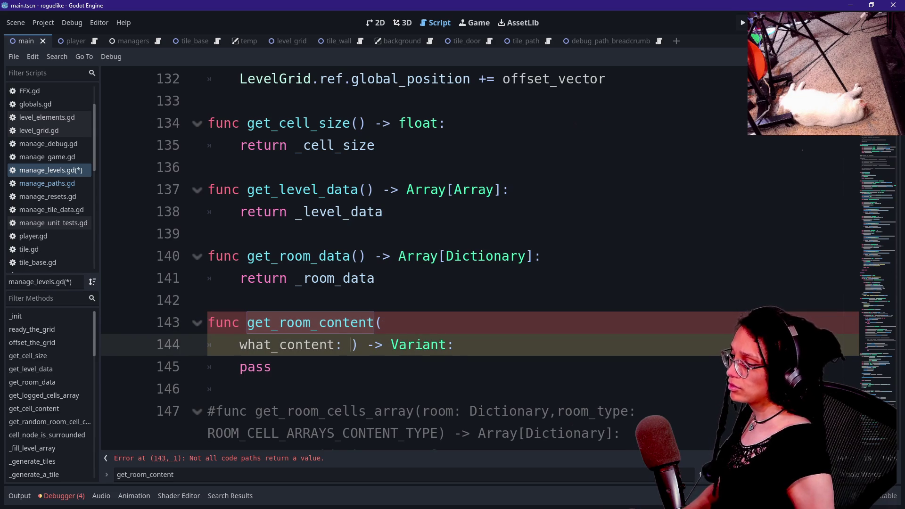
type("ROOM")
key("Down")
key("Return")
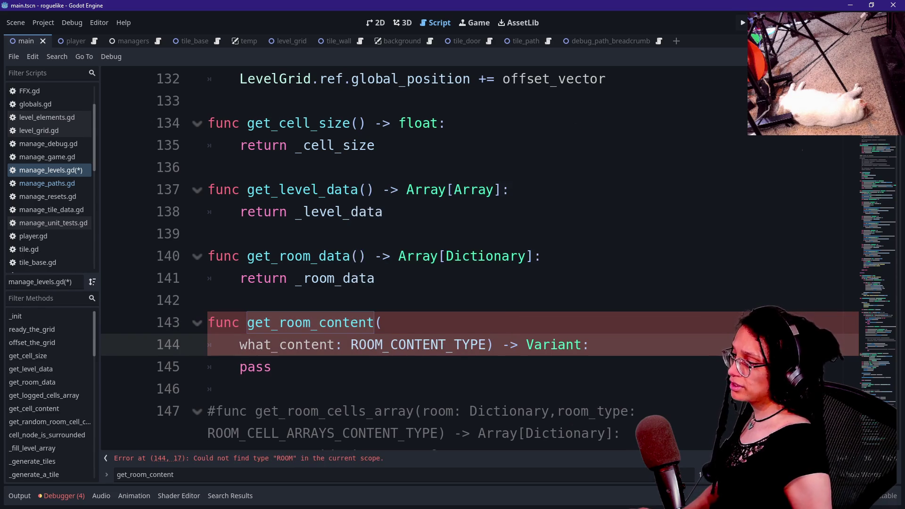
Replace pass with return null and leave an empty line above it.
key("Down")
key("Up")
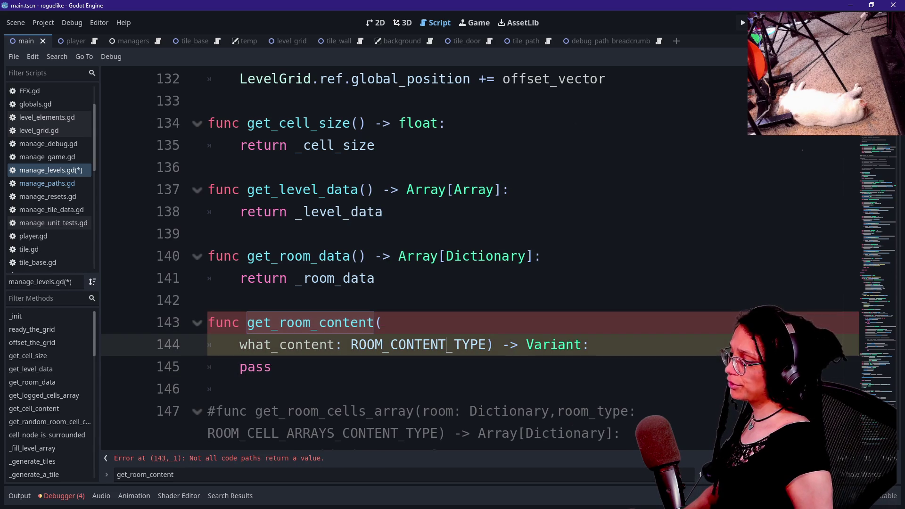
key("Down")
scroll(471, 259, "down", 2)
key("BackSpace")
key("BackSpace")
key("BackSpace")
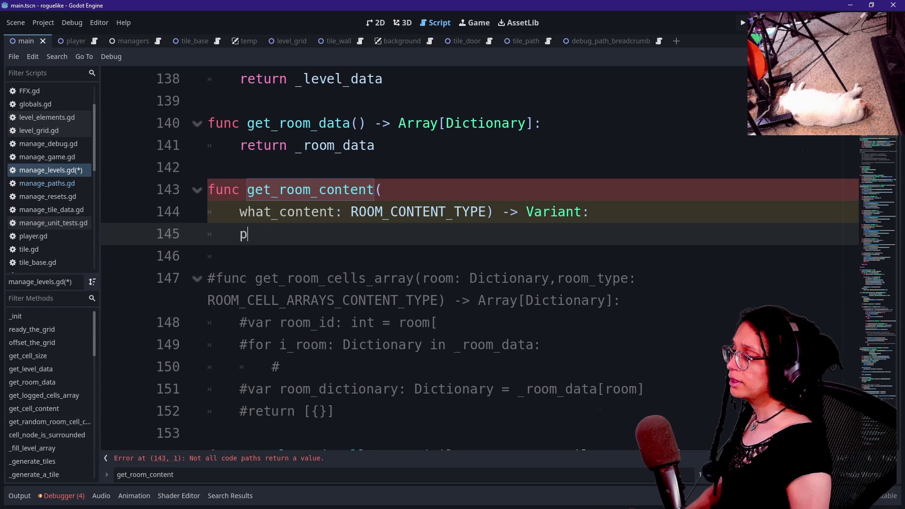
type("return null")
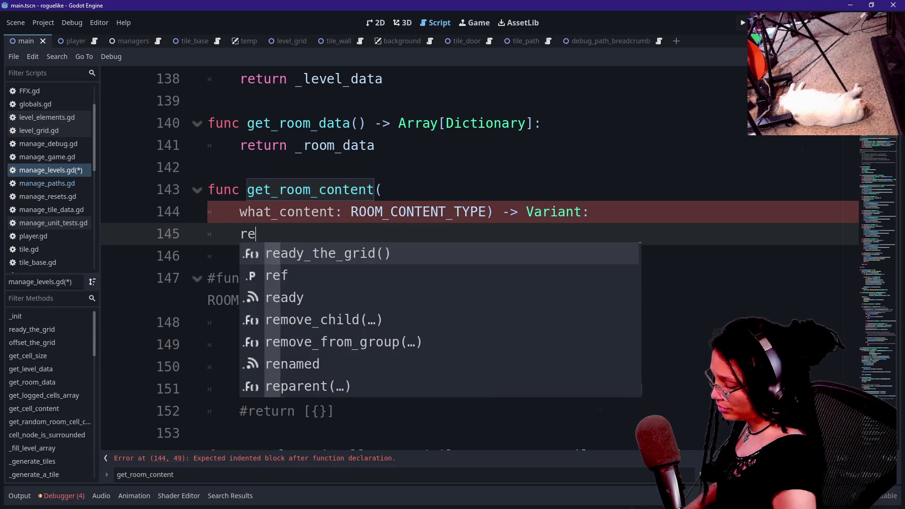
key("Return")
key("Up")
key("End")
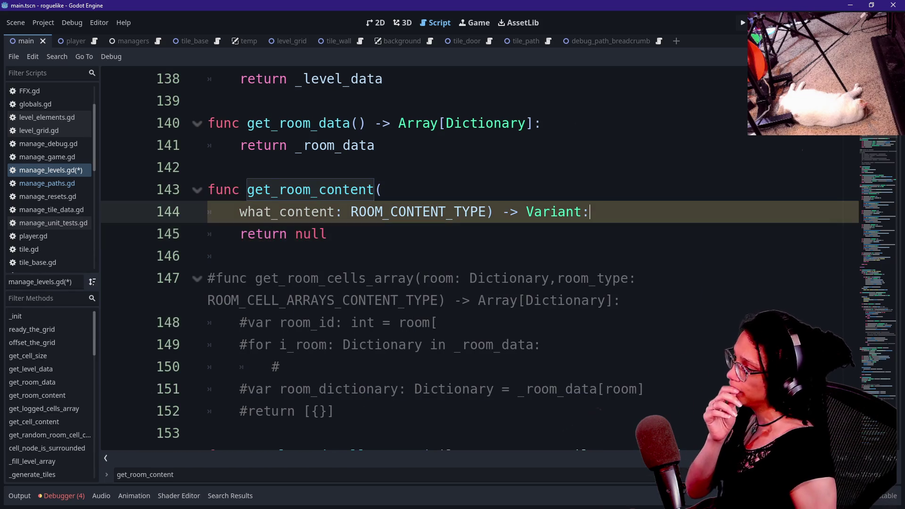
key("Return")
Remove the signature's extra indent and start a '_room_data[' line in the body.
left_click(591, 212)
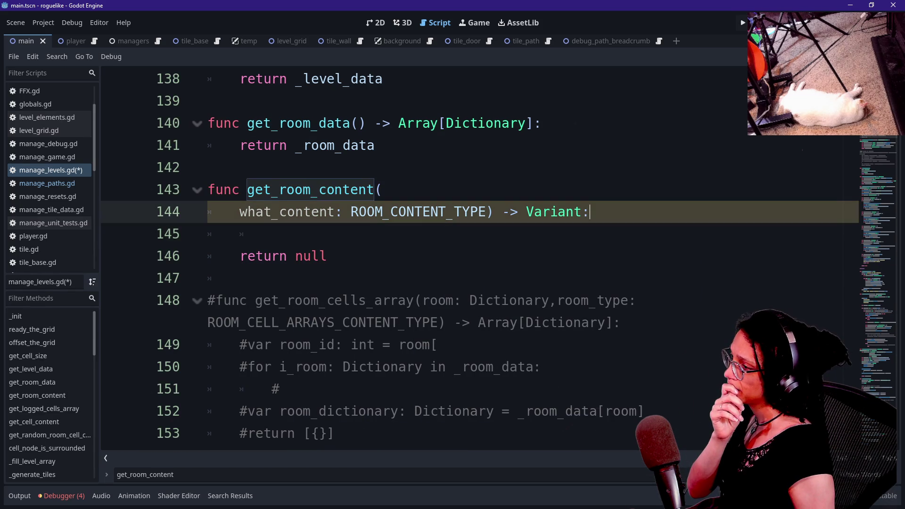
key("BackSpace")
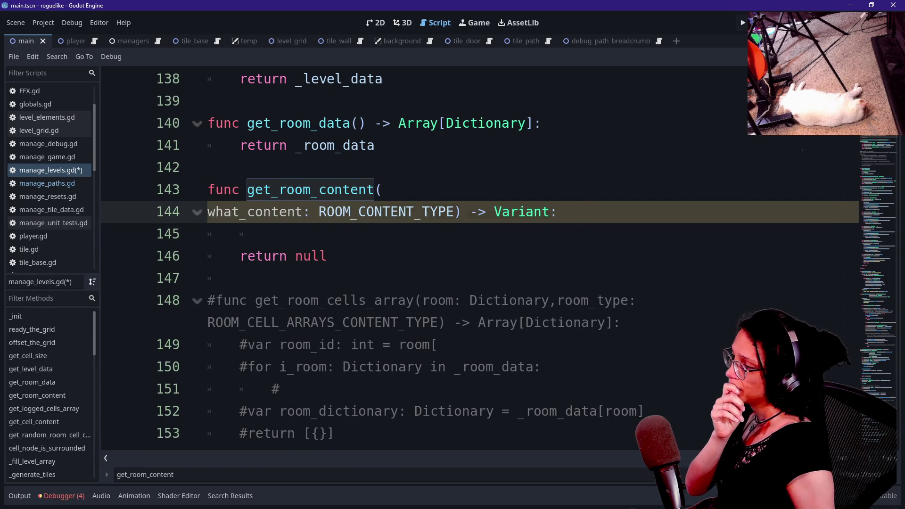
key("Down")
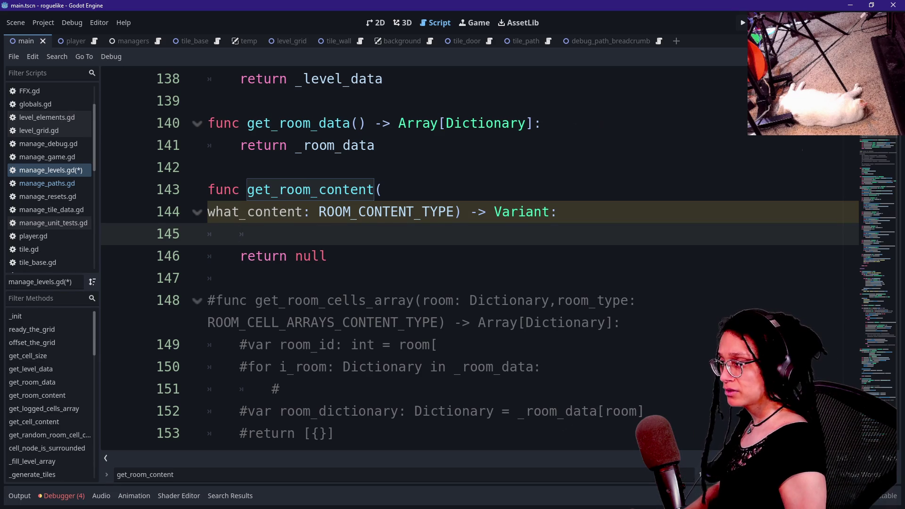
key("BackSpace")
key("Return")
key("Return")
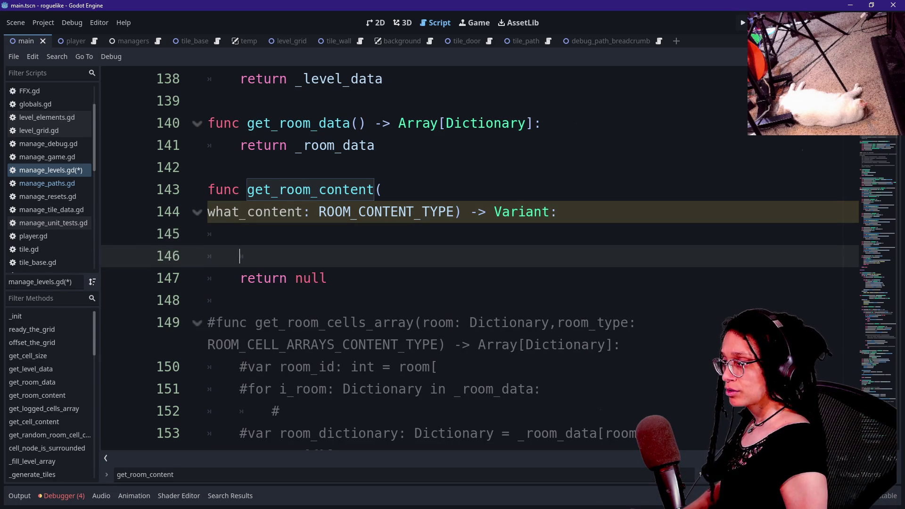
key("BackSpace")
key("BackSpace")
type("_toom")
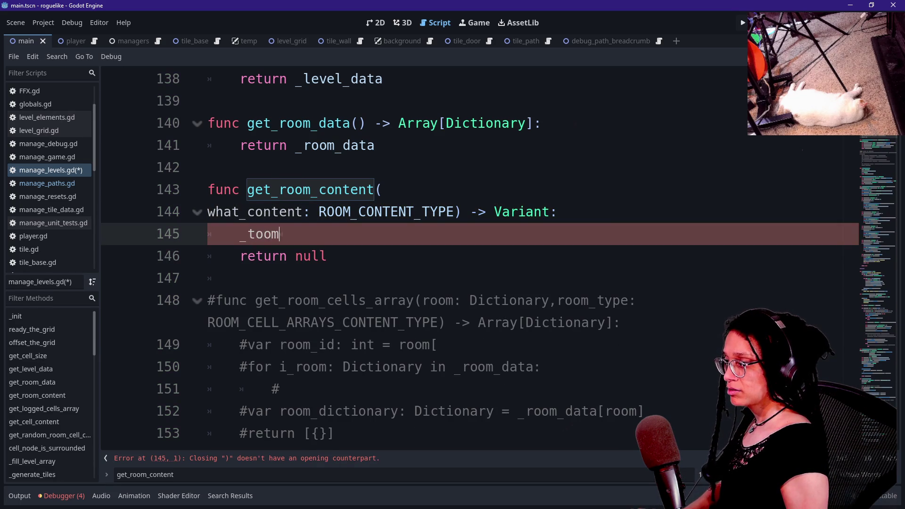
key("BackSpace")
key("BackSpace")
key("BackSpace")
type("room_data")
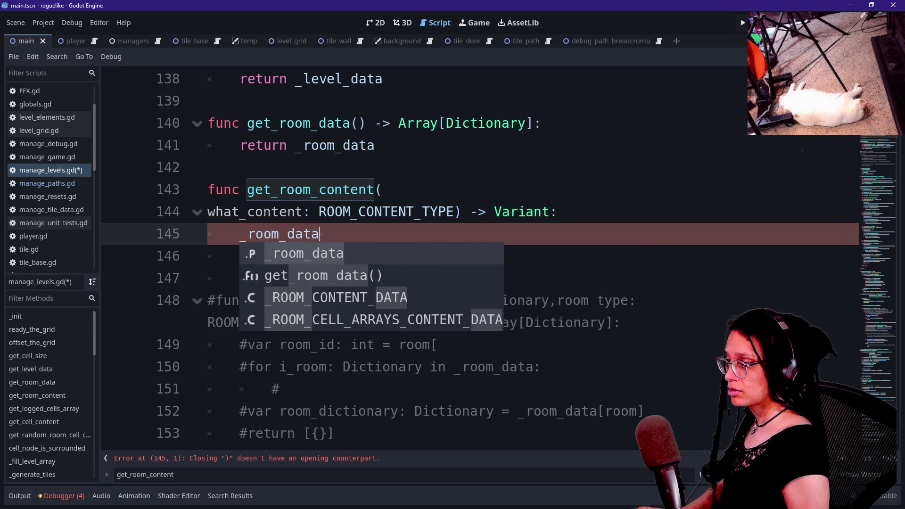
type("[ROOM")
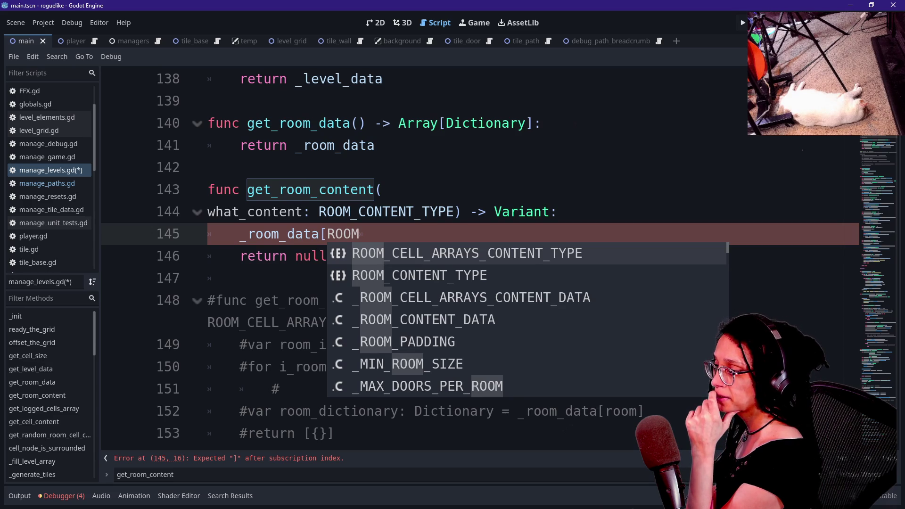
key("Escape")
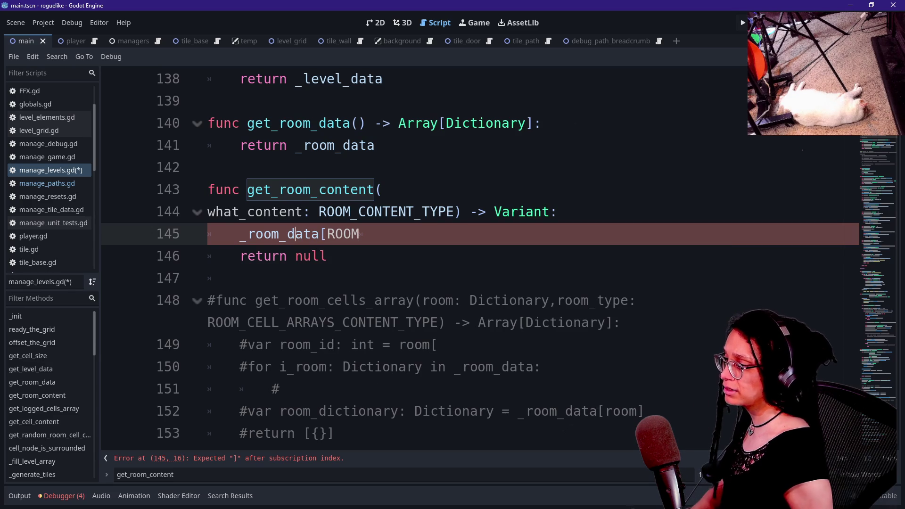
mouse_move(289, 234)
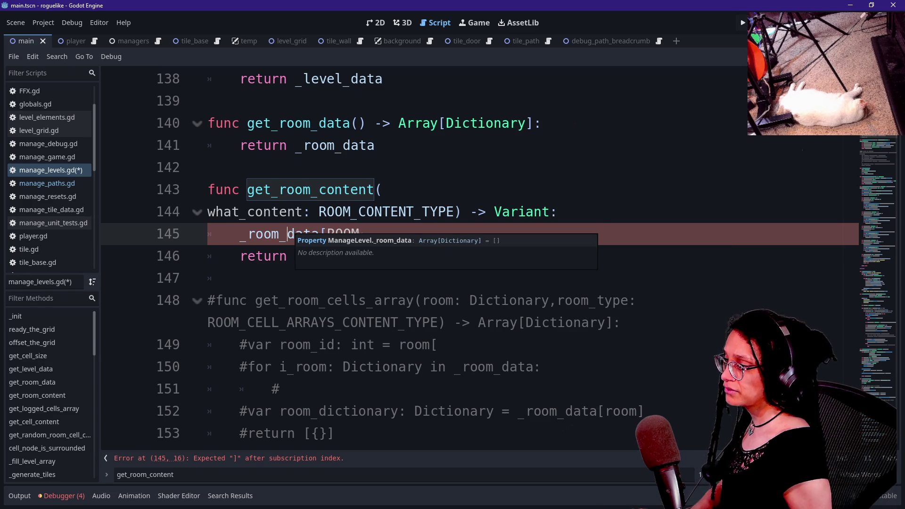
key("BackSpace")
key("BackSpace")
key("BackSpace")
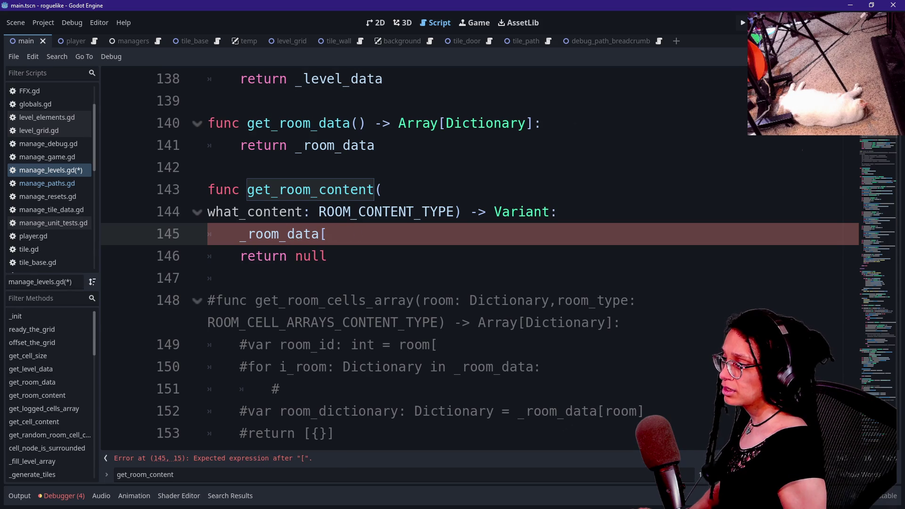
left_click(263, 236, "ctrl")
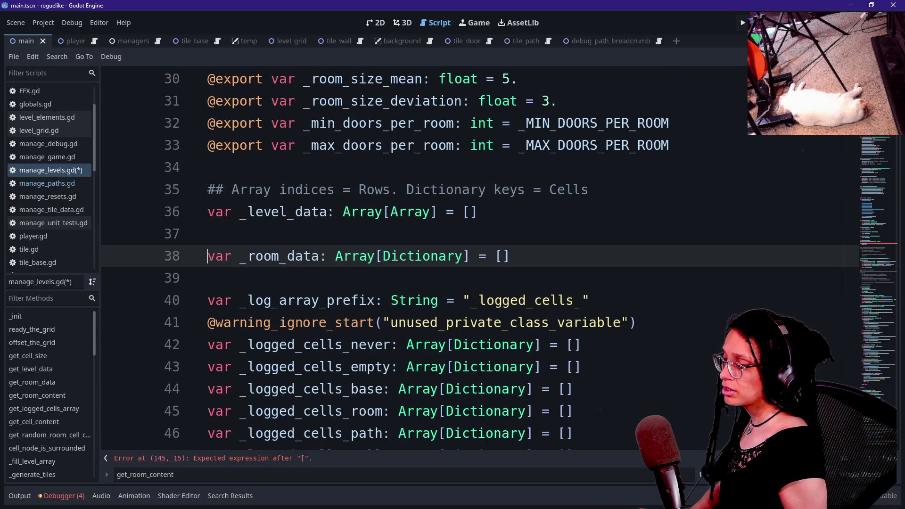
scroll(472, 259, "down", 12)
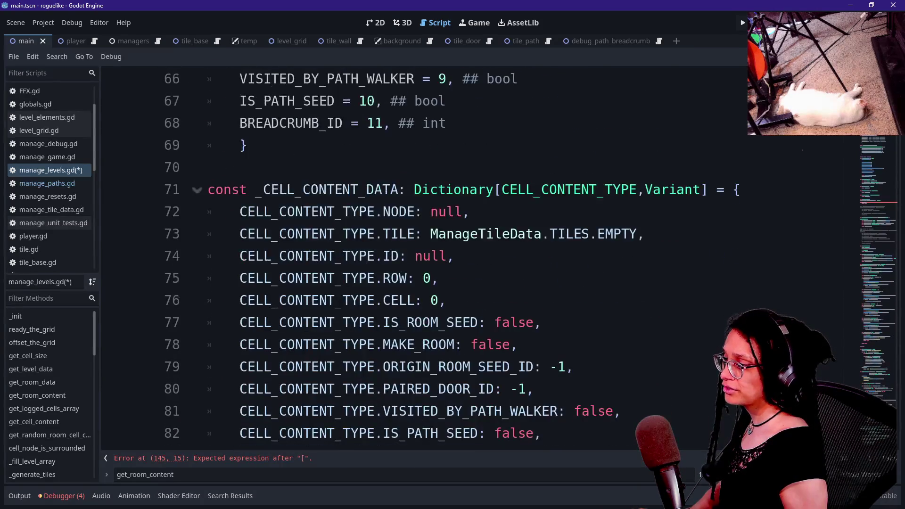
scroll(424, 259, "down", 6)
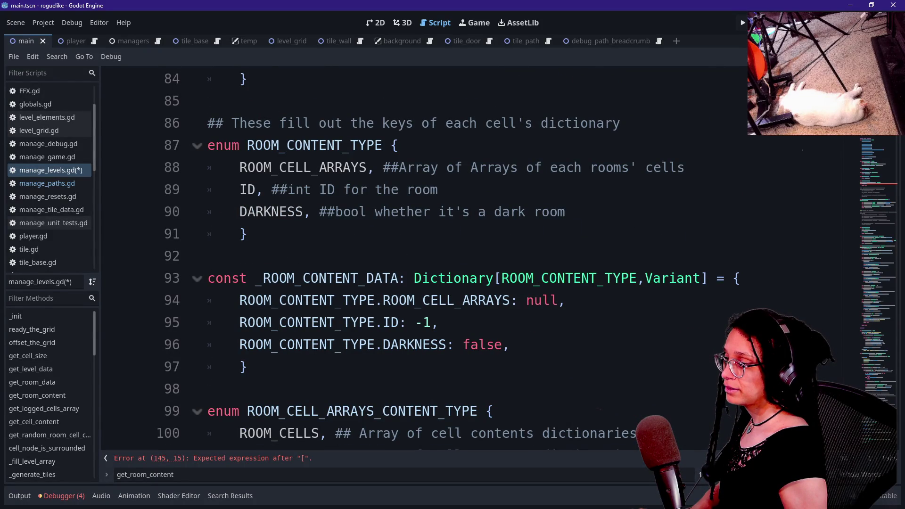
scroll(424, 259, "down", 3)
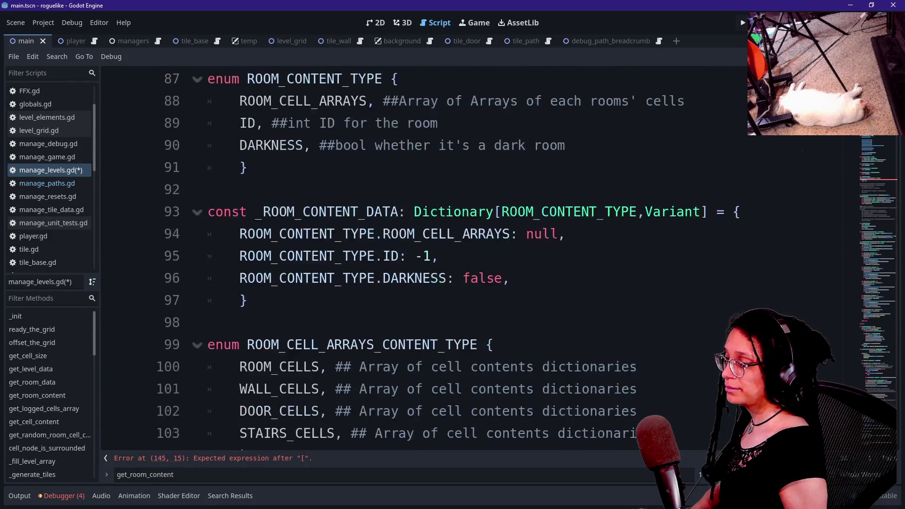
scroll(425, 259, "down", 1)
scroll(424, 260, "up", 3)
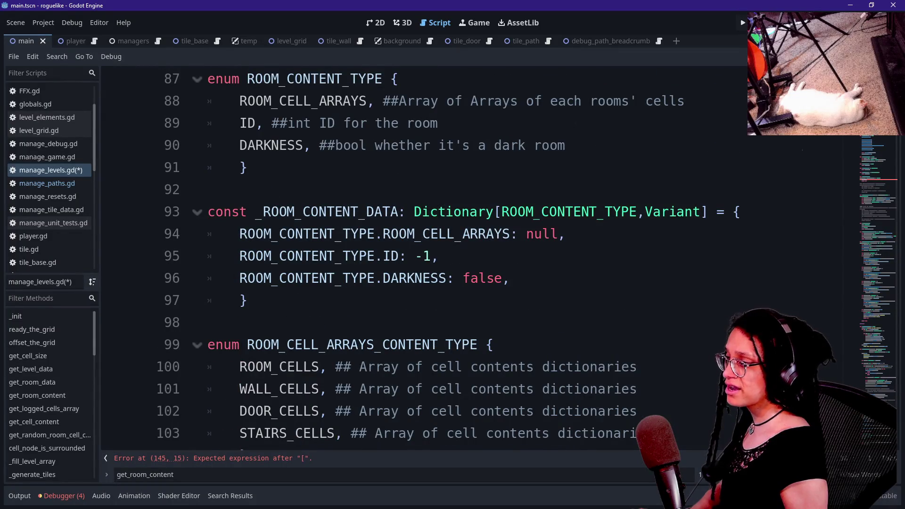
scroll(352, 300, "up", 1)
left_click(304, 278)
mouse_move(303, 278)
left_mouse_down()
mouse_move(388, 300)
mouse_move(247, 366)
left_mouse_up()
left_click(388, 300)
left_click(398, 278)
left_click(388, 301)
left_click(397, 278)
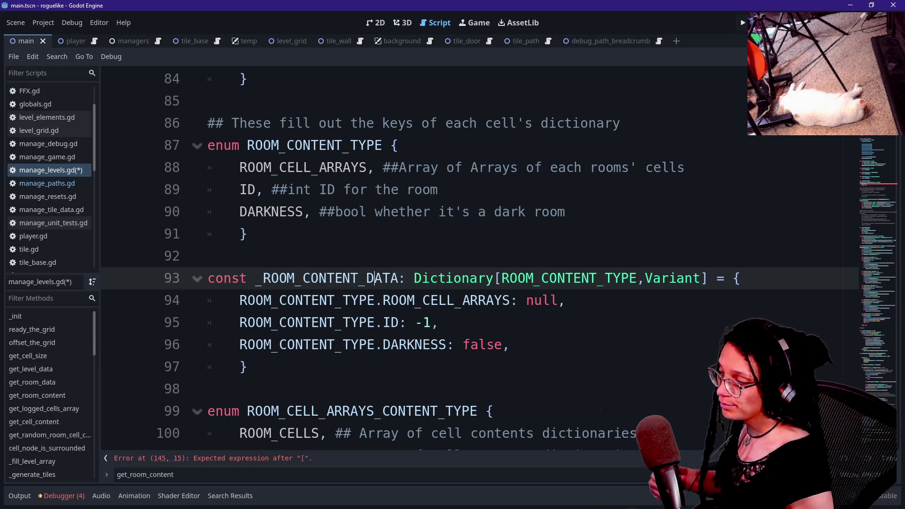
mouse_move(407, 300)
left_mouse_down()
mouse_move(468, 278)
mouse_move(566, 301)
left_mouse_up()
left_click(508, 345)
left_click(439, 322)
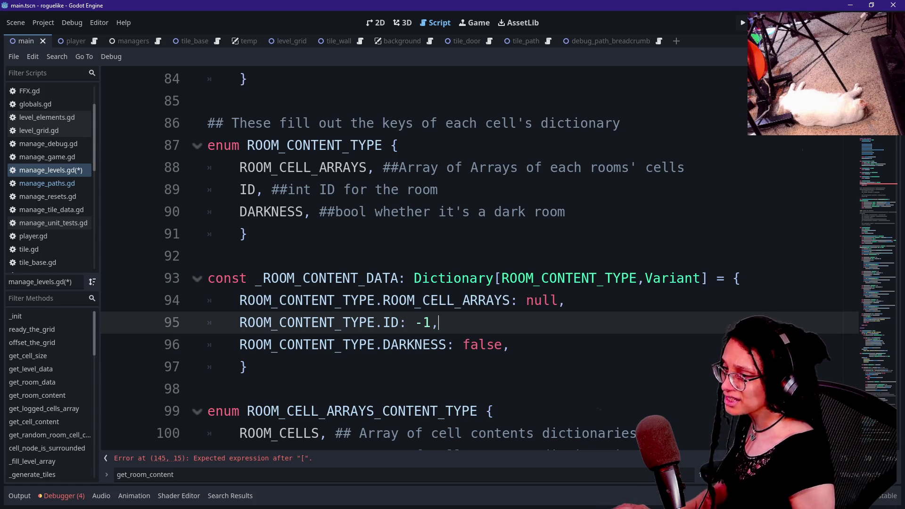
scroll(878, 138, "down", 10)
scroll(878, 138, "up", 1)
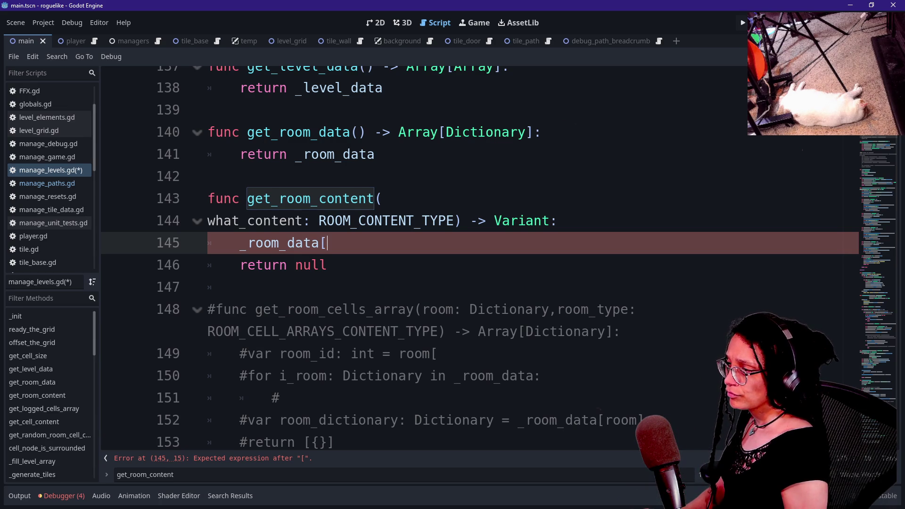
Add a room_id: int parameter before what_content in get_room_content.
left_click(382, 199)
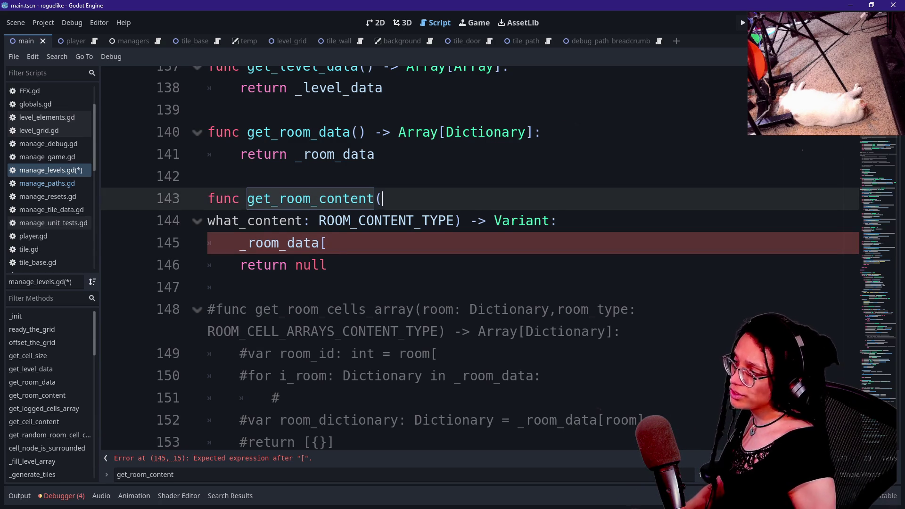
key("Return")
type("r")
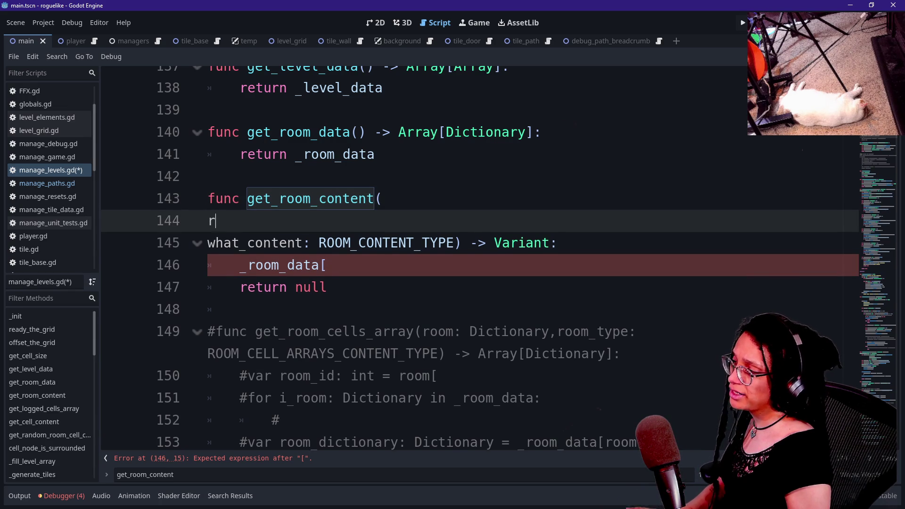
type("oom_id:")
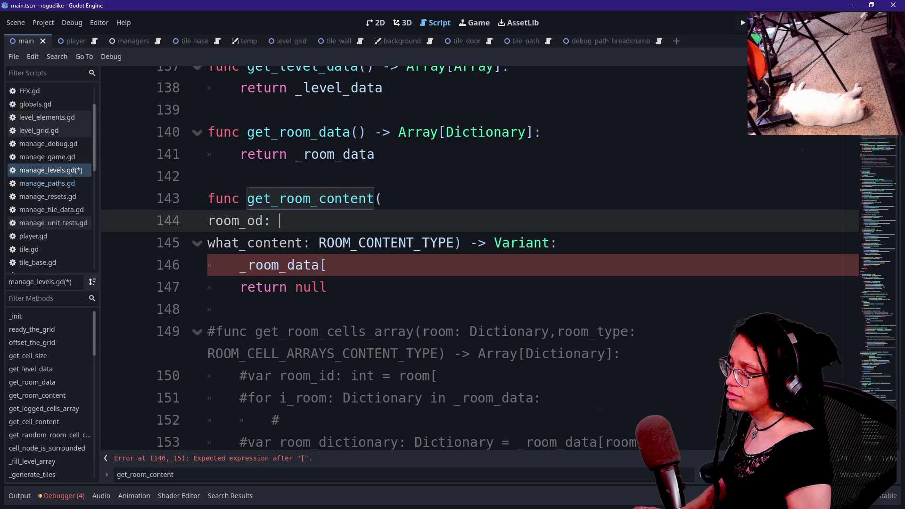
key("BackSpace")
key("BackSpace")
key("BackSpace")
type("id:")
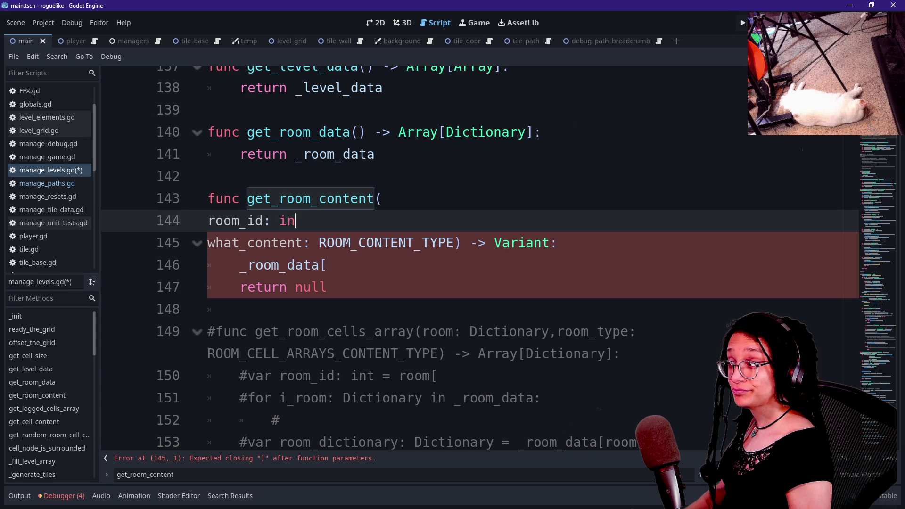
type("t")
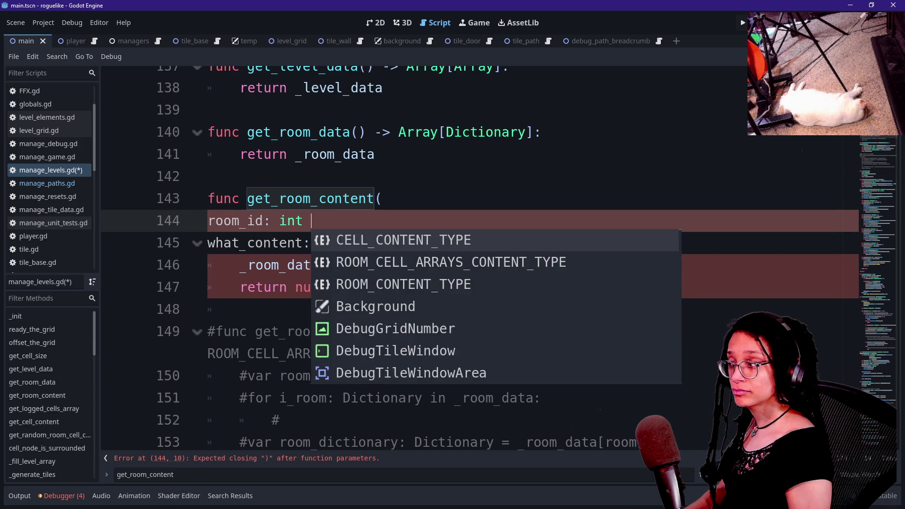
type(",")
left_click(208, 198)
Complete line 146 as _room_data[ROOM_CONTENT_TYPE.ID] using autocomplete.
left_click(328, 265)
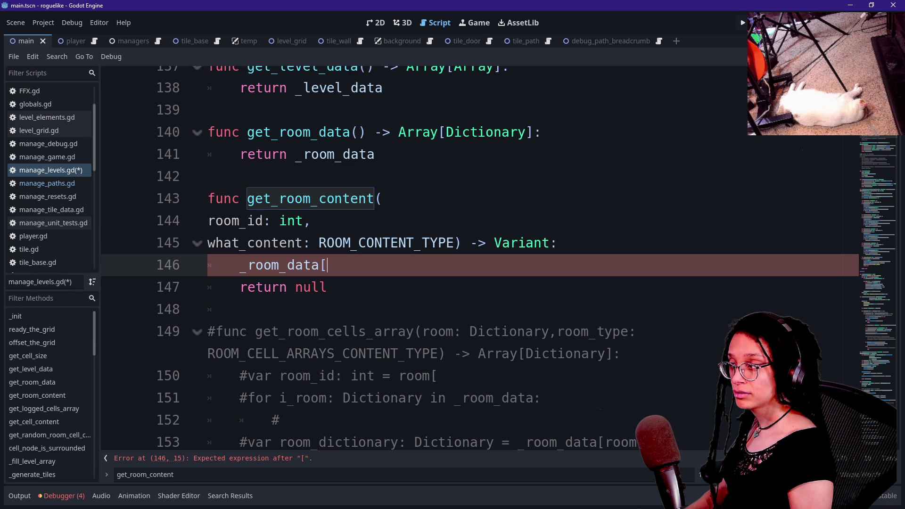
type("RP")
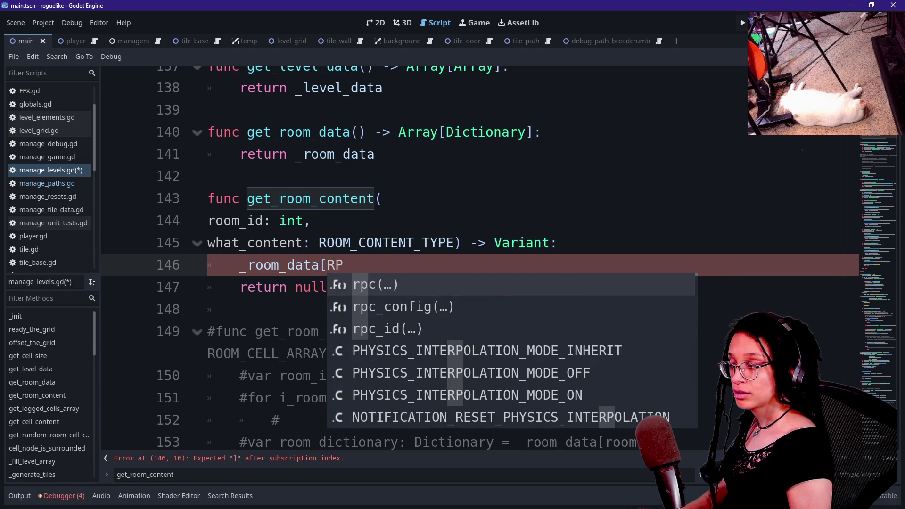
key("BackSpace")
type("OOM")
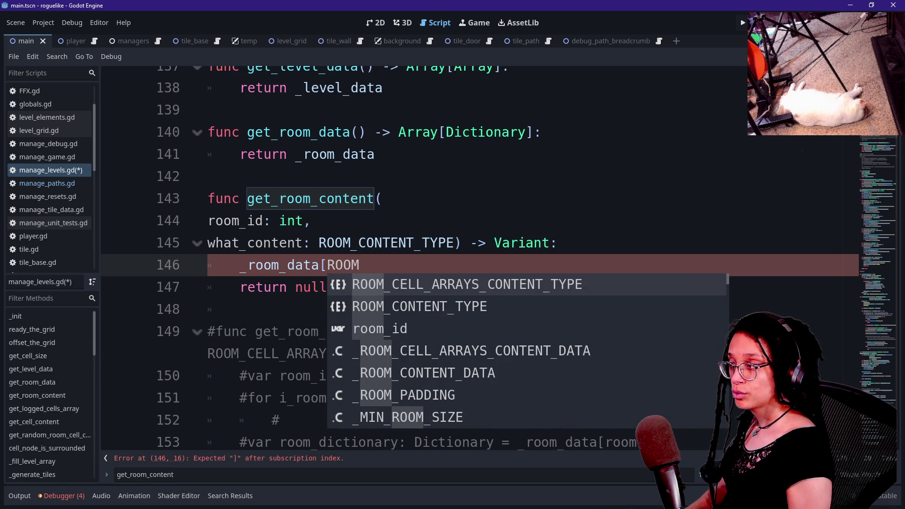
key("BackSpace")
key("BackSpace")
type("OM")
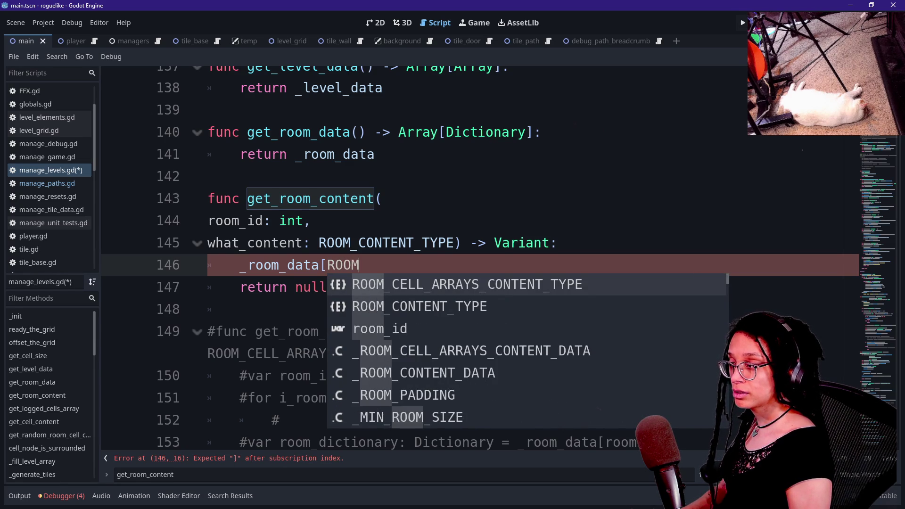
key("Down")
key("Return")
type(".")
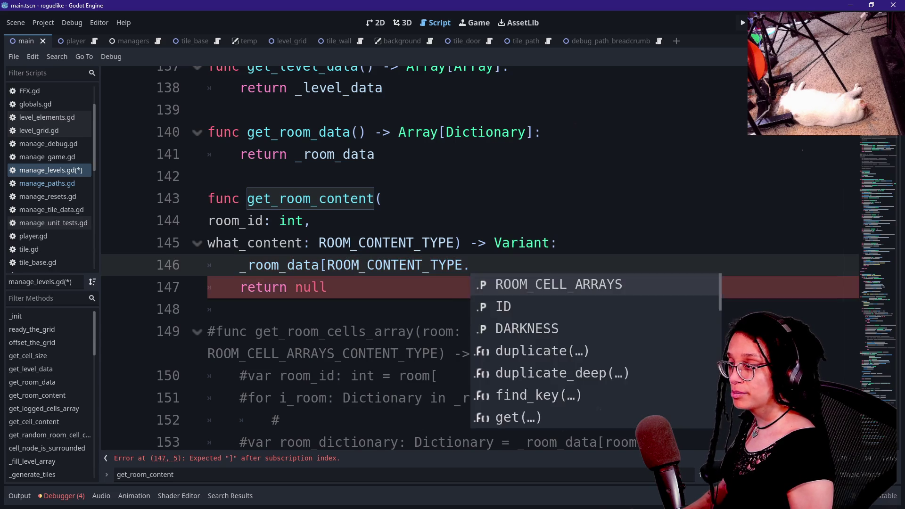
key("BackSpace")
type("][")
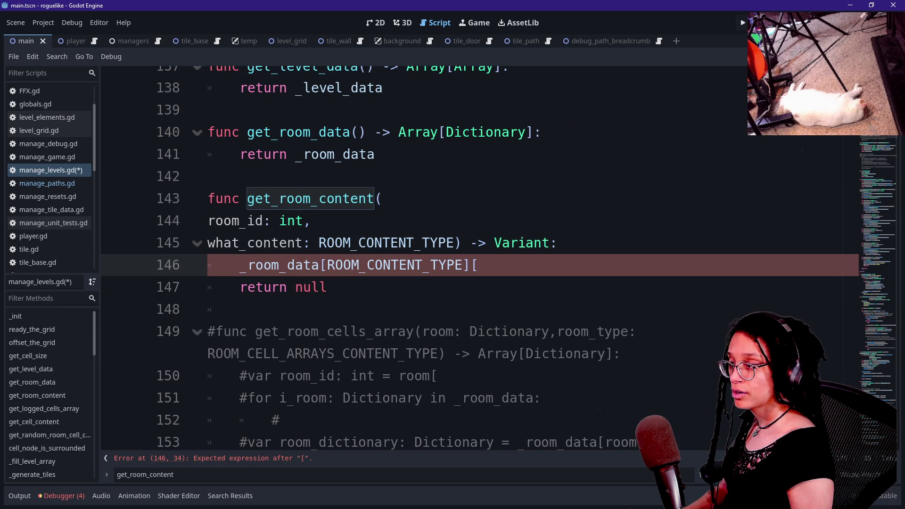
key("BackSpace")
key("BackSpace")
type(".ID]")
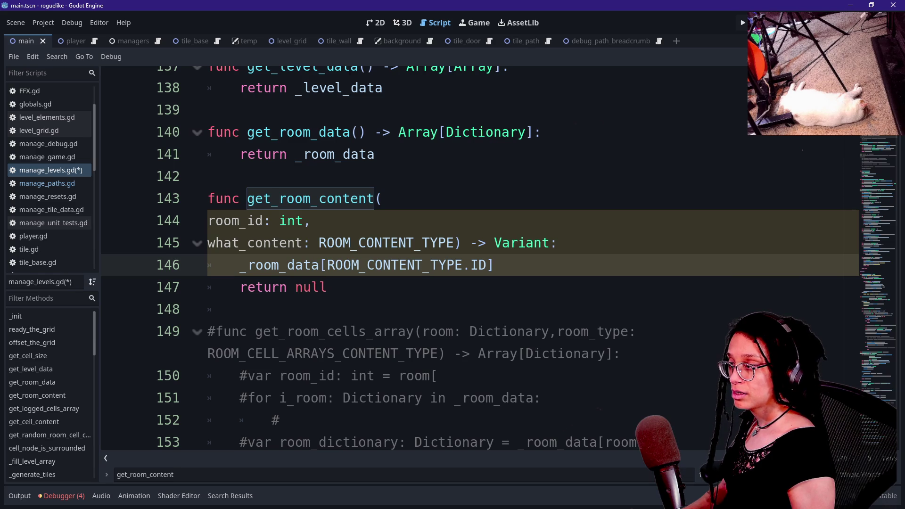
Select the ROOM_CONTENT_TYPE.ID index expression on line 146.
mouse_move(327, 265)
left_mouse_down()
mouse_move(488, 265)
mouse_move(327, 265)
mouse_move(327, 287)
mouse_move(487, 265)
left_mouse_up()
left_click(487, 265)
left_click(327, 265)
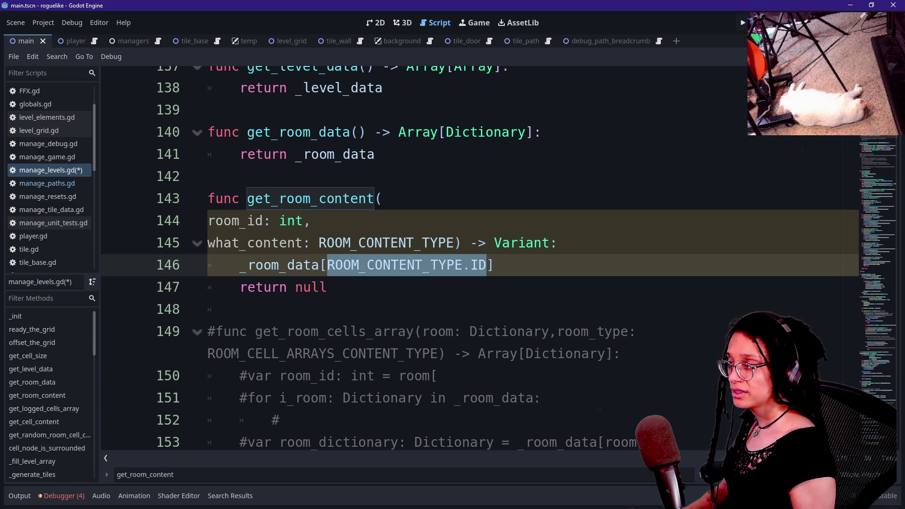
left_click(558, 243)
Add 'for room_dictionary: Dictionary in _room_data:' and an if line using the index expression.
key("Return")
type("for")
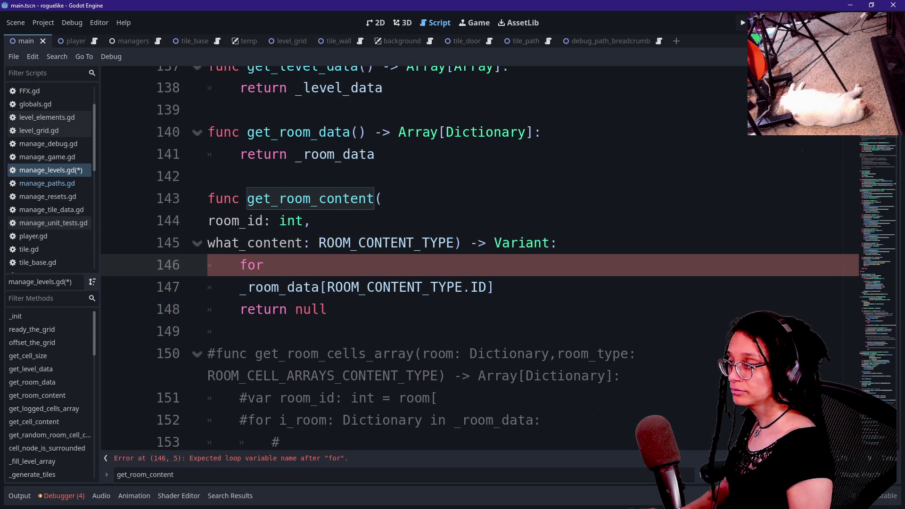
type(" room_dic")
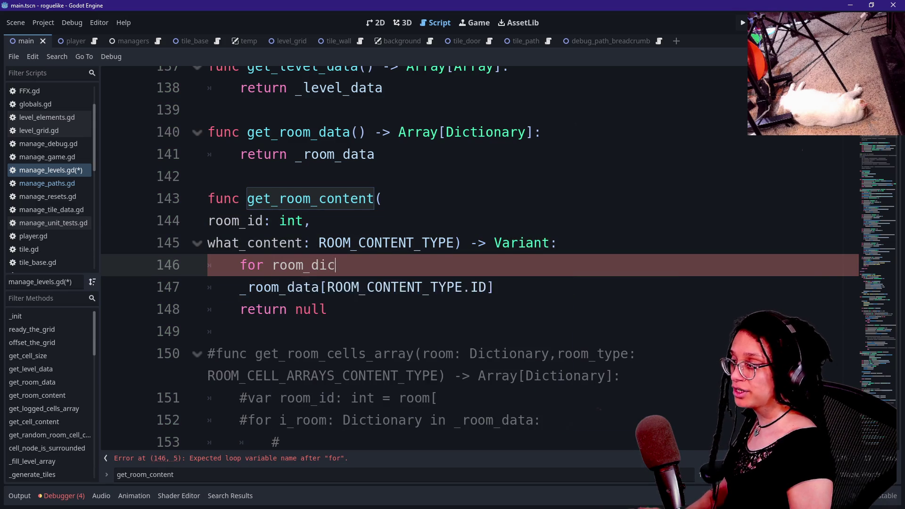
type("tionary: Dictionar")
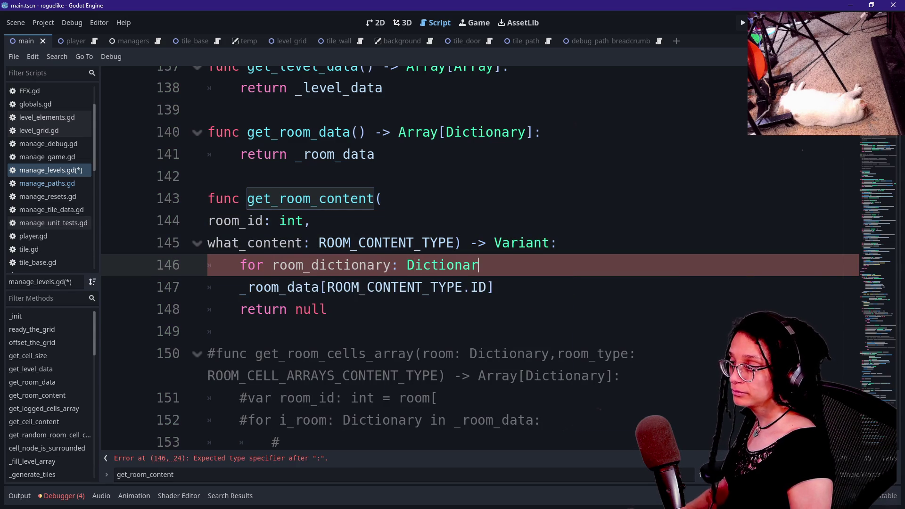
type("y in _room_data:")
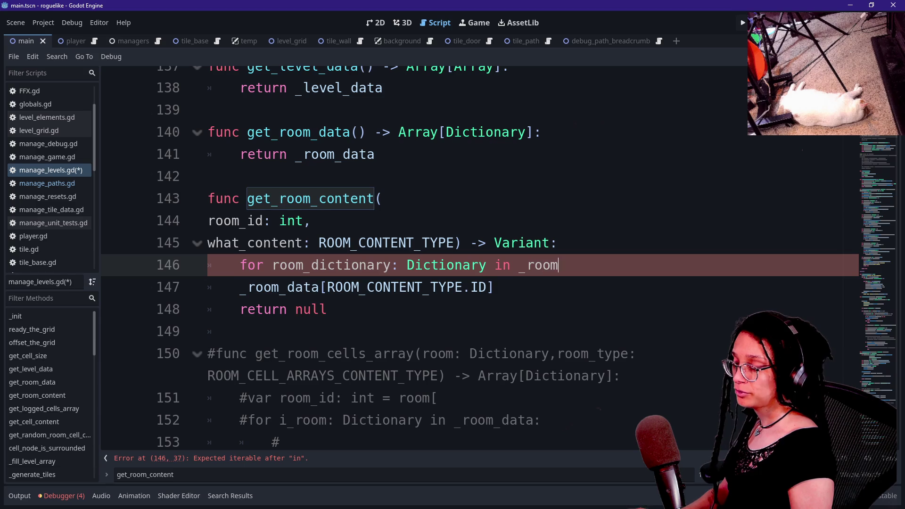
key("Return")
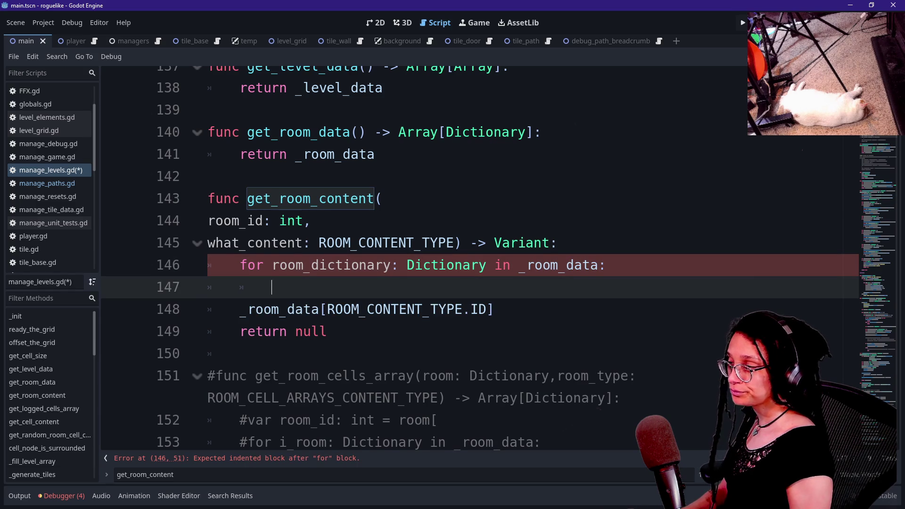
type("if")
key("Escape")
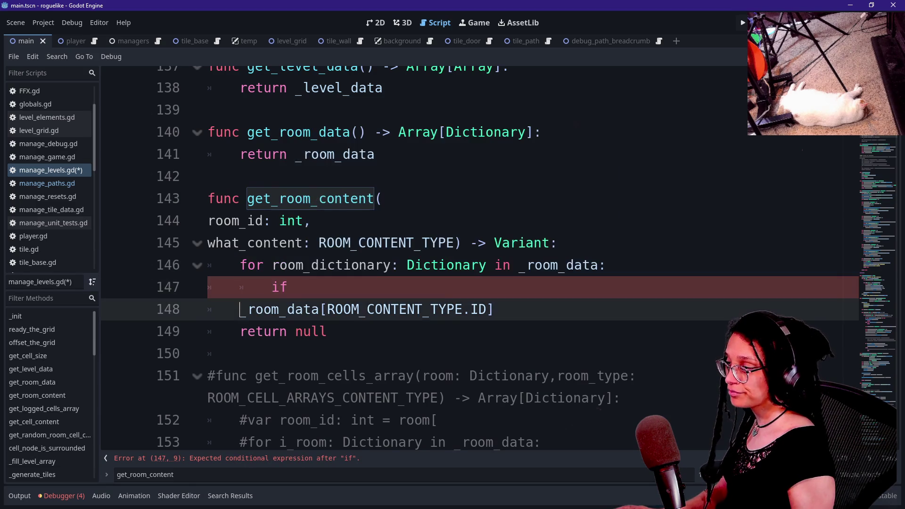
key("Delete")
key("End")
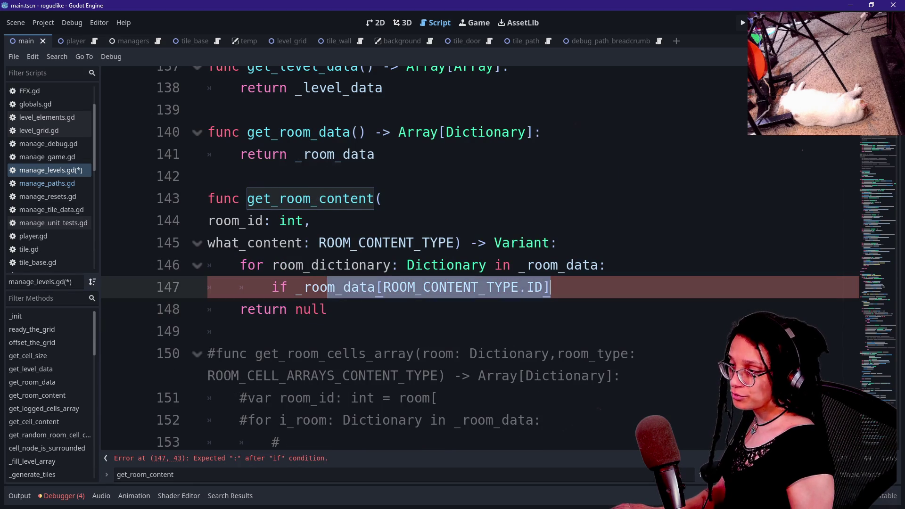
Compare the ID with room_id and return _room_data[what_content] when it matches.
type("room_id")
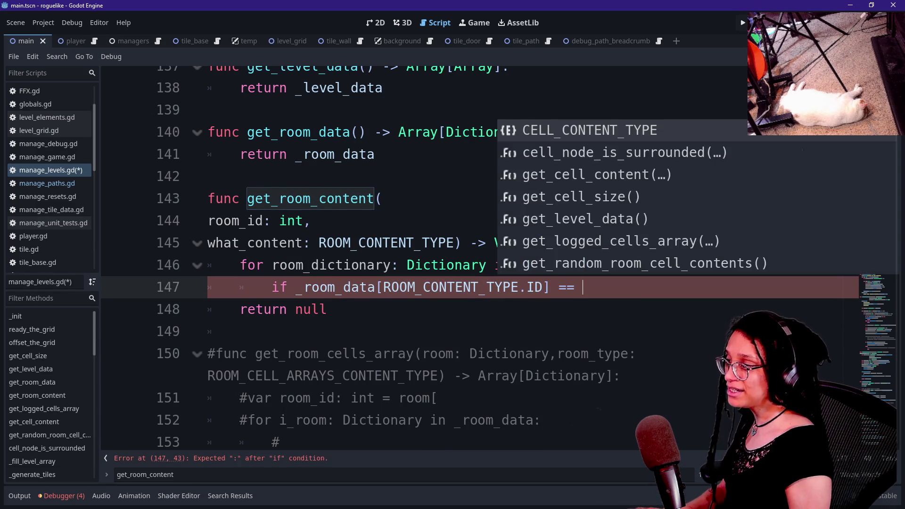
type(":")
key("Return")
type("r")
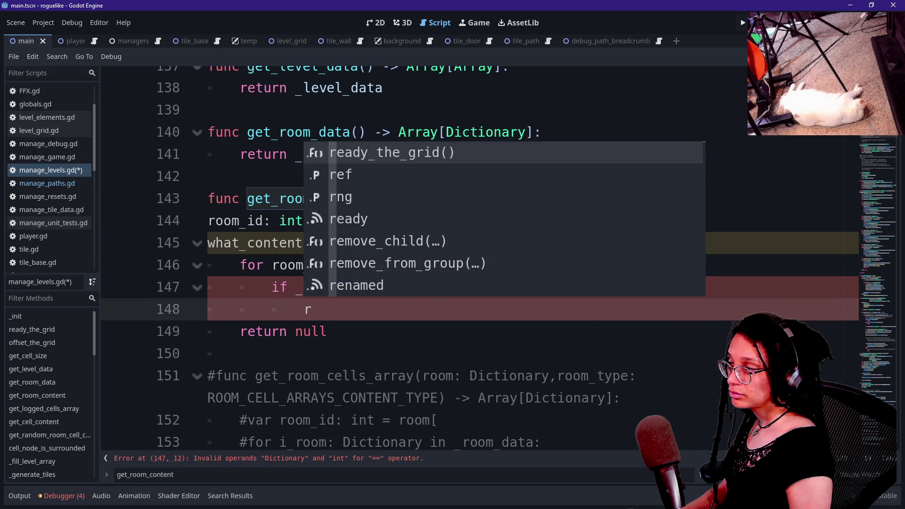
key("BackSpace")
type("return _")
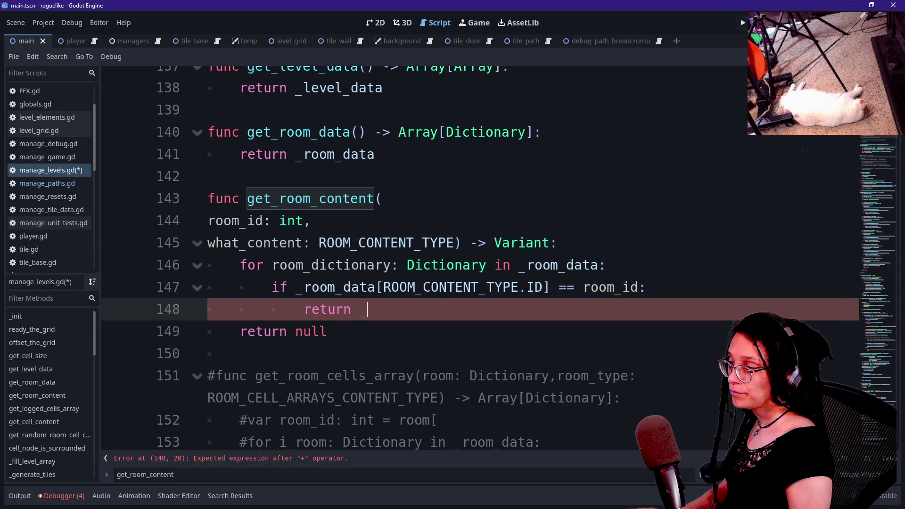
type("room_data[")
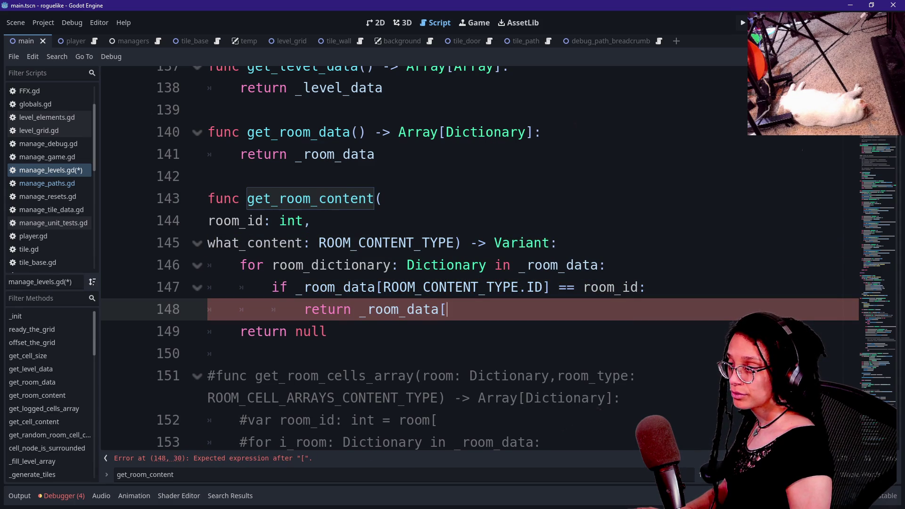
type("ROOM_CONT")
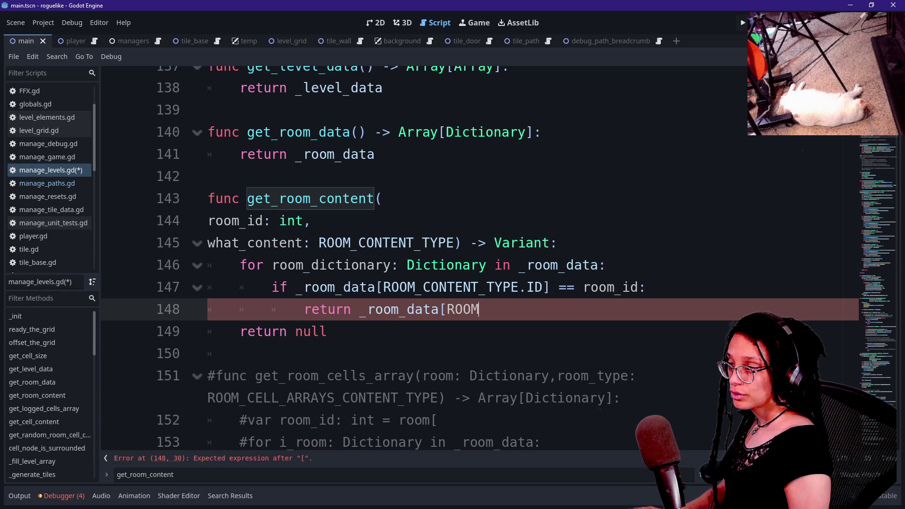
key("BackSpace")
key("BackSpace")
key("BackSpace")
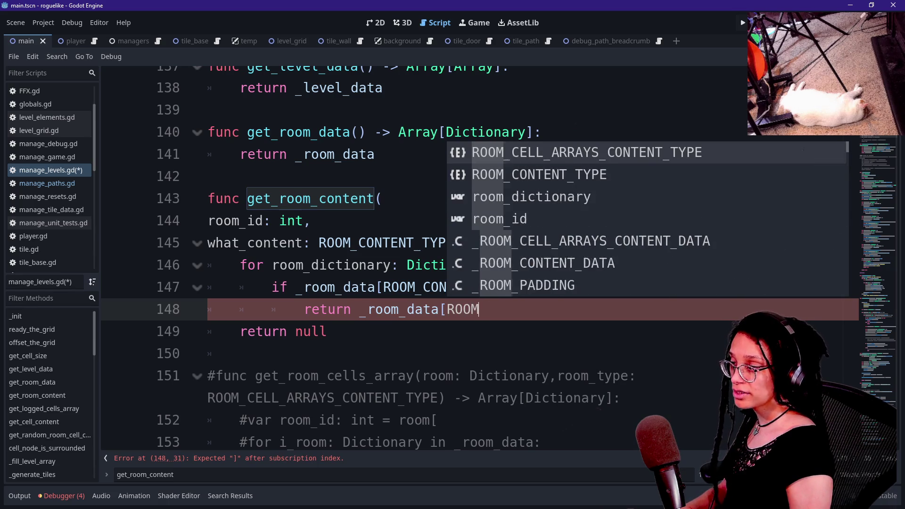
type("what_c")
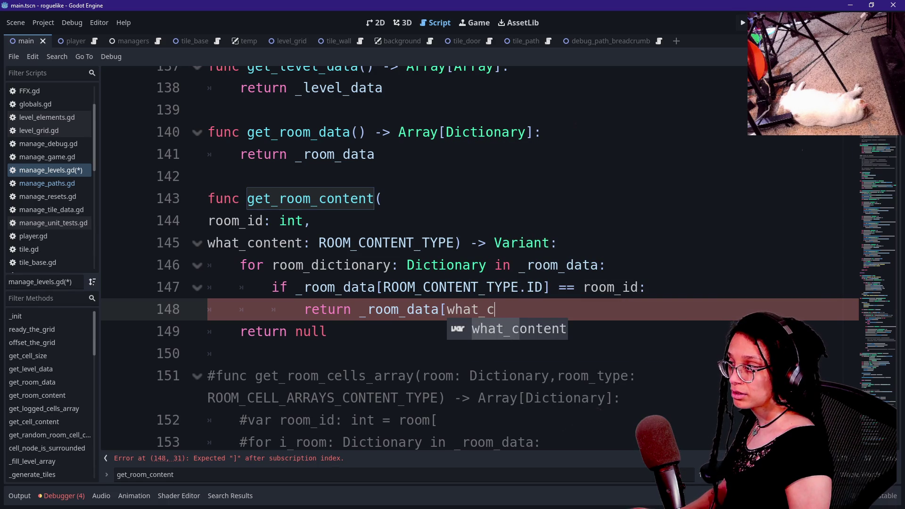
type("ontent")
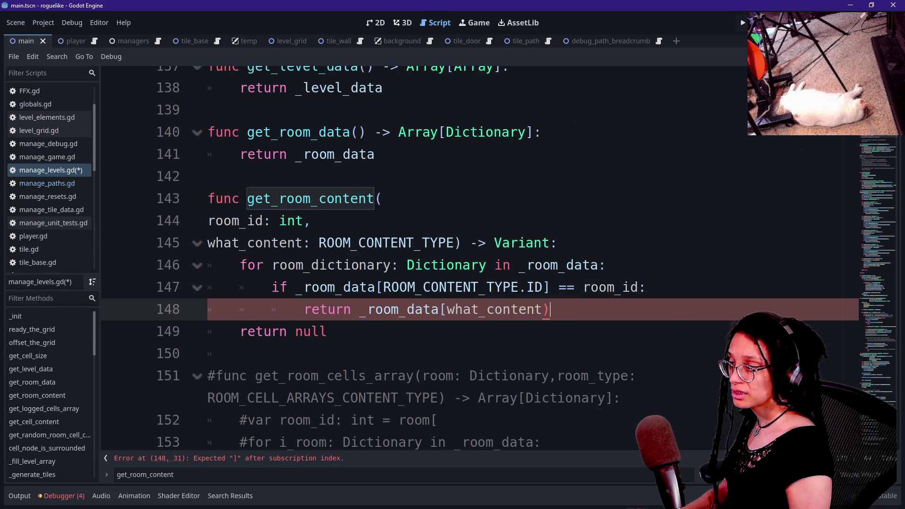
key("BackSpace")
type("]")
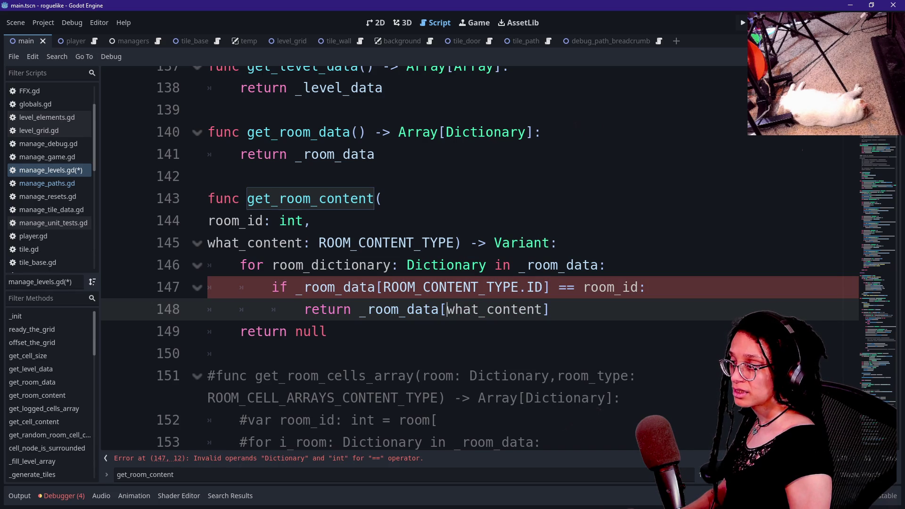
Comment out the whole get_room_content function and launch the game.
mouse_move(239, 354)
left_mouse_down()
mouse_move(538, 288)
mouse_move(383, 198)
left_mouse_up()
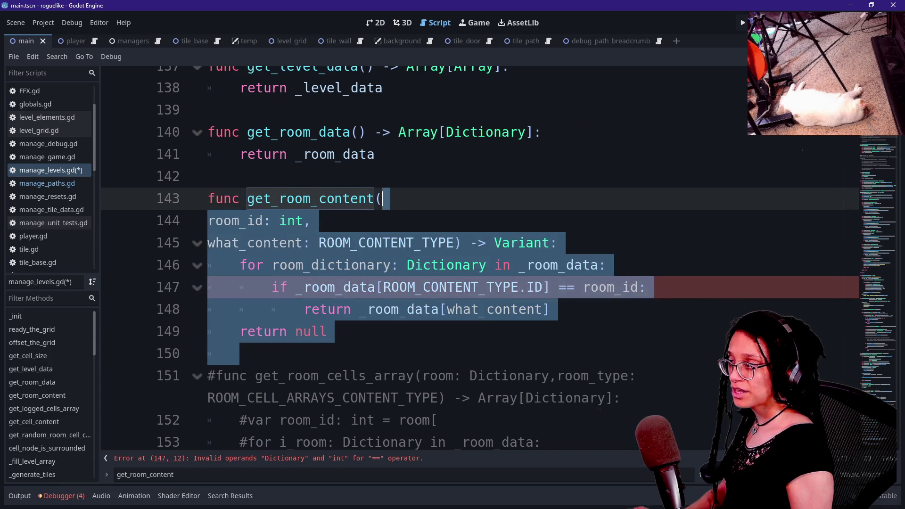
key("ctrl+k")
left_click(743, 22)
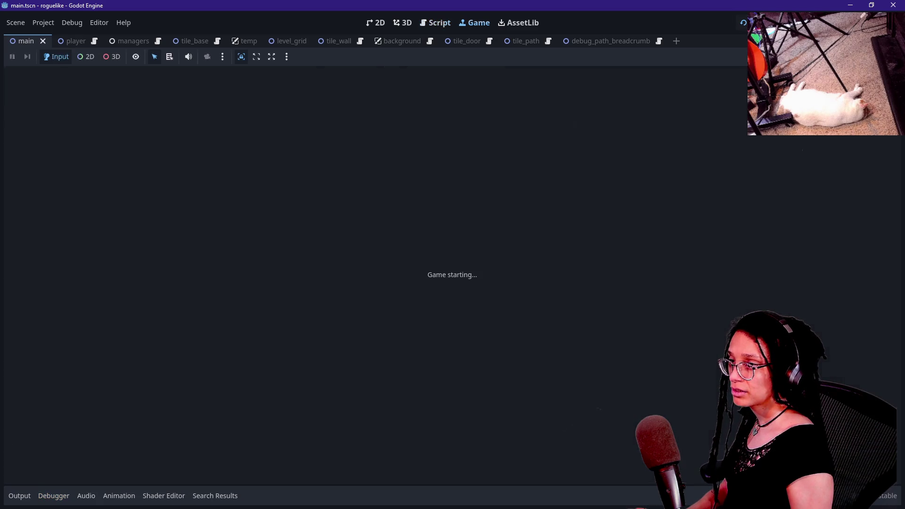
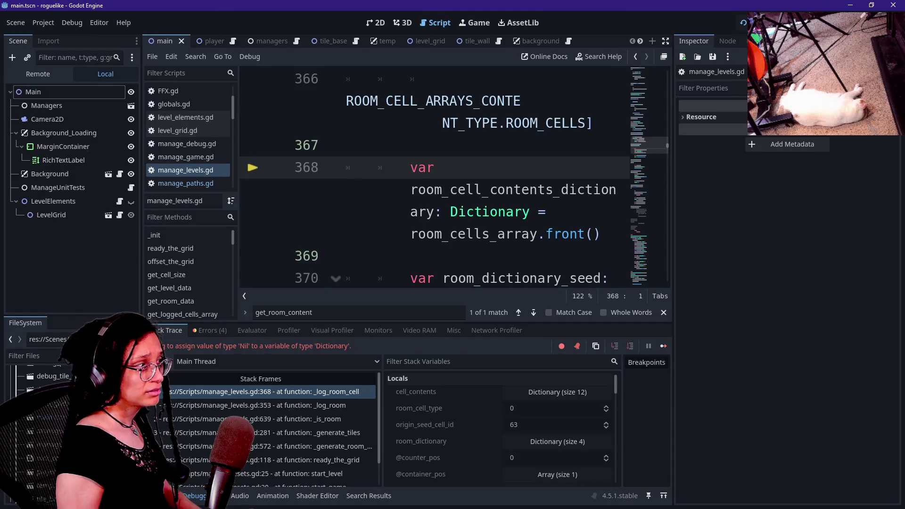
Select the live Main > Managers > ManageLevel node in the Remote scene tree.
left_click(40, 72)
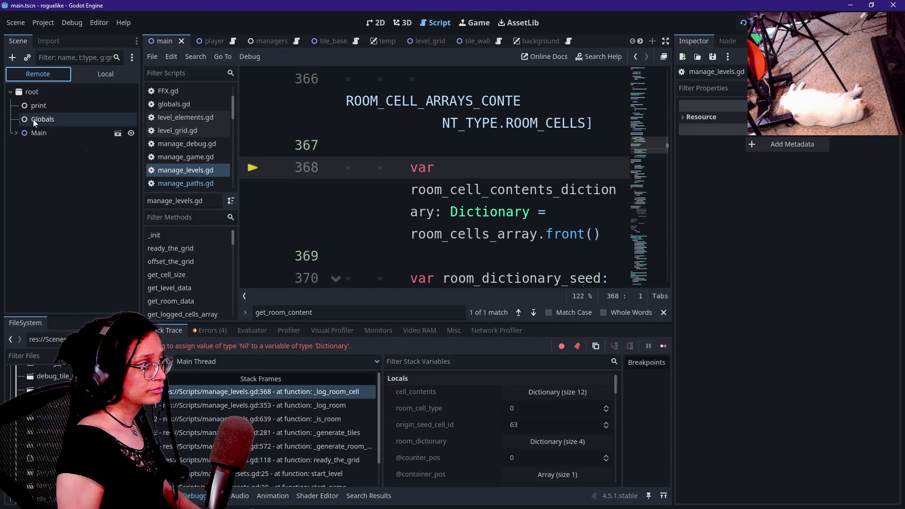
left_click(16, 133)
left_click(21, 147)
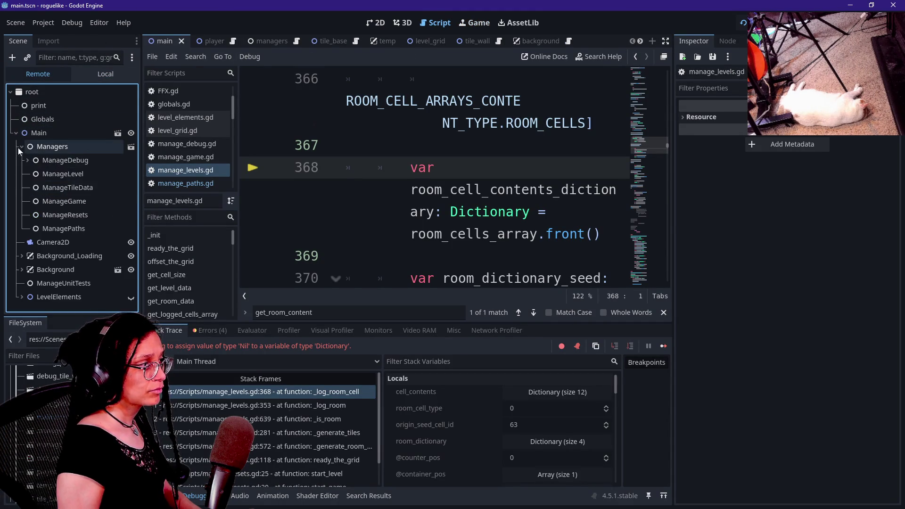
left_click(61, 174)
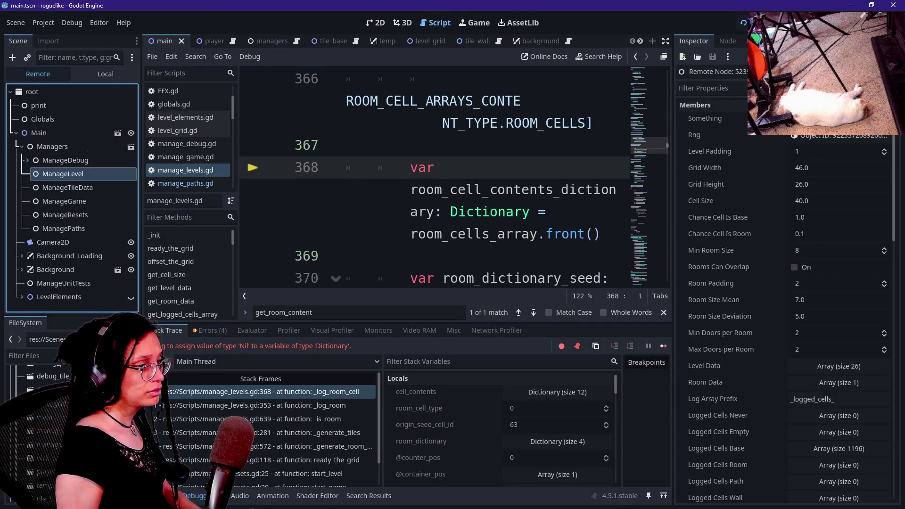
scroll(755, 306, "down", 4)
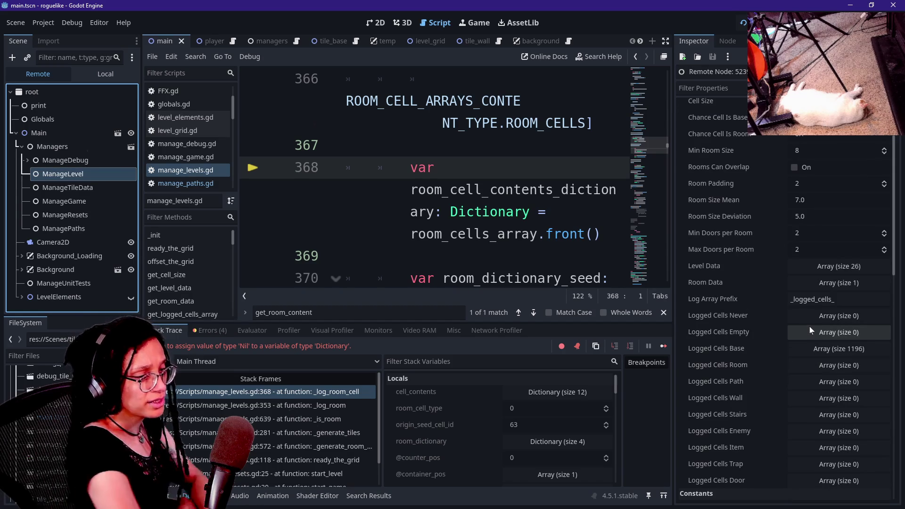
Expand Room Data's first room and add one null element to key 0's array.
left_click(832, 283)
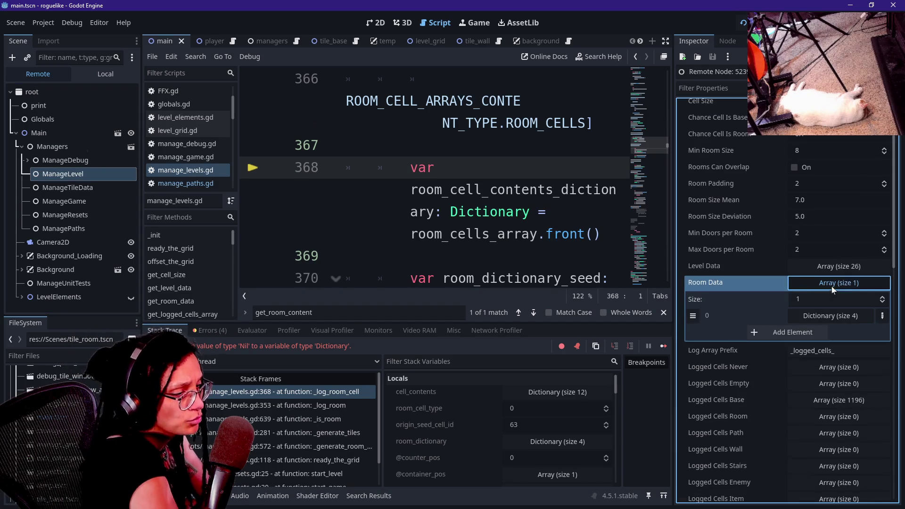
left_click(803, 316)
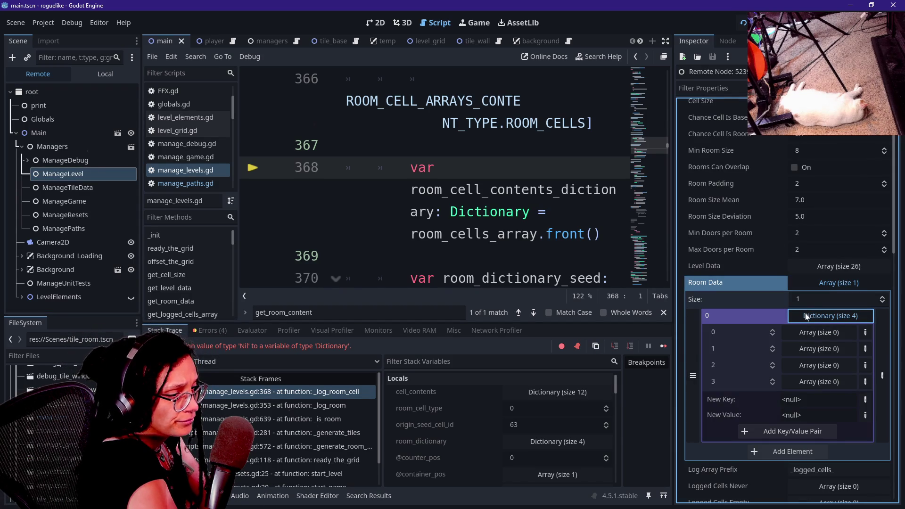
left_click(811, 332)
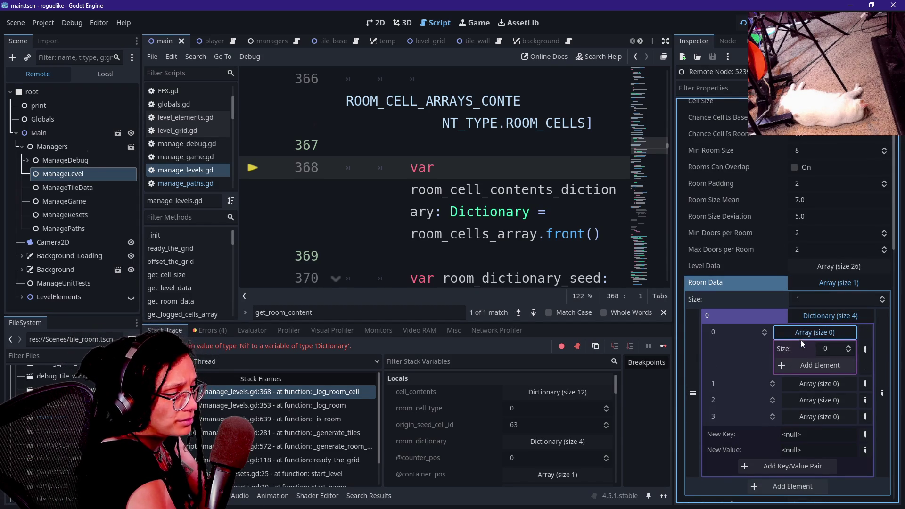
left_click(826, 321)
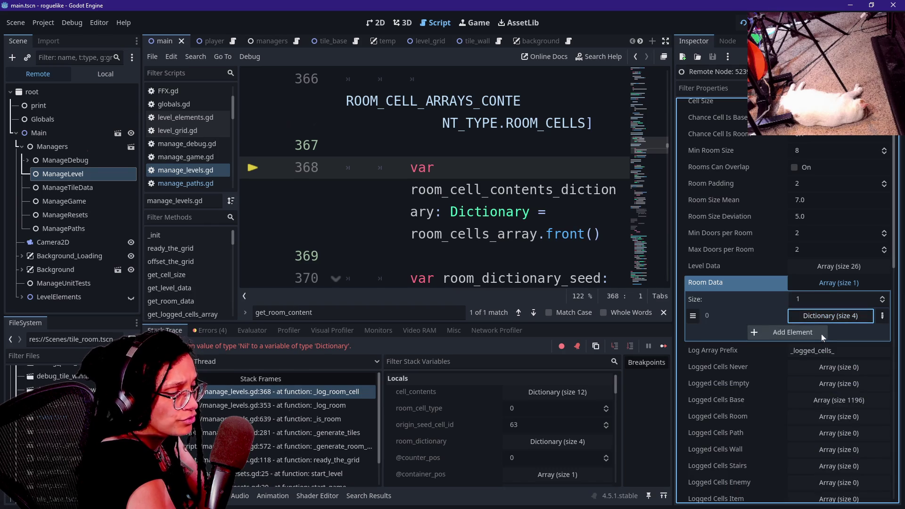
left_click(826, 322)
left_click(814, 367)
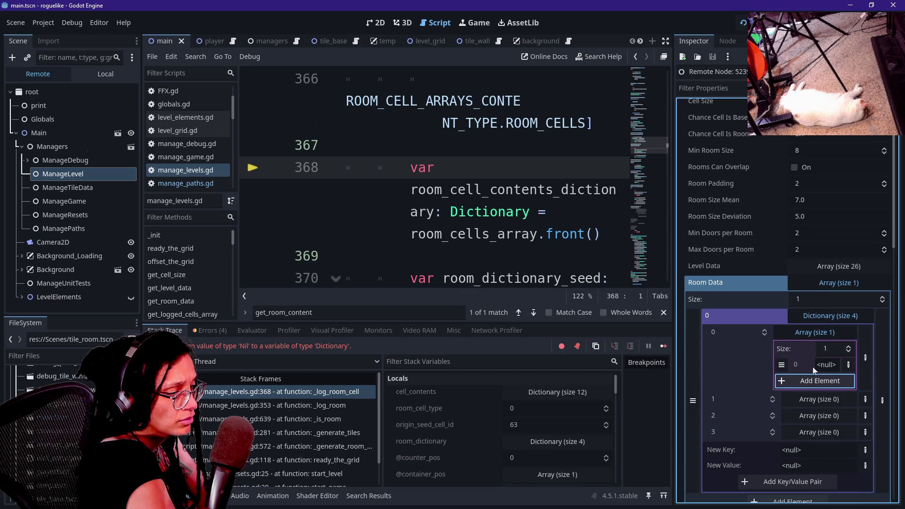
left_click(848, 365)
left_click(766, 349)
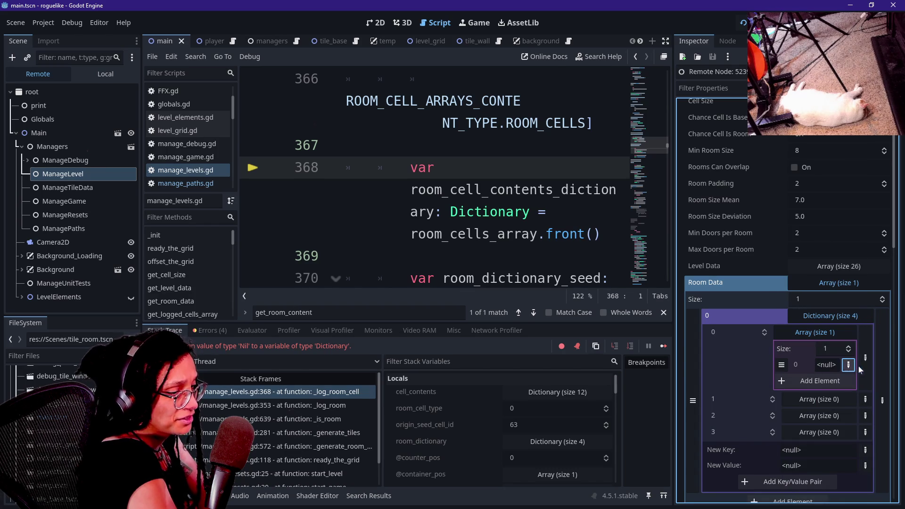
Check keys 1 and 2's empty arrays, collapse the room, and scroll the script to cell content defaults.
left_click(816, 398)
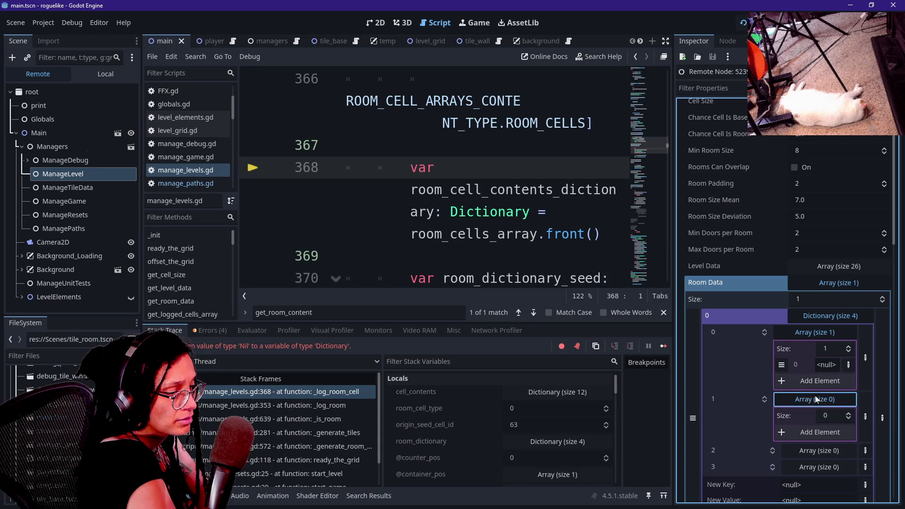
left_click(810, 451)
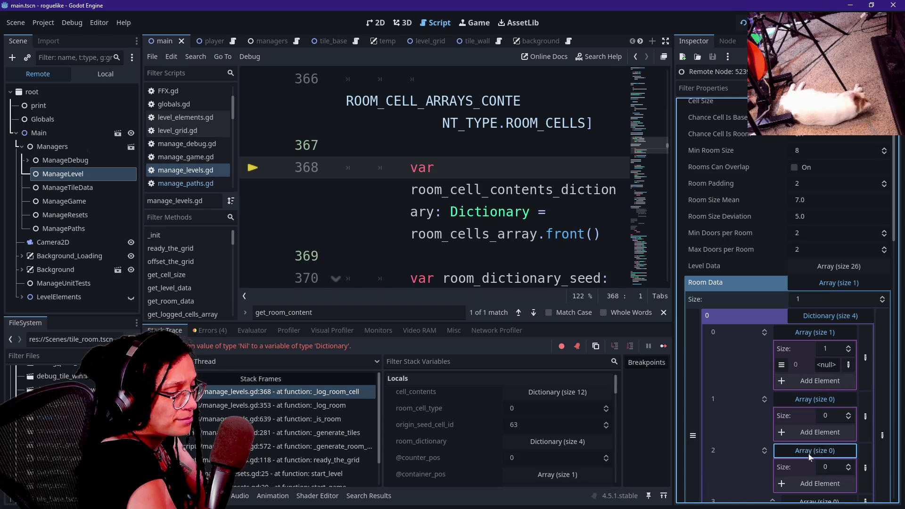
left_click(810, 451)
left_click(818, 399)
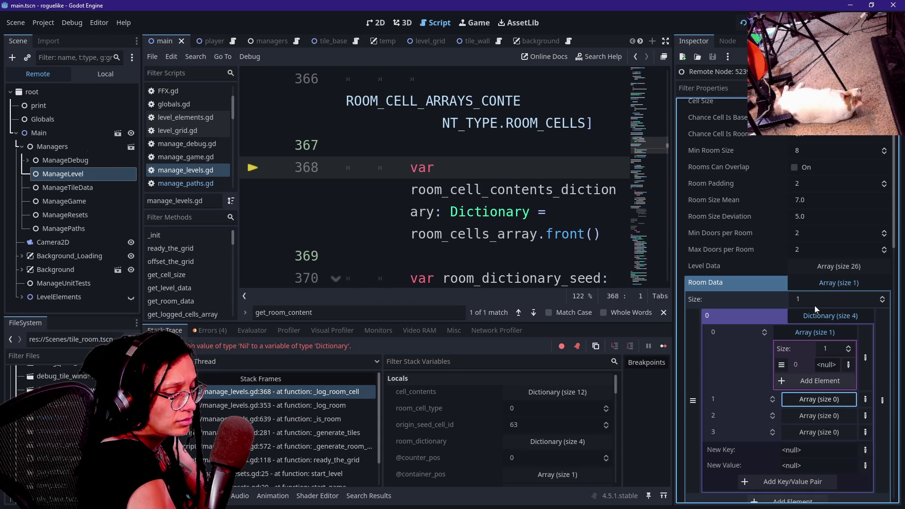
left_click(815, 332)
left_click(813, 318)
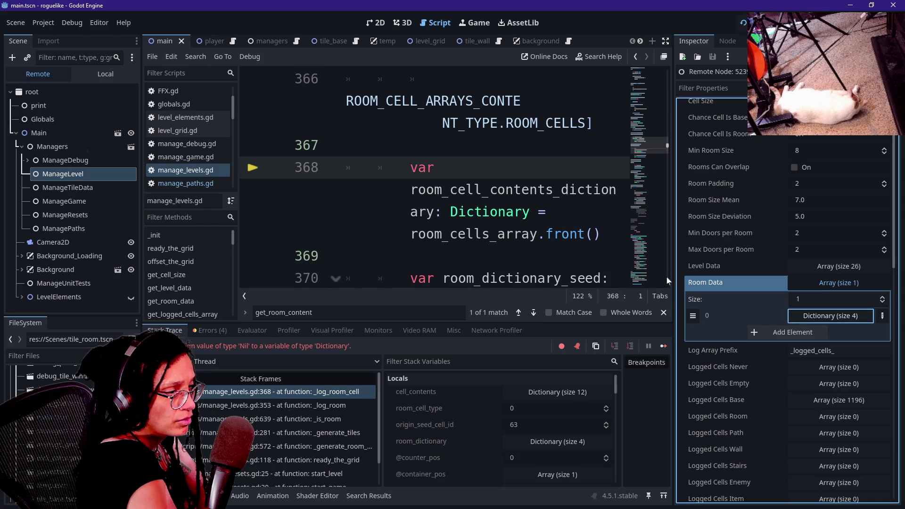
left_click_drag(648, 152, 660, 88)
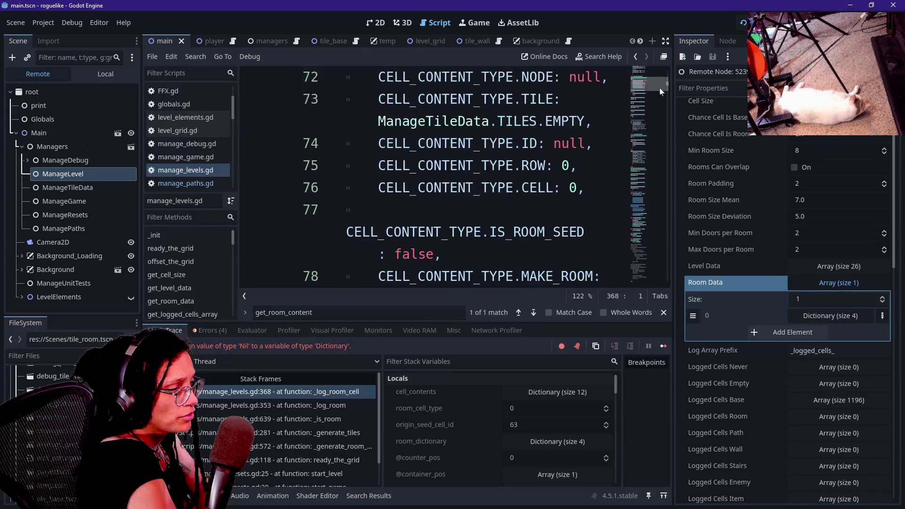
left_click(666, 41)
Search for _room_data to reach its declaration, and hide the debugger panel.
scroll(472, 180, "up", 20)
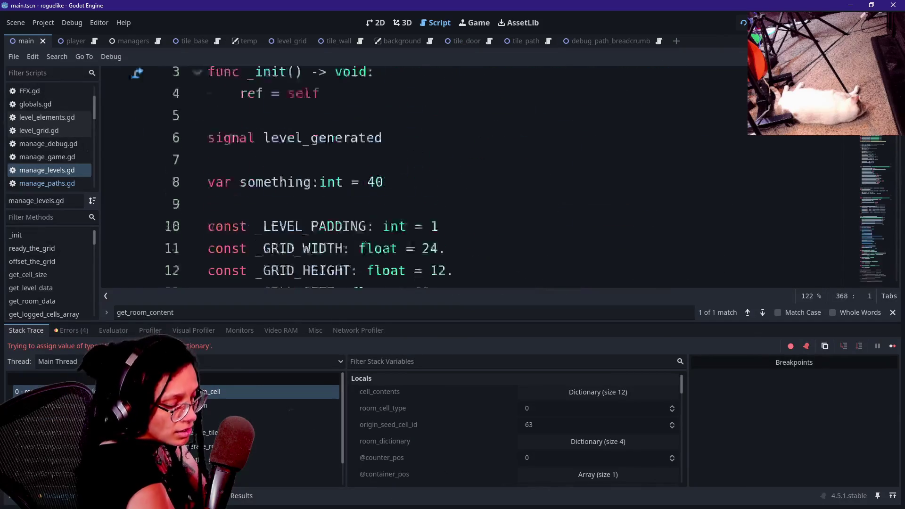
scroll(472, 180, "down", 15)
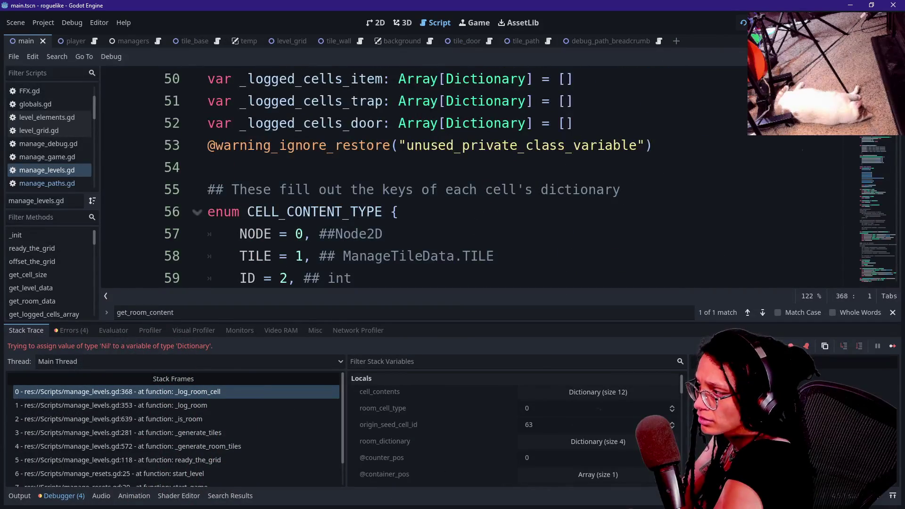
left_click(283, 167)
key("ctrl+f")
type("_room_dat")
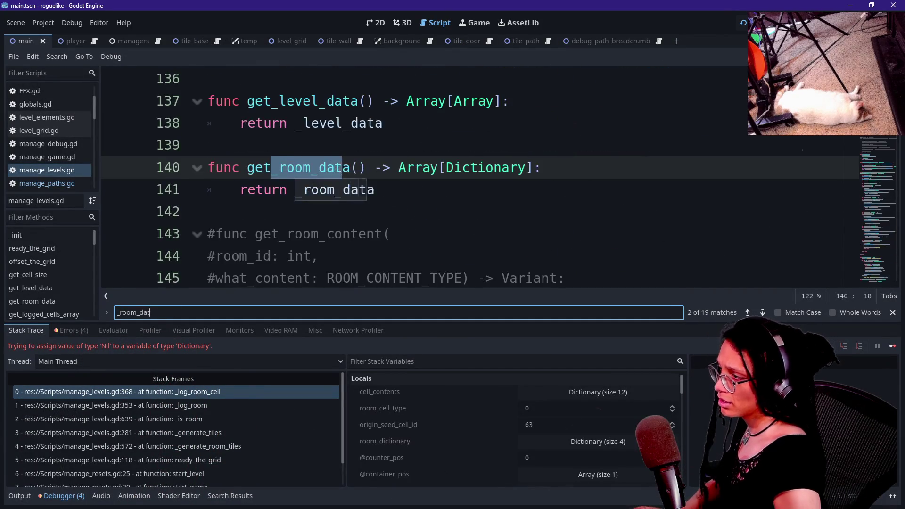
type("a")
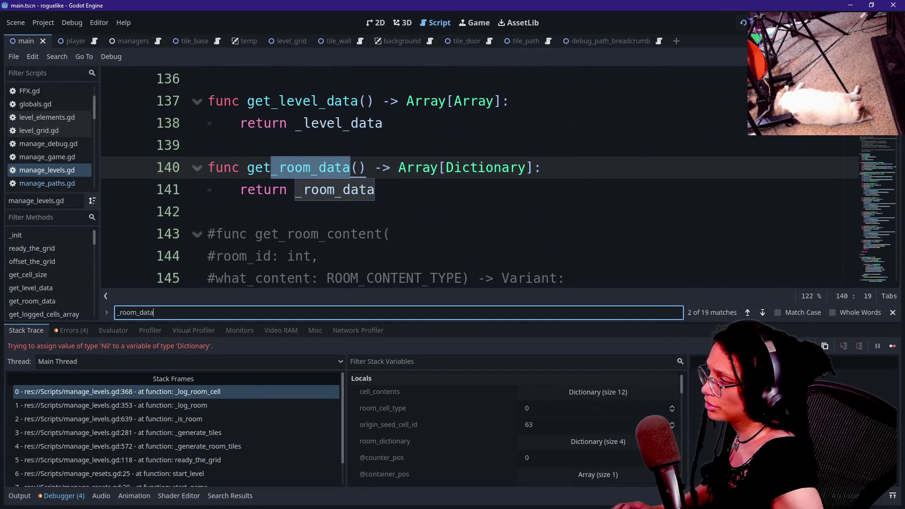
key("shift+Return")
key("ctrl+j")
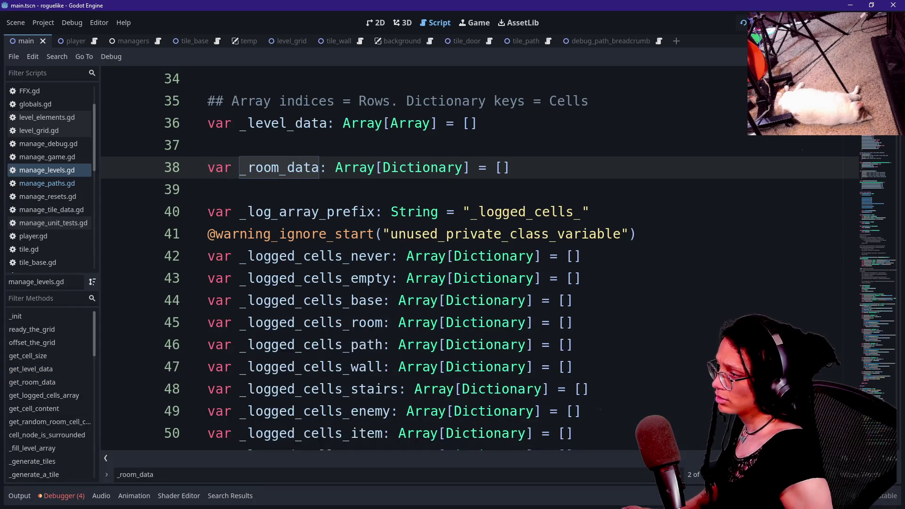
scroll(472, 259, "down", 17)
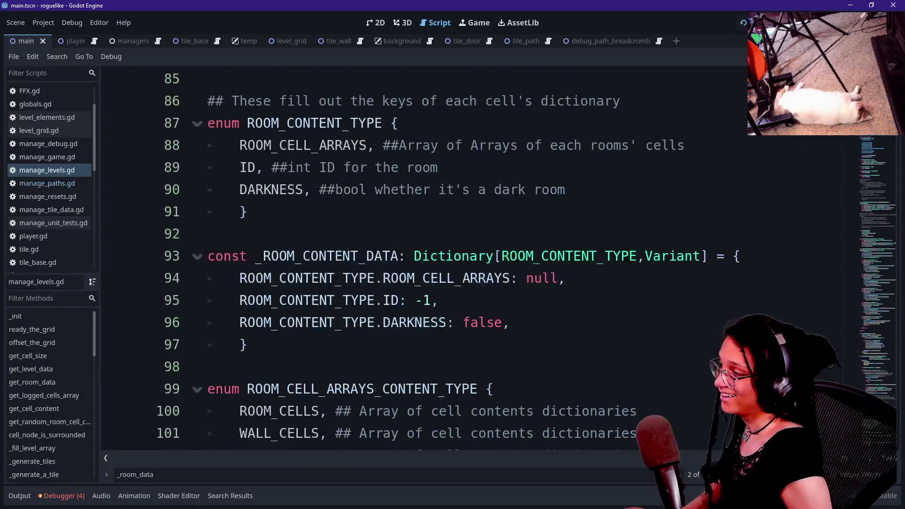
Review the ROOM_CONTENT_TYPE enum and _ROOM_CONTENT_DATA defaults, stopping at the ROOM_CELL_ARRAYS null default.
left_click_drag(240, 145, 246, 212)
left_click_drag(430, 189, 247, 144)
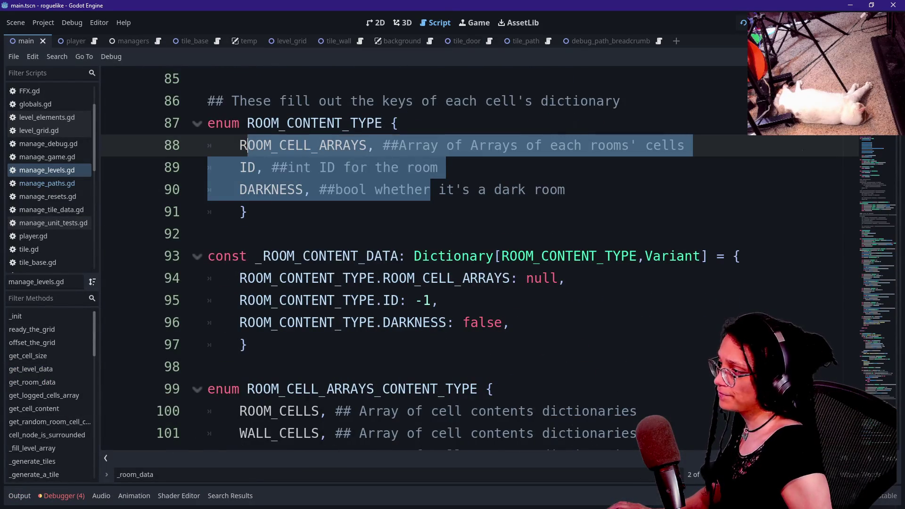
left_click(430, 190)
left_click_drag(478, 190, 272, 101)
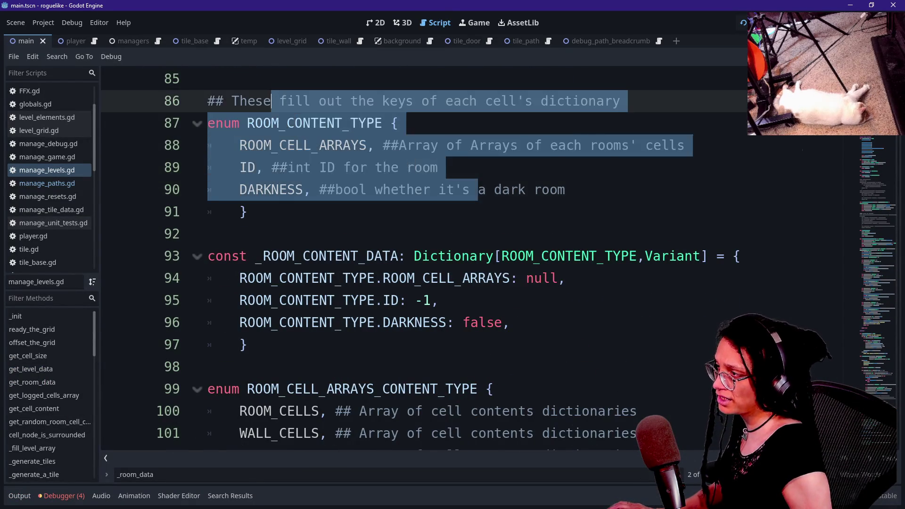
left_click(273, 101)
mouse_move(247, 344)
left_mouse_down()
mouse_move(207, 279)
mouse_move(208, 344)
mouse_move(328, 256)
left_mouse_up()
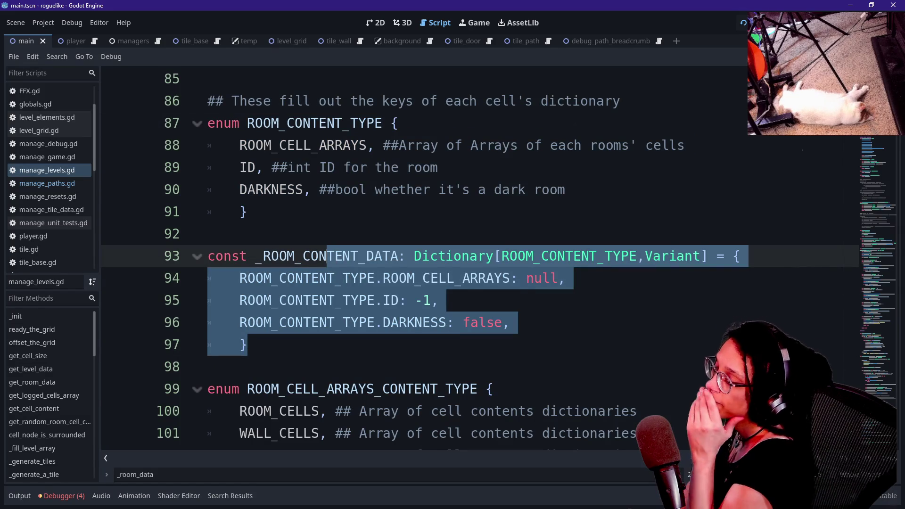
left_click(327, 256)
mouse_move(358, 300)
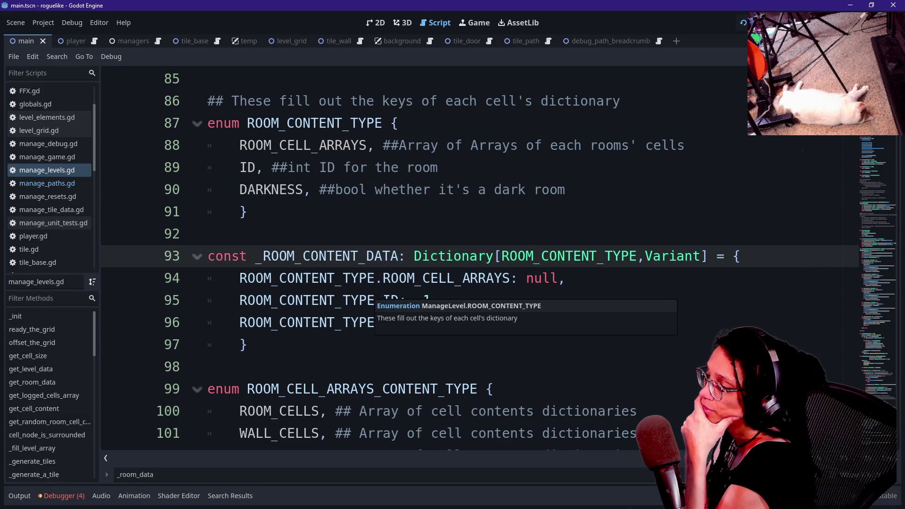
left_click_drag(313, 279, 336, 323)
left_click(508, 323)
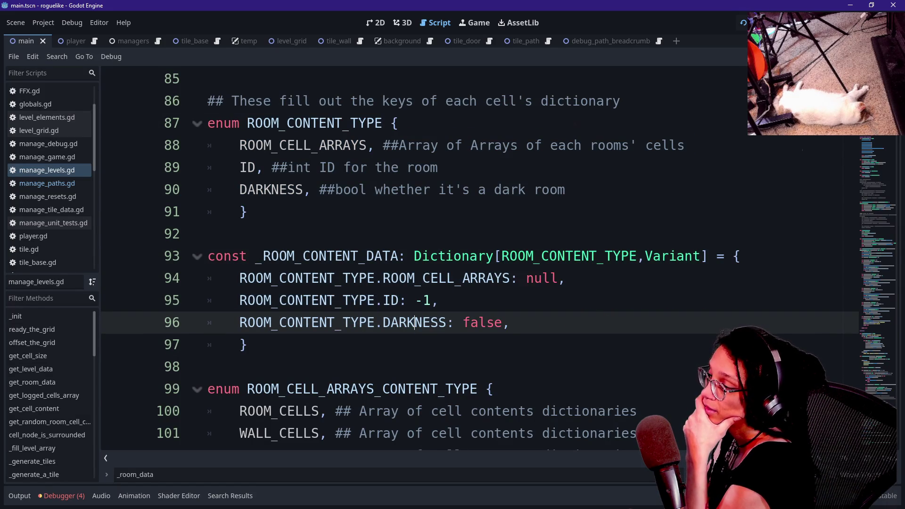
key("Up")
key("Up")
Scroll down to _log_room and examine the room_content_data declaration on line 335.
scroll(472, 260, "up", 3)
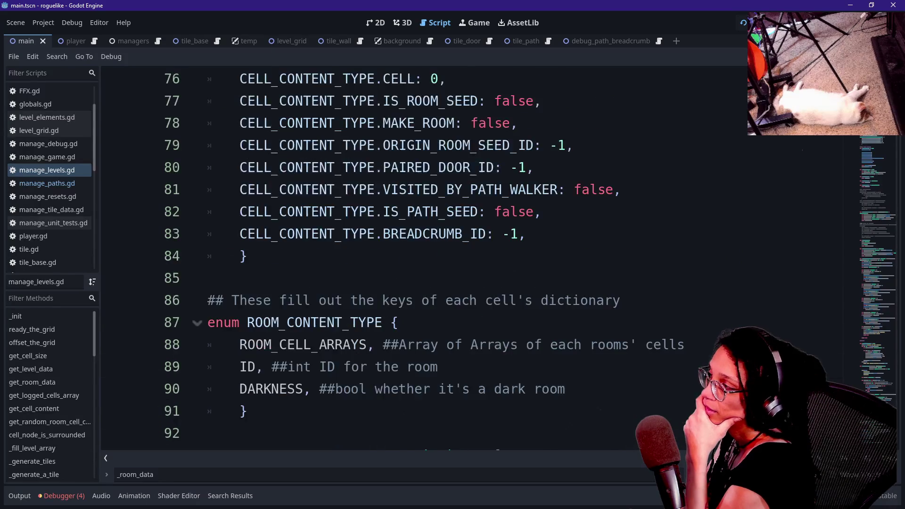
scroll(471, 259, "down", 20)
scroll(472, 260, "down", 4)
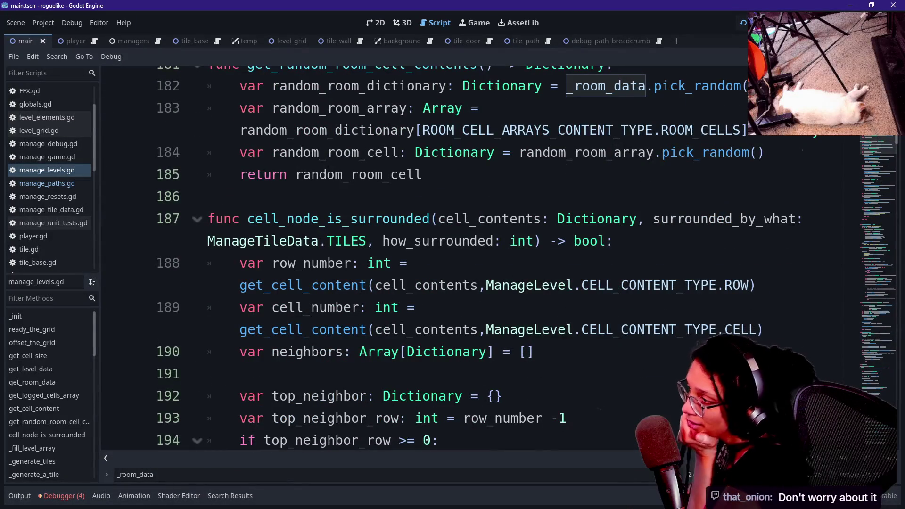
scroll(472, 259, "down", 14)
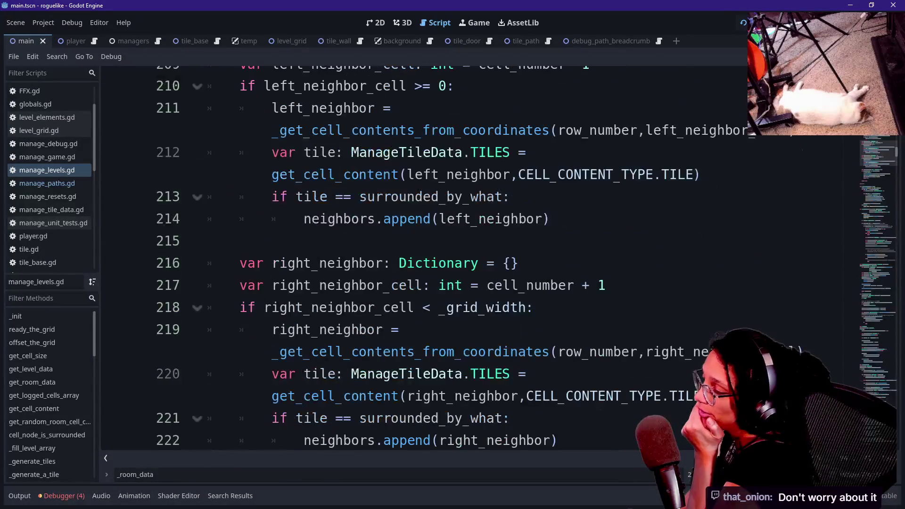
scroll(696, 189, "down", 8)
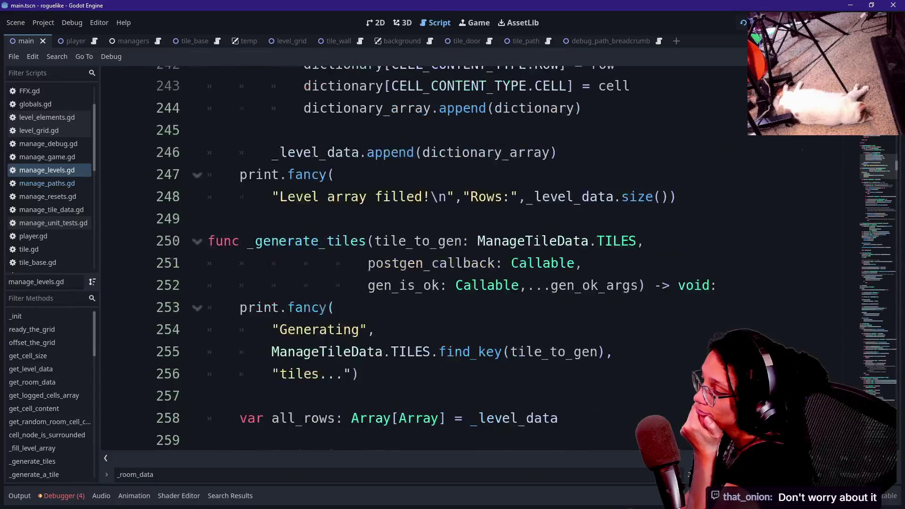
scroll(696, 190, "down", 16)
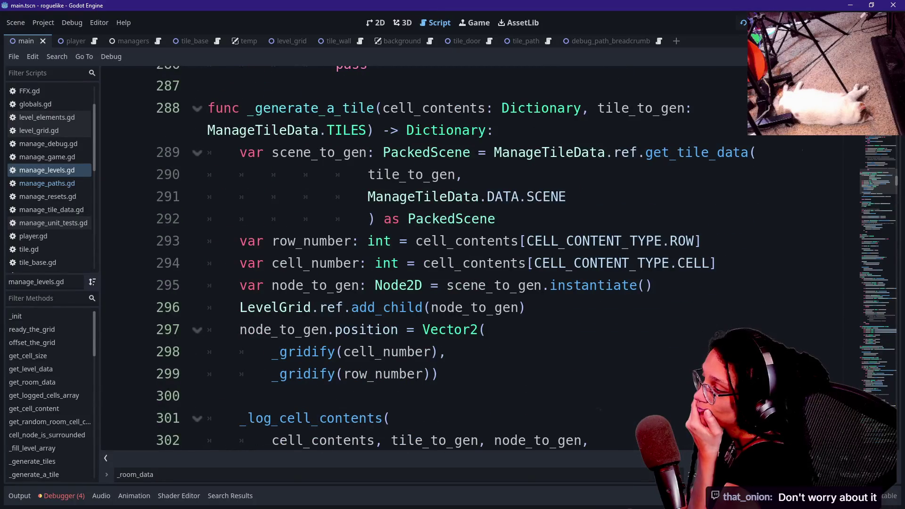
scroll(471, 259, "down", 3)
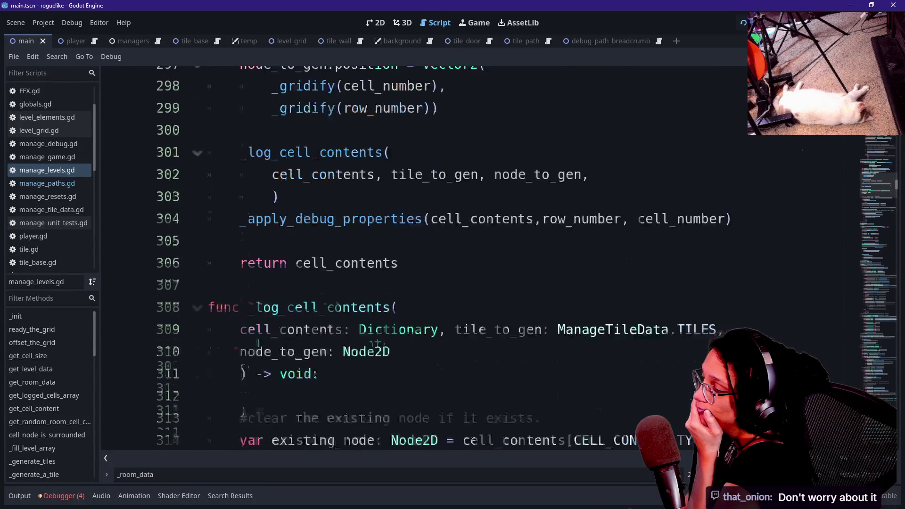
scroll(471, 260, "down", 8)
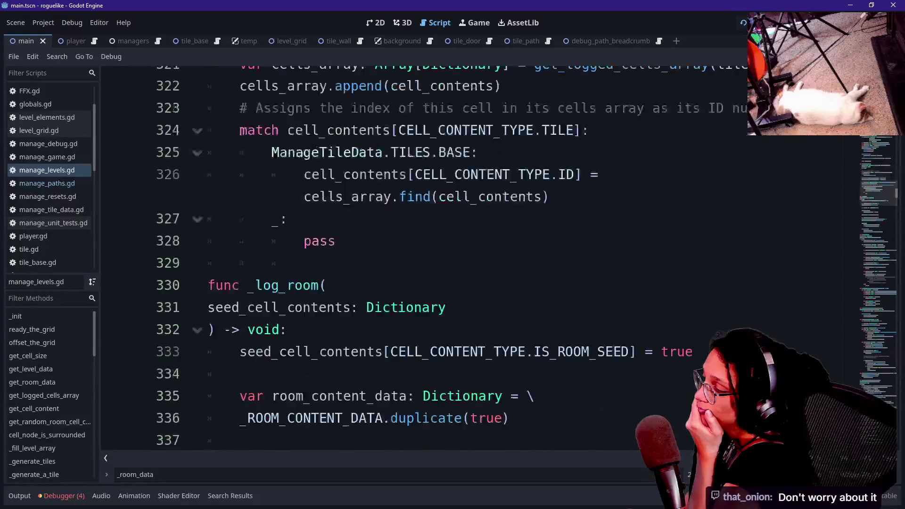
scroll(472, 260, "down", 1)
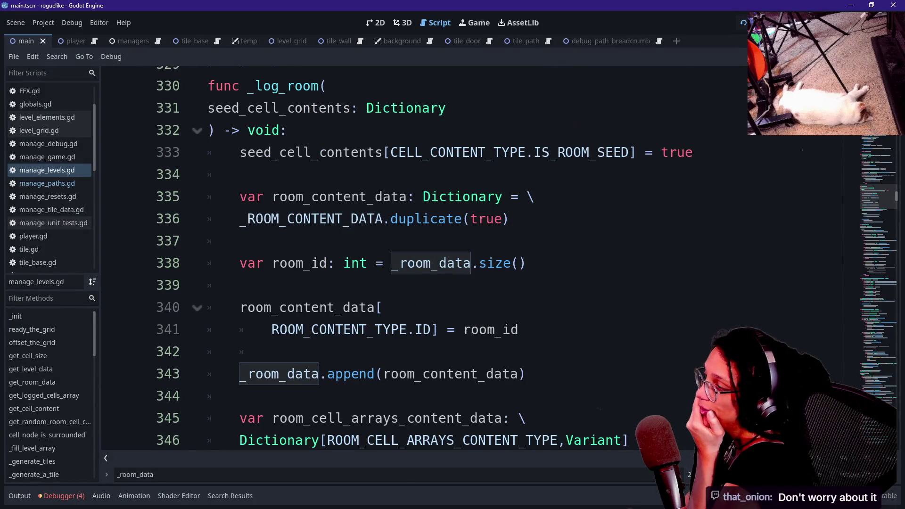
left_click(408, 197)
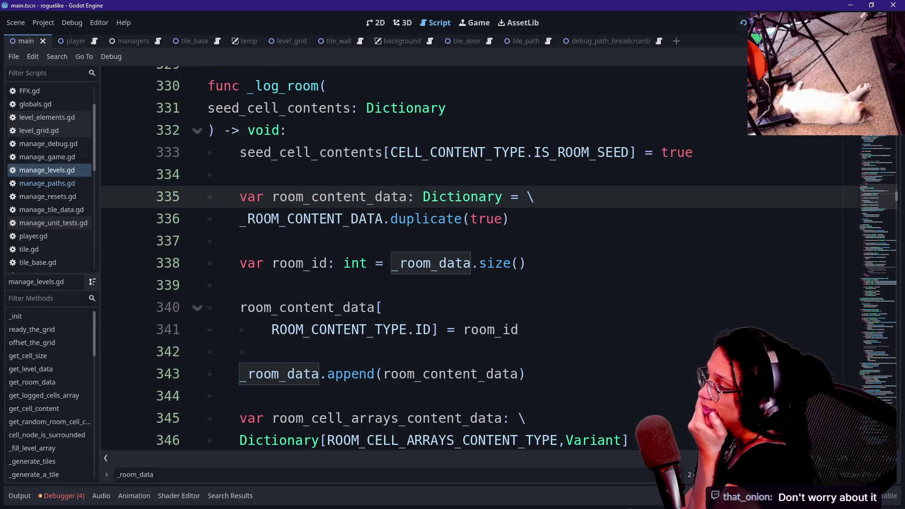
left_click_drag(239, 219, 407, 196)
left_click(408, 196)
mouse_move(345, 220)
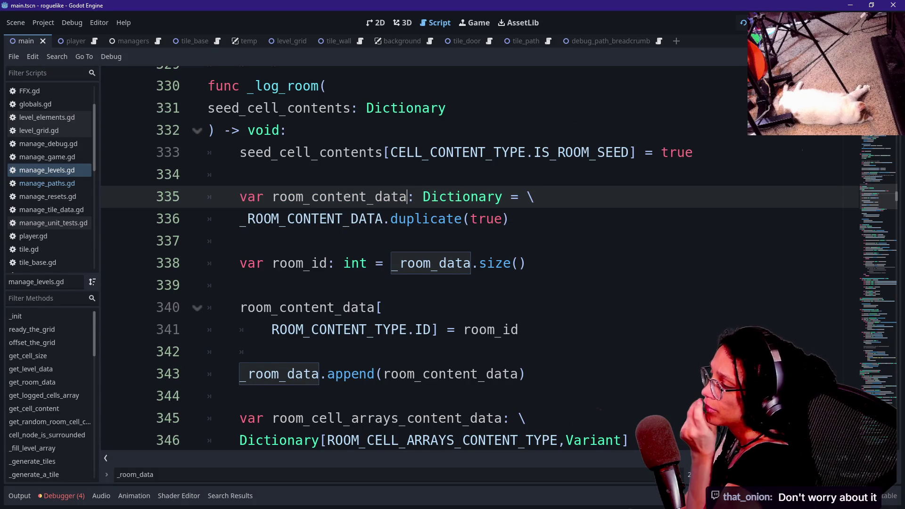
key("Down")
key("Down")
key("Down")
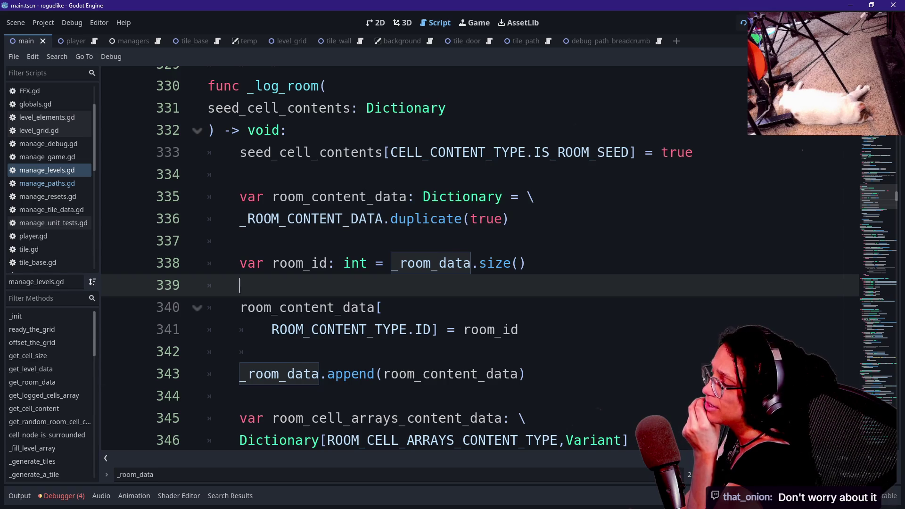
Select _room_data on line 343, undoing an accidental typed replacement.
left_click_drag(271, 373, 311, 374)
left_click_drag(239, 197, 327, 219)
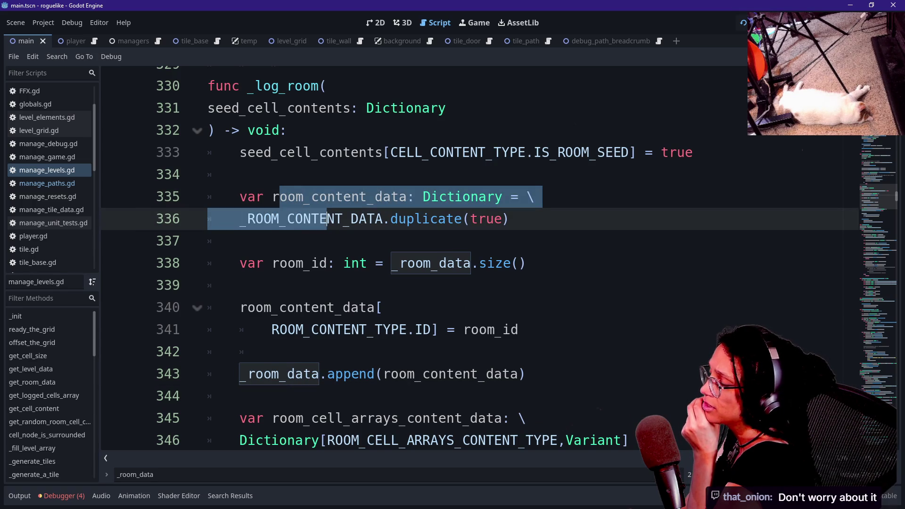
left_click(328, 219)
scroll(472, 259, "down", 1)
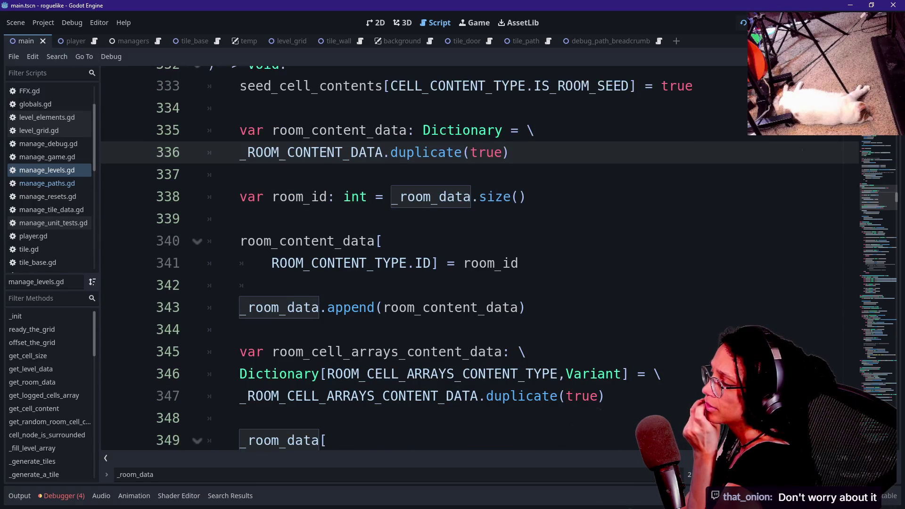
scroll(377, 261, "down", 1)
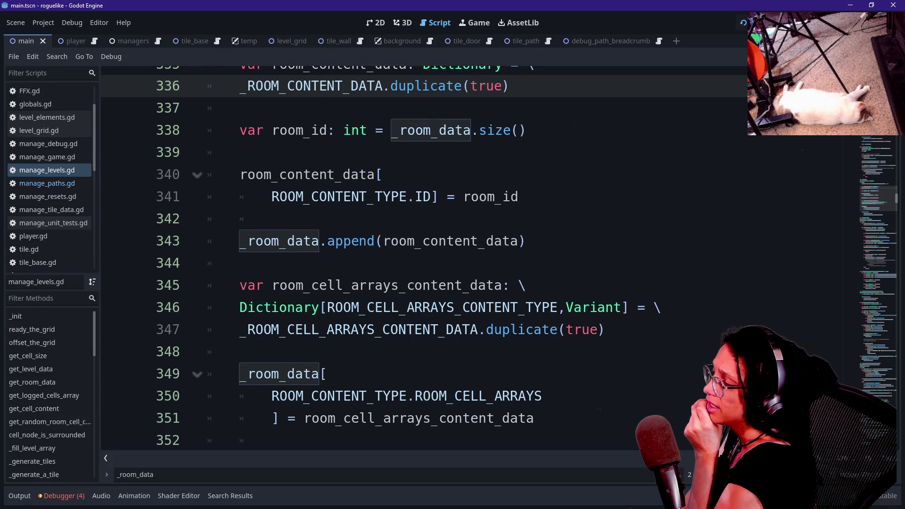
mouse_move(208, 241)
left_mouse_down()
mouse_move(383, 241)
mouse_move(240, 241)
left_mouse_up()
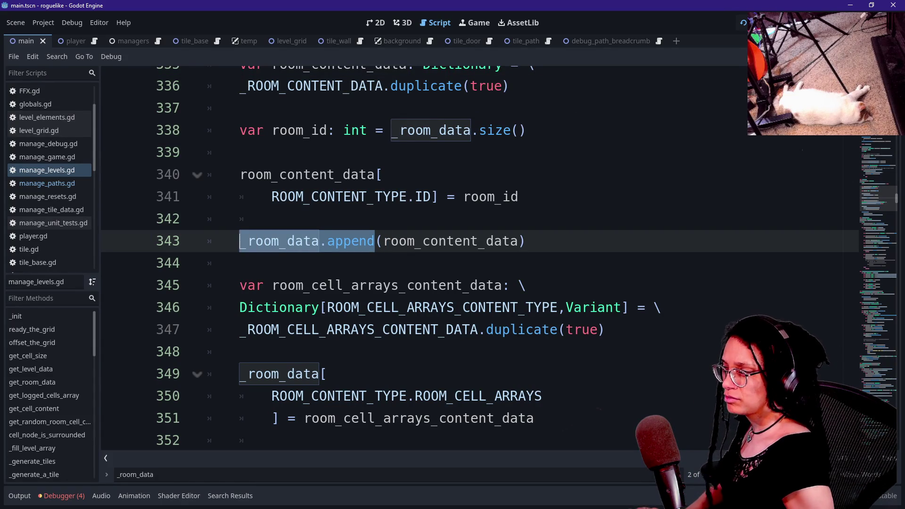
type("d")
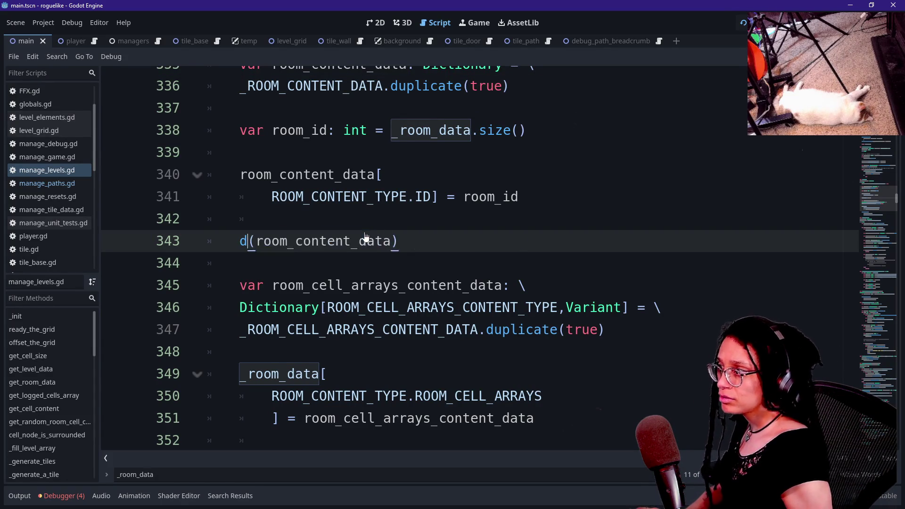
key("ctrl+z")
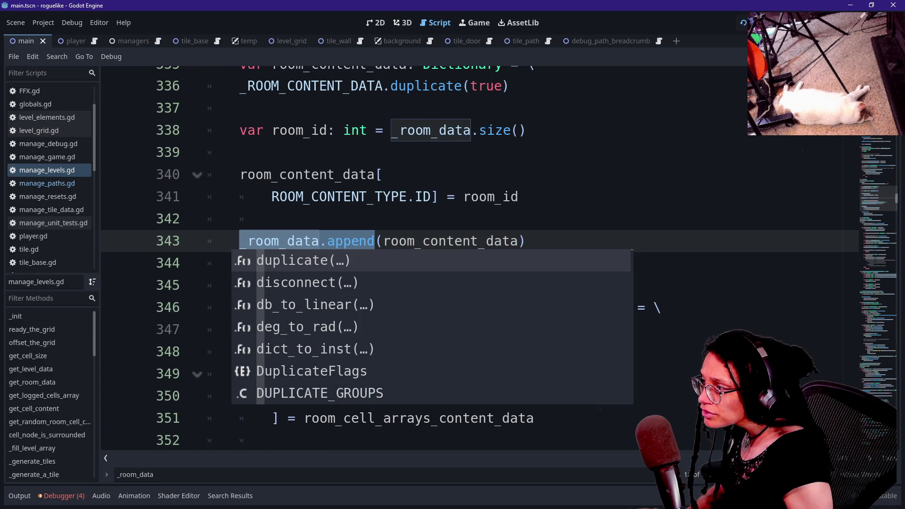
mouse_move(240, 241)
left_mouse_down()
mouse_move(335, 241)
mouse_move(326, 241)
left_mouse_up()
key("ctrl+c")
Cycle through _room_data matches, undo a stray paste on line 182, and return to line 343.
key("ctrl+d")
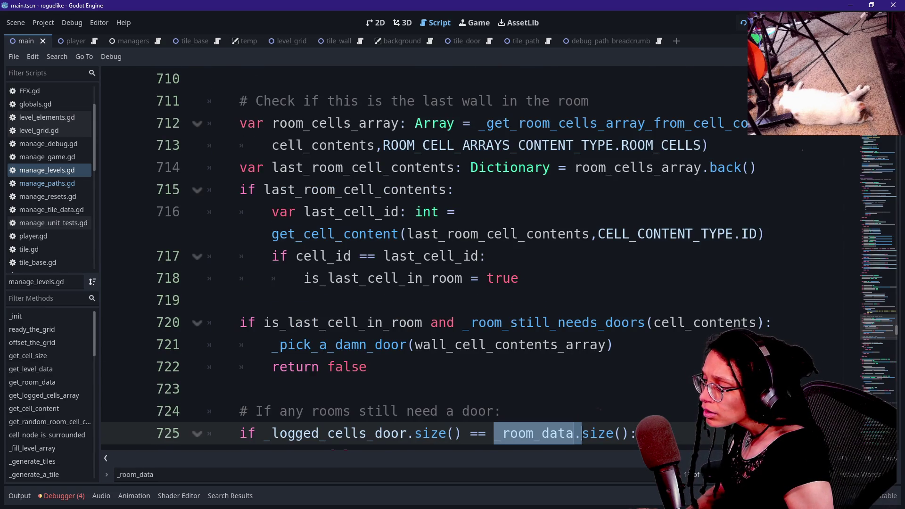
key("Return")
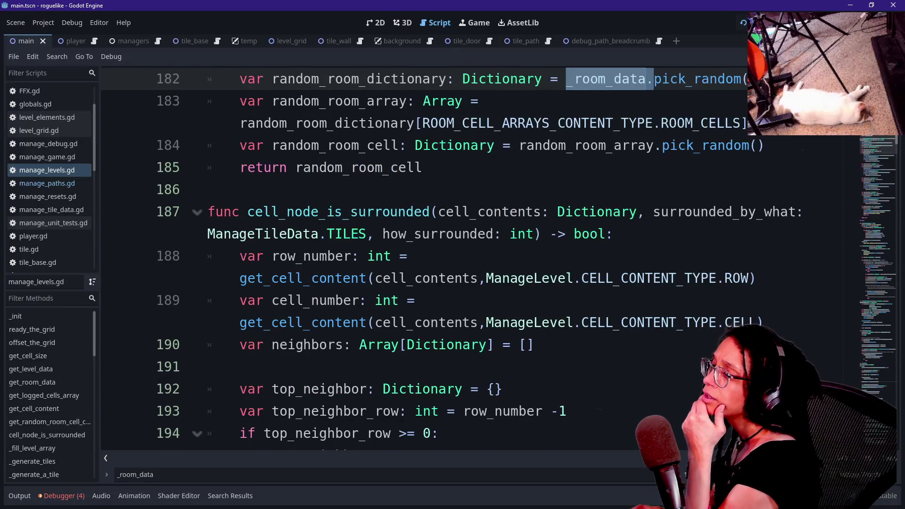
key("ctrl+v")
key("ctrl+z")
key("F3")
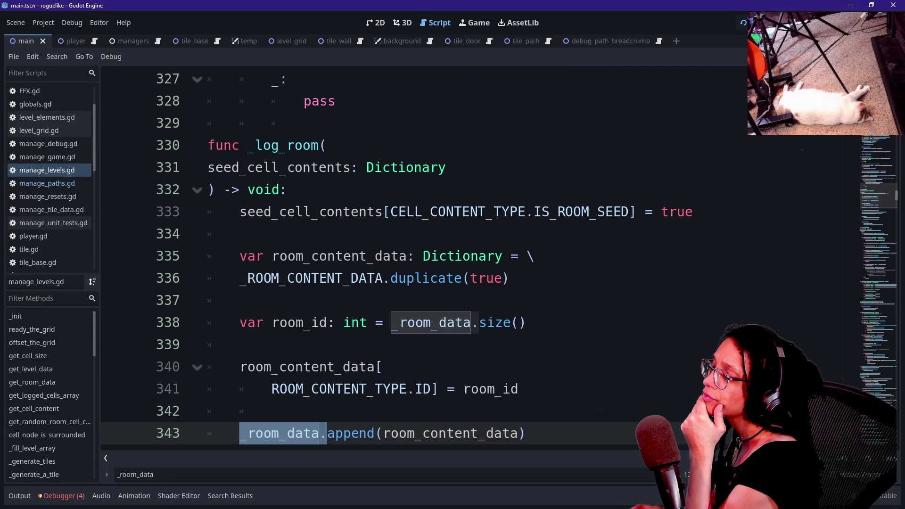
key("shift+F3")
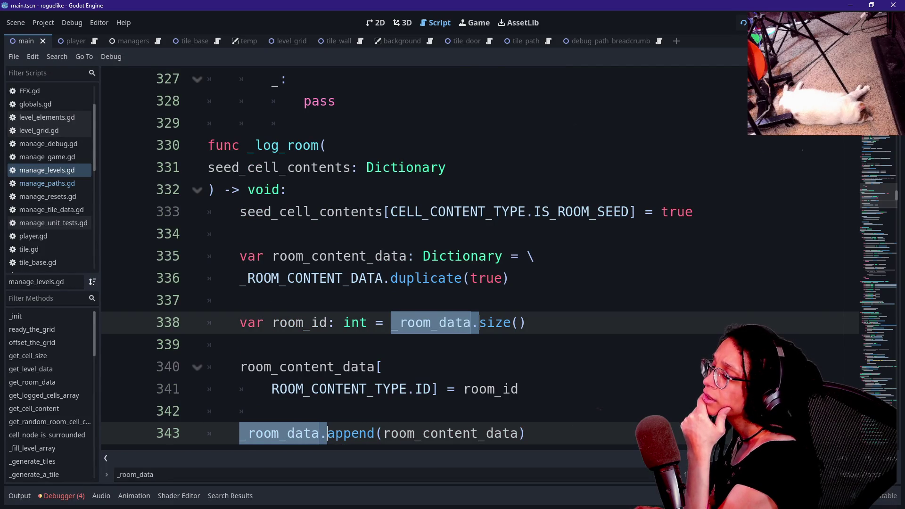
key("ctrl+f")
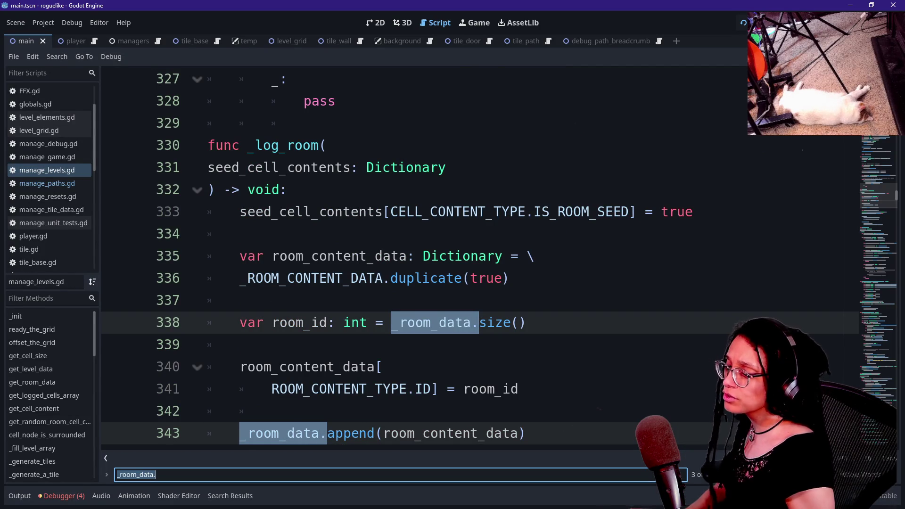
key("Return")
key("Return")
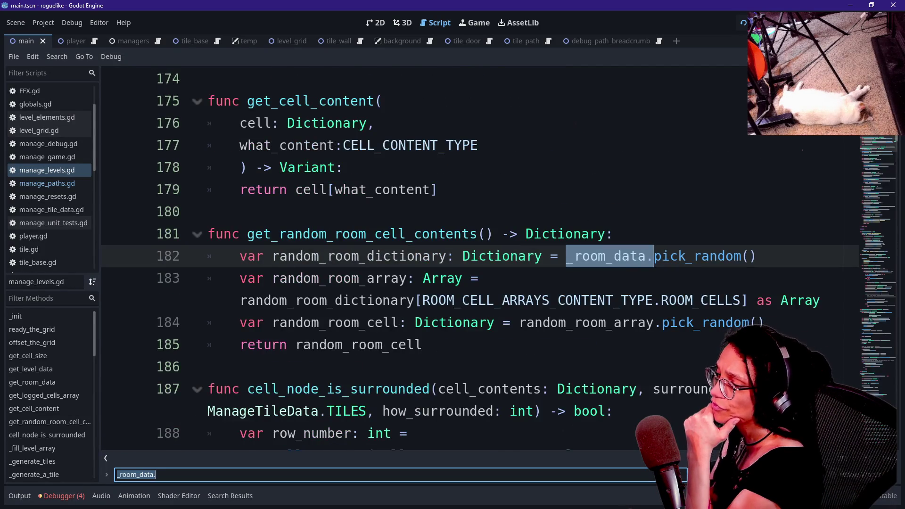
key("Return")
key("Return")
key("Return")
key("Return")
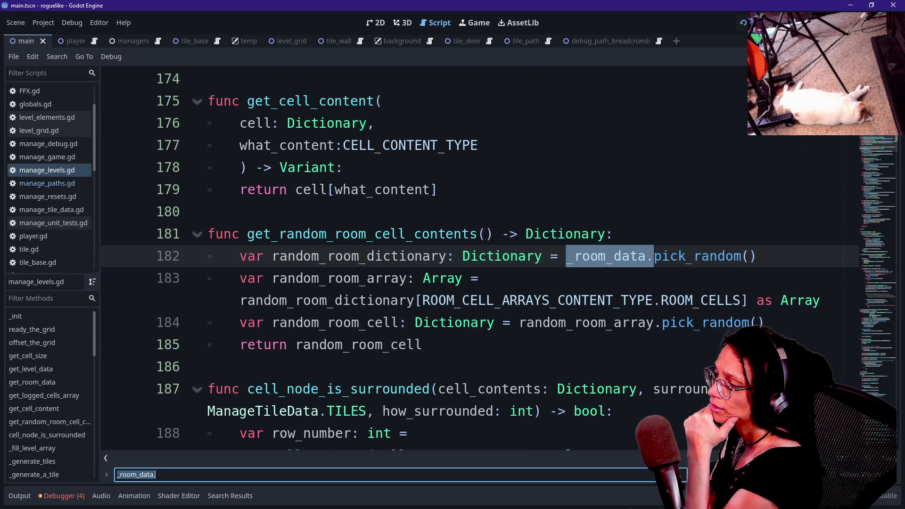
key("Return")
scroll(472, 260, "up", 20)
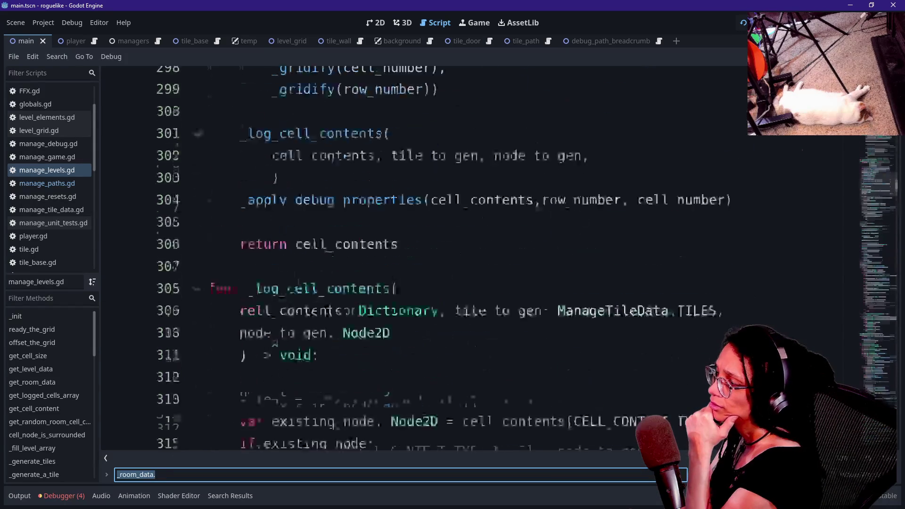
scroll(471, 259, "up", 20)
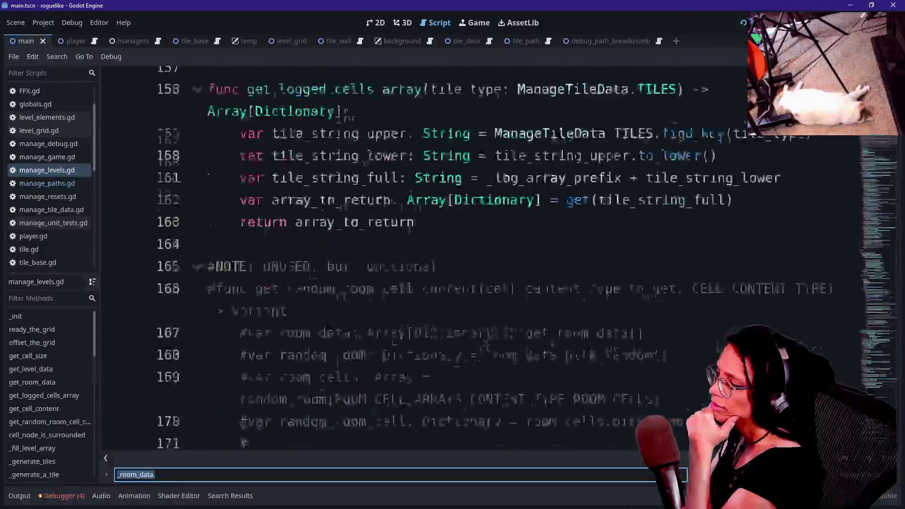
scroll(473, 168, "up", 7)
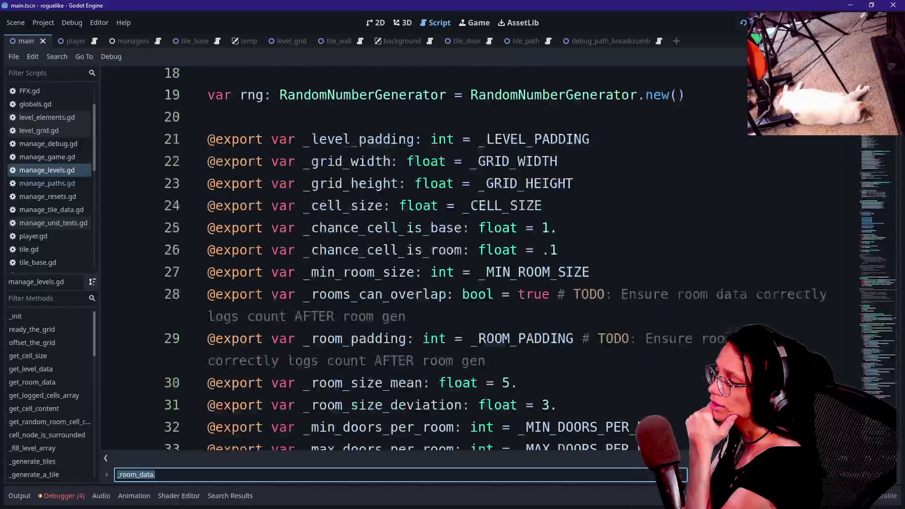
type("_log_room")
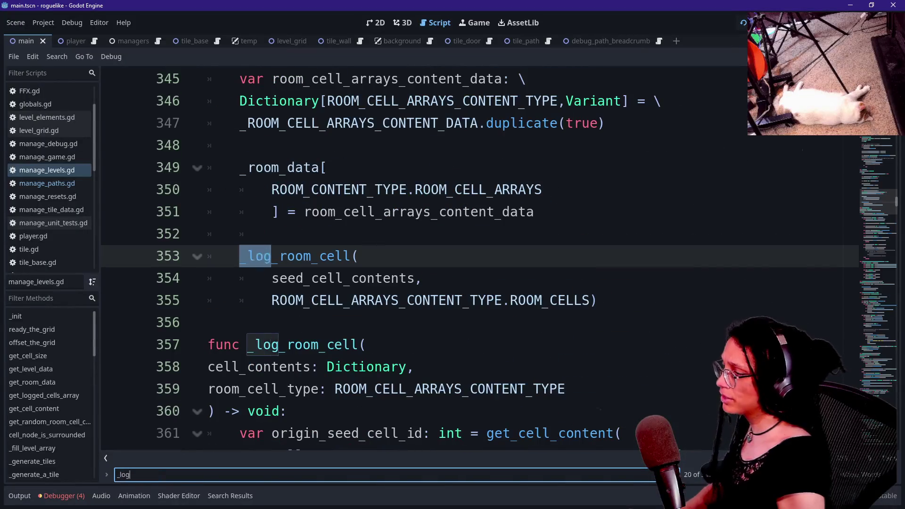
scroll(471, 259, "up", 8)
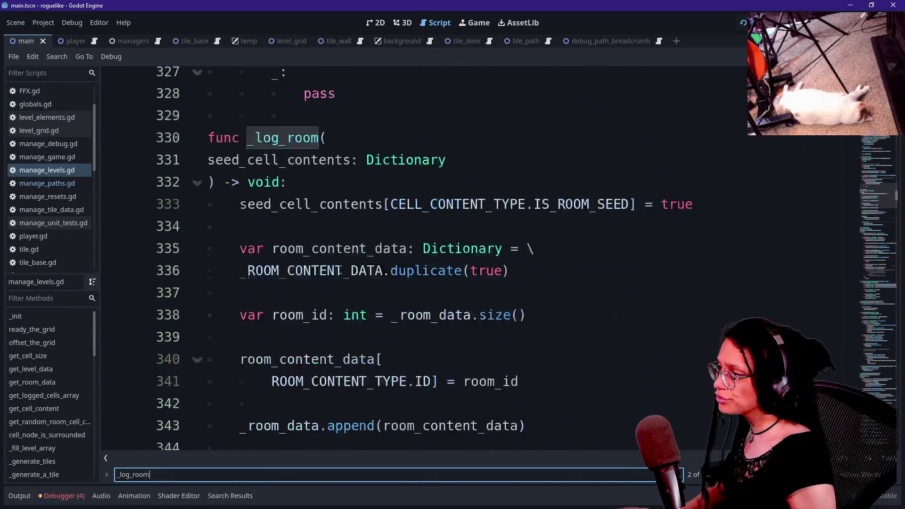
Add print.fancy("Logging a room...") at the start of _log_room, save, and run the game.
left_click(327, 278)
left_click(286, 322)
key("Return")
type("pri")
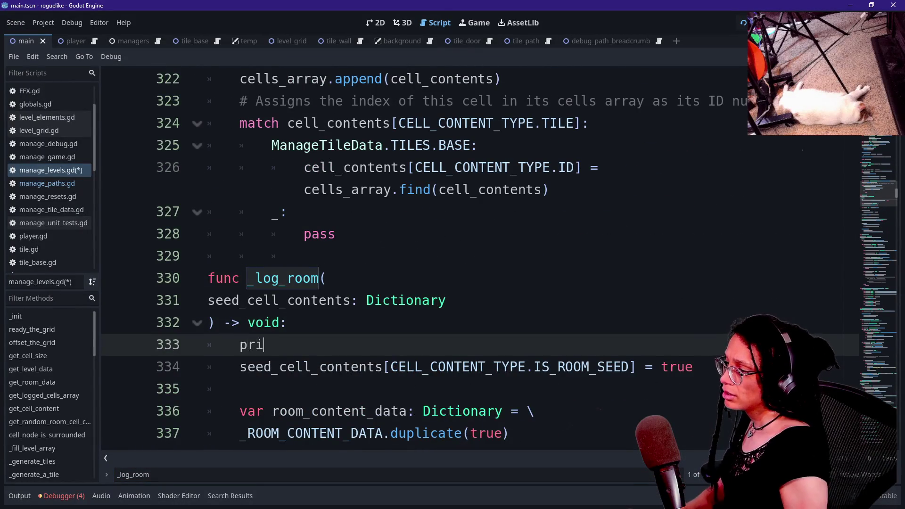
type("nt.fancy")
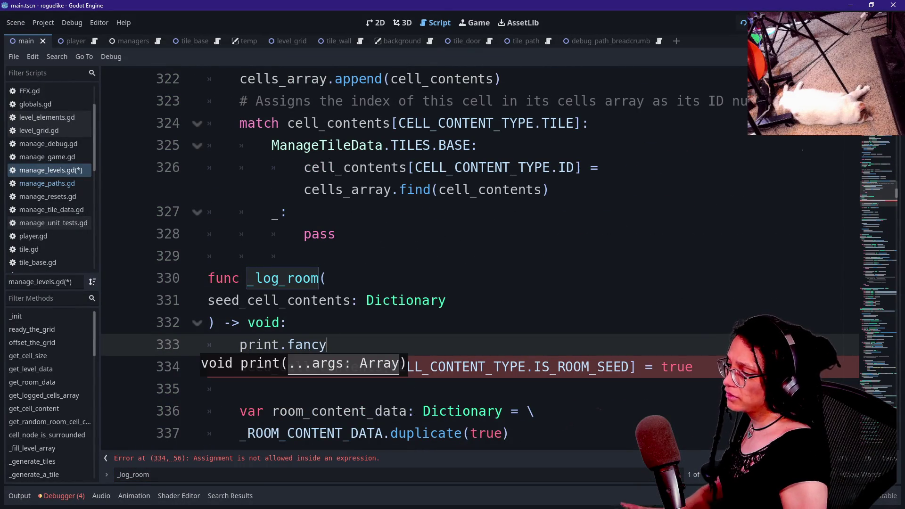
type("(\"ogged a")
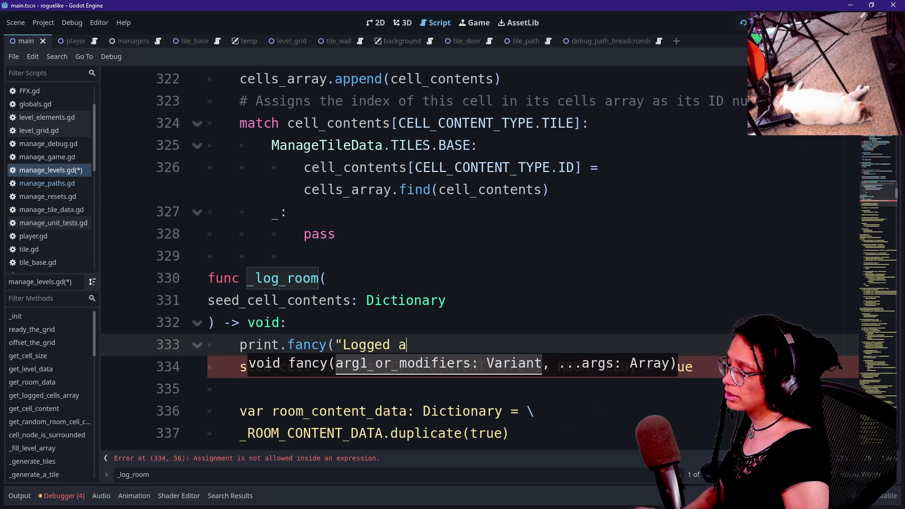
type("ng ar oom")
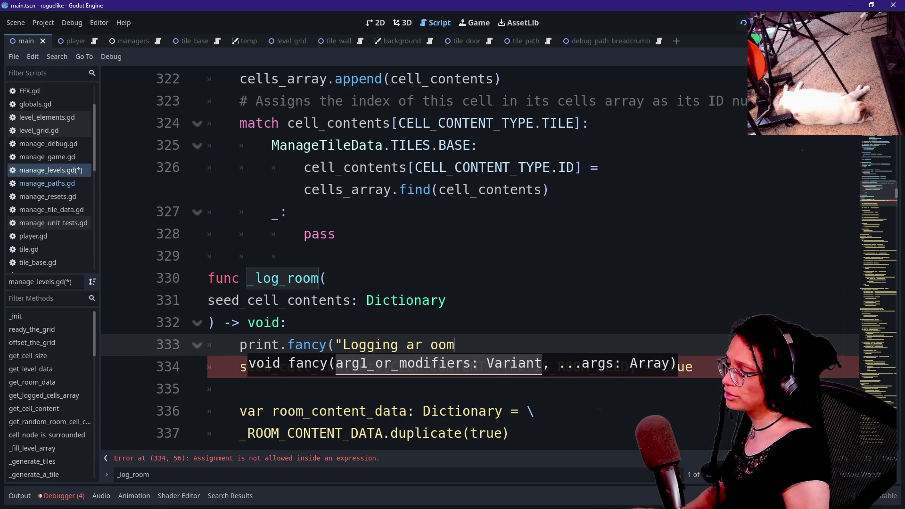
key("BackSpace")
key("BackSpace")
type("room")
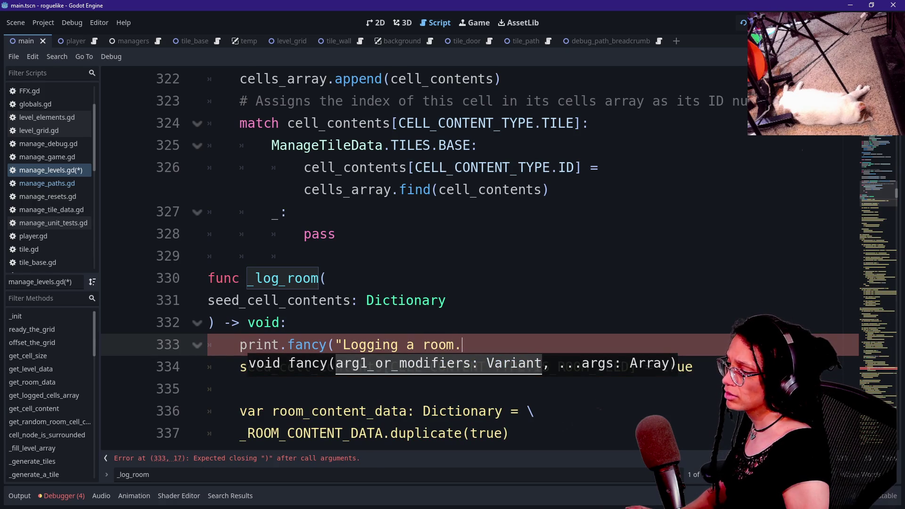
type("...\")")
key("ctrl+s")
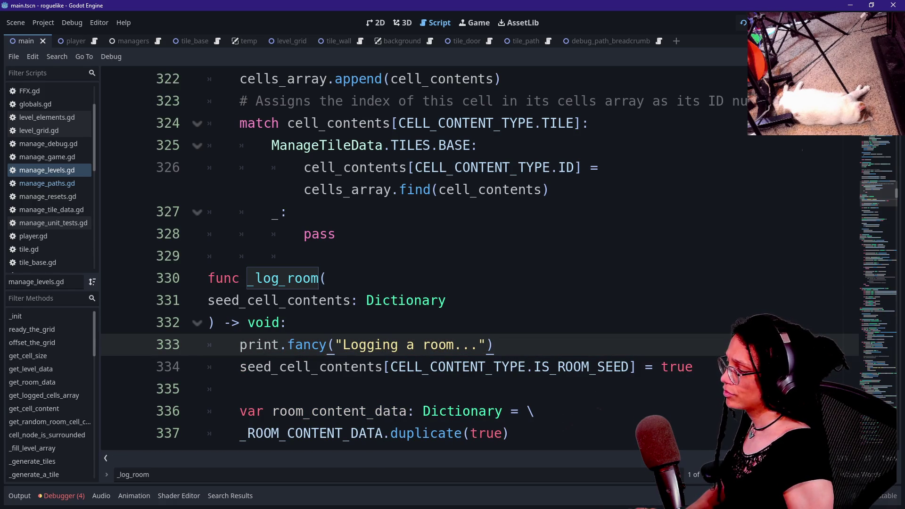
left_click(744, 24)
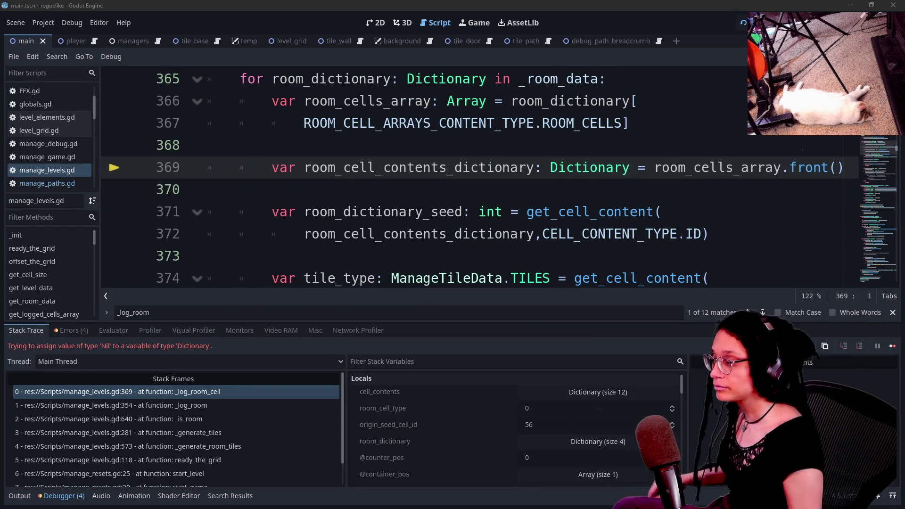
Review the Output log's 'Generating ROOM tiles...' and 'Logging a room...' lines.
left_click(20, 496)
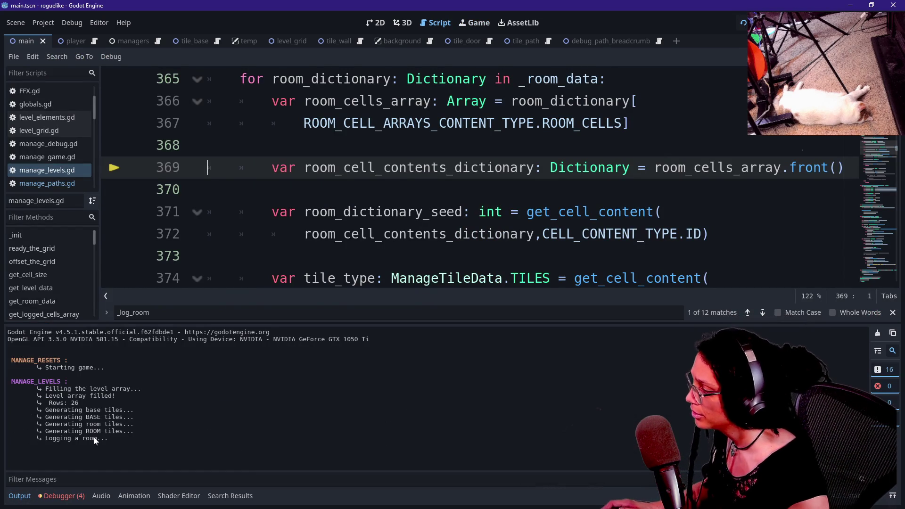
left_click_drag(109, 447, 206, 396)
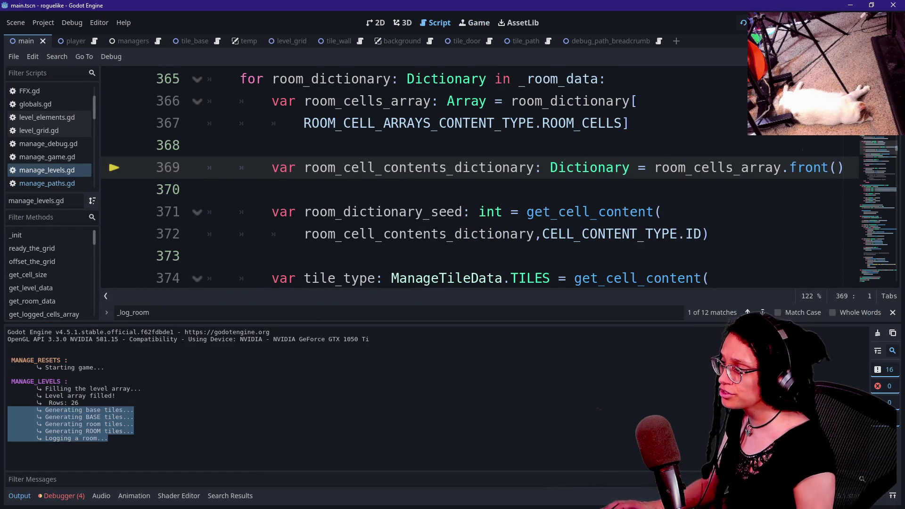
left_click(217, 443)
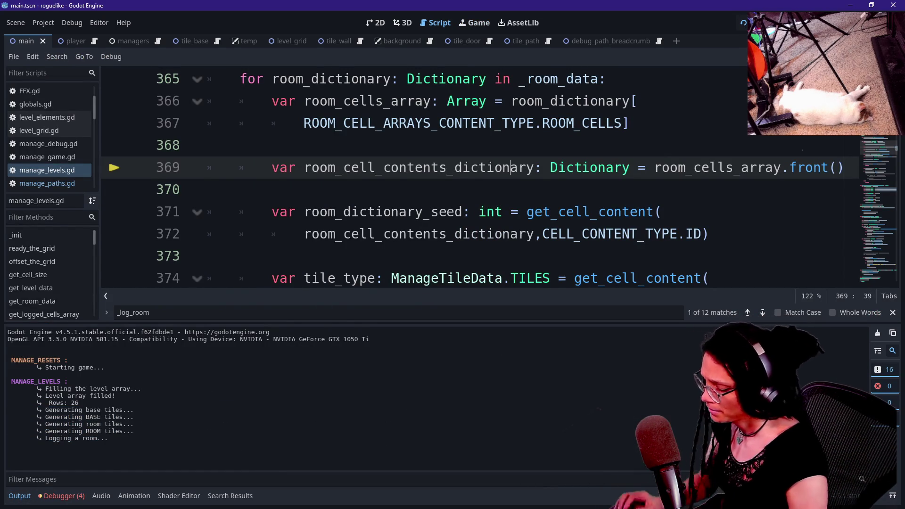
Hide the bottom panel and search the script for 'logging'.
key("ctrl+j")
scroll(660, 330, "down", 3)
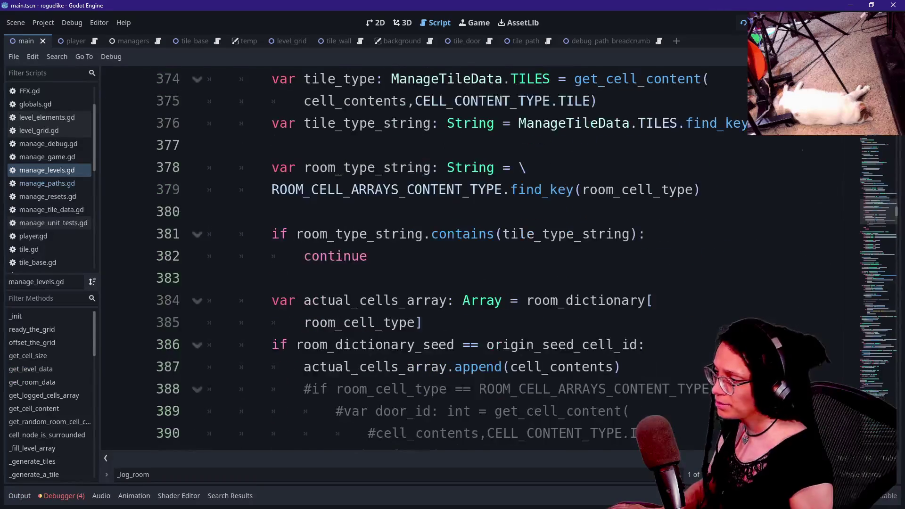
scroll(660, 377, "up", 4)
key("ctrl+f")
type("logging")
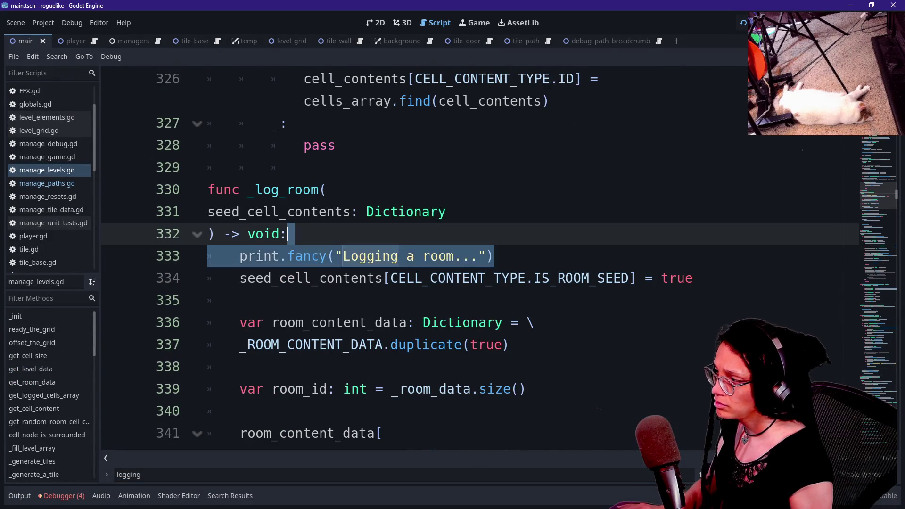
scroll(472, 235, "down", 2)
Add print.fancy(_room_data) below the _room_data.append line, save, and rerun with F5.
left_click(518, 322)
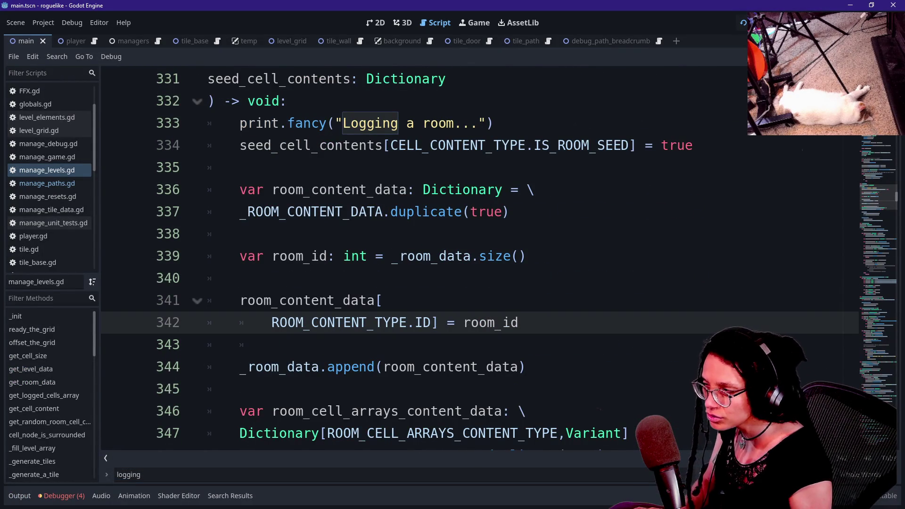
key("Down")
key("Down")
key("Down")
key("Up")
key("Up")
type("print.fancy(\"Logging a room...\")")
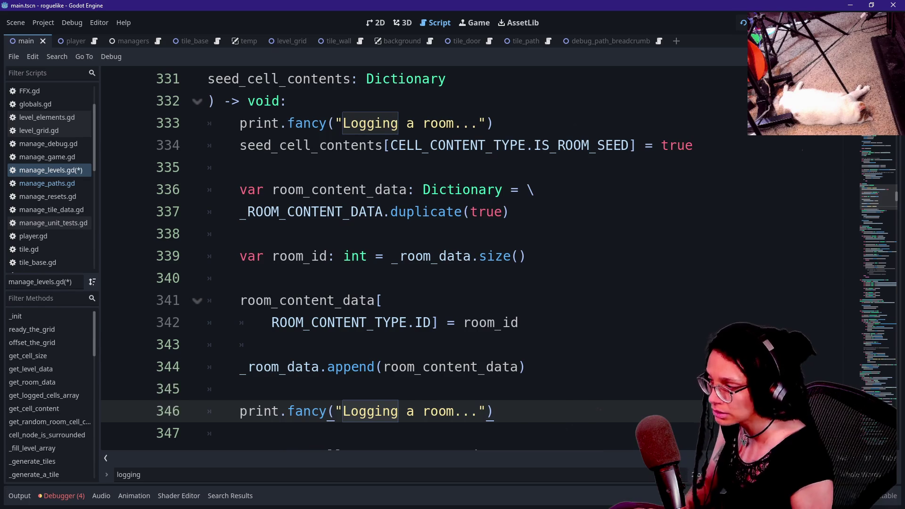
scroll(472, 259, "down", 1)
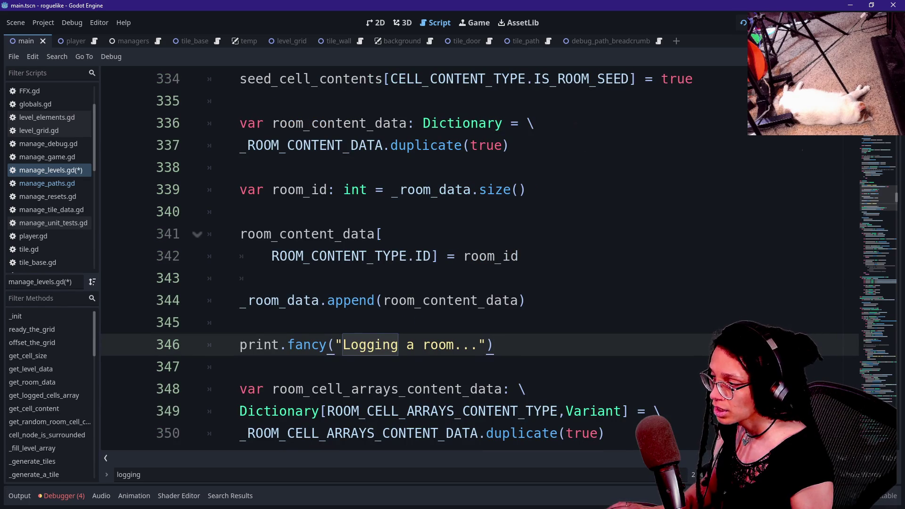
key("shift+ctrl+Right")
key("shift+ctrl+Right")
key("shift+ctrl+Right")
type("_room")
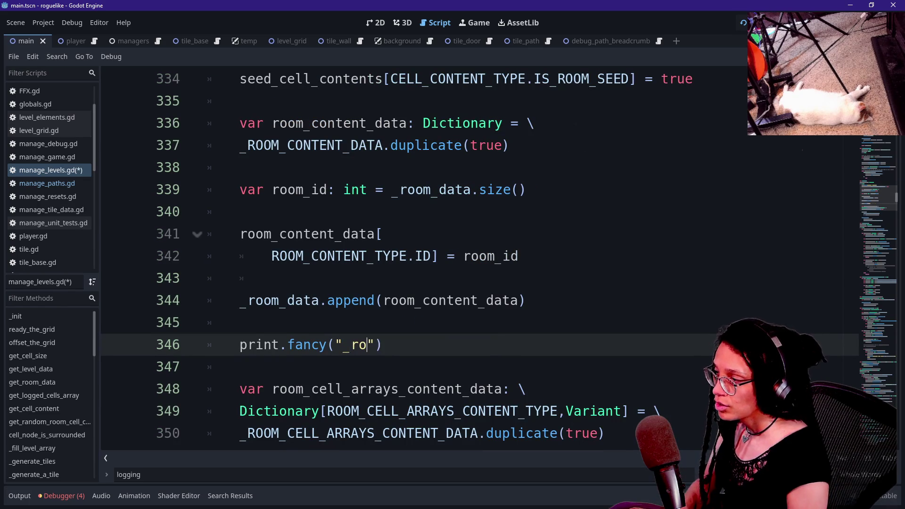
type("_data")
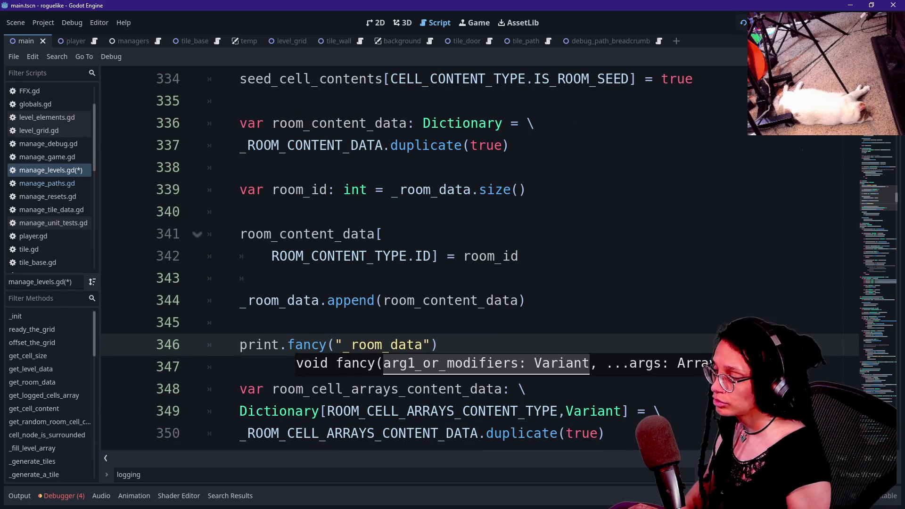
key("Delete")
key("ctrl+Left")
key("BackSpace")
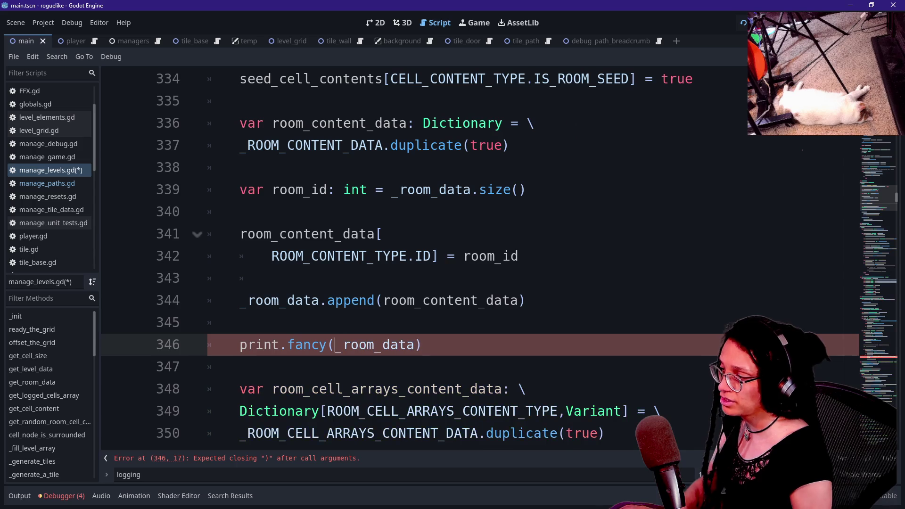
key("F5")
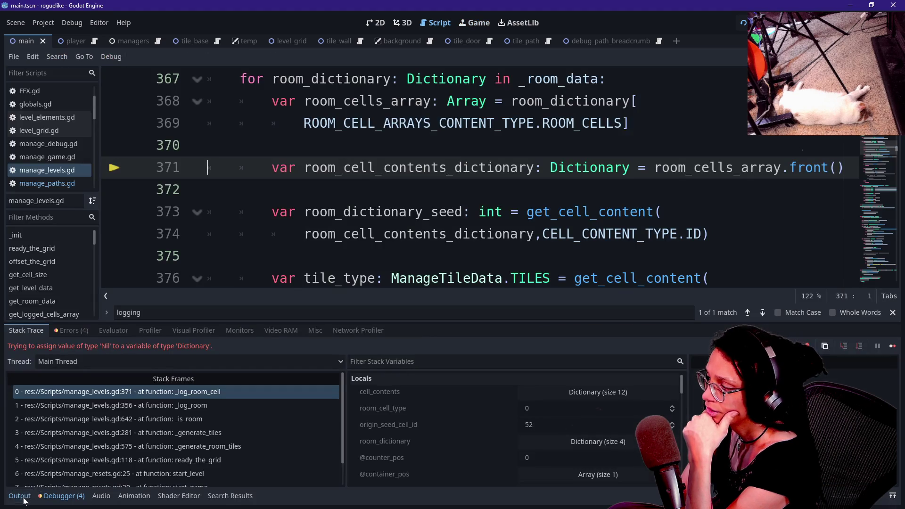
Read the printed room data [{ 0: <null>, 1: 0, 2: false }] in Output, noting the <null> entry.
left_click(21, 495)
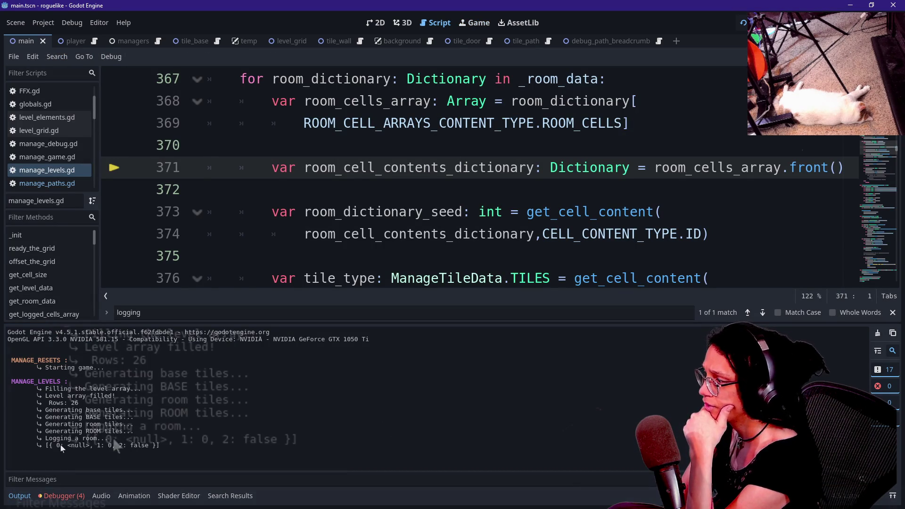
left_click_drag(59, 445, 93, 445)
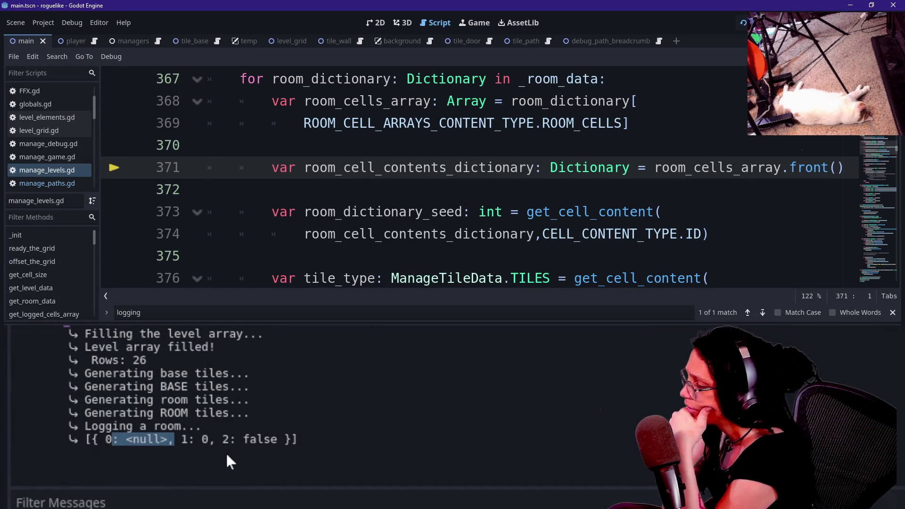
left_click(154, 433)
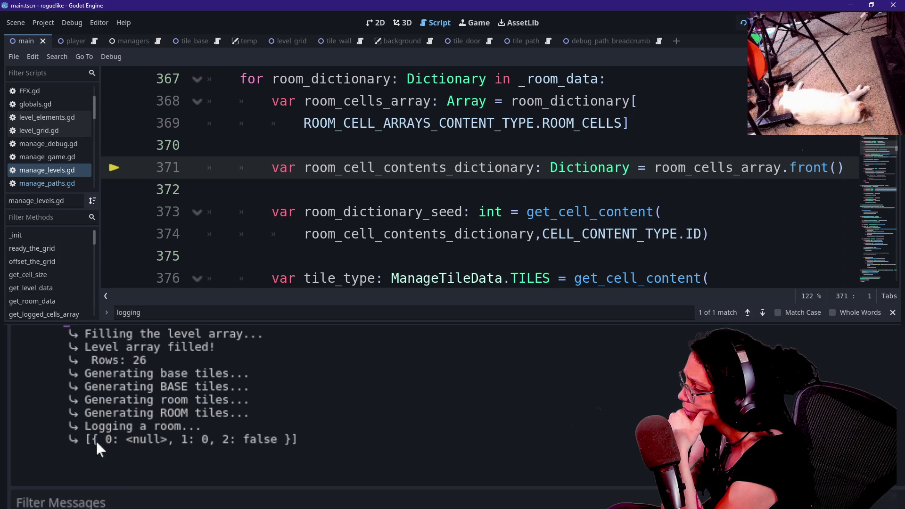
mouse_move(105, 439)
left_mouse_down()
mouse_move(279, 441)
mouse_move(77, 426)
left_mouse_up()
left_click(77, 426)
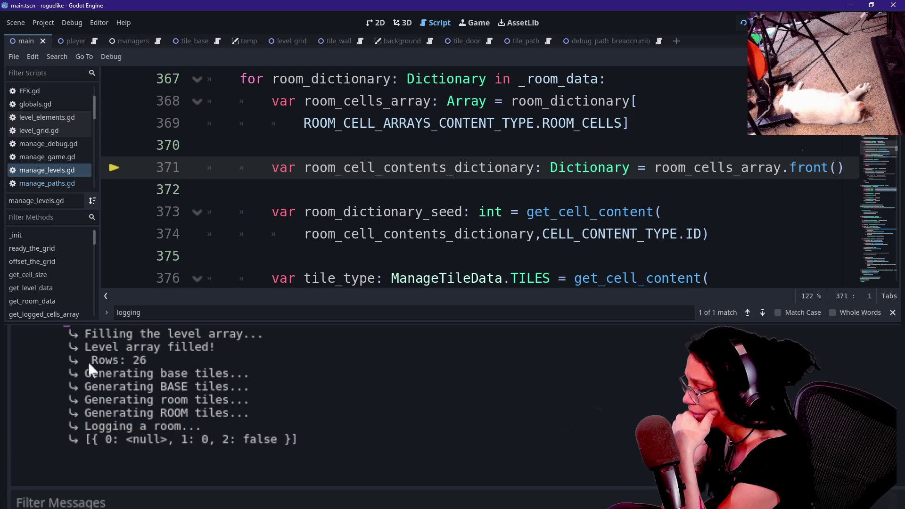
left_click(272, 79)
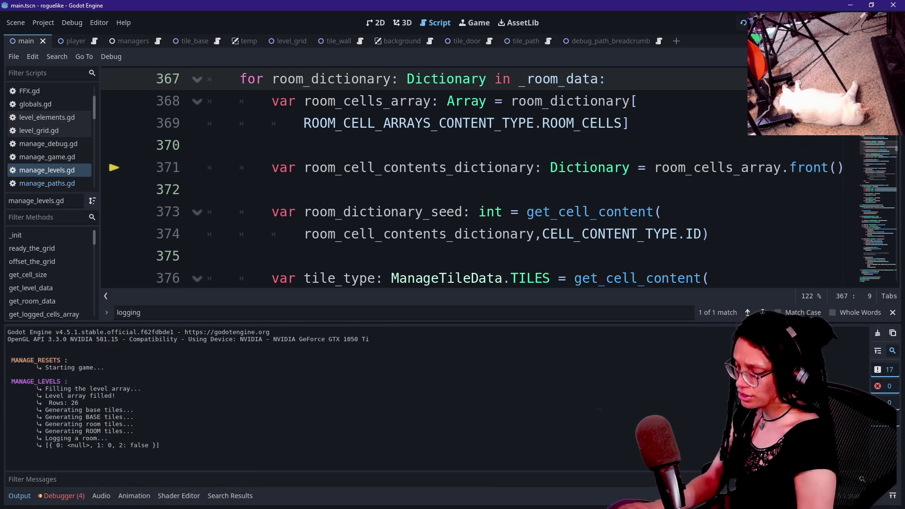
key("ctrl+j")
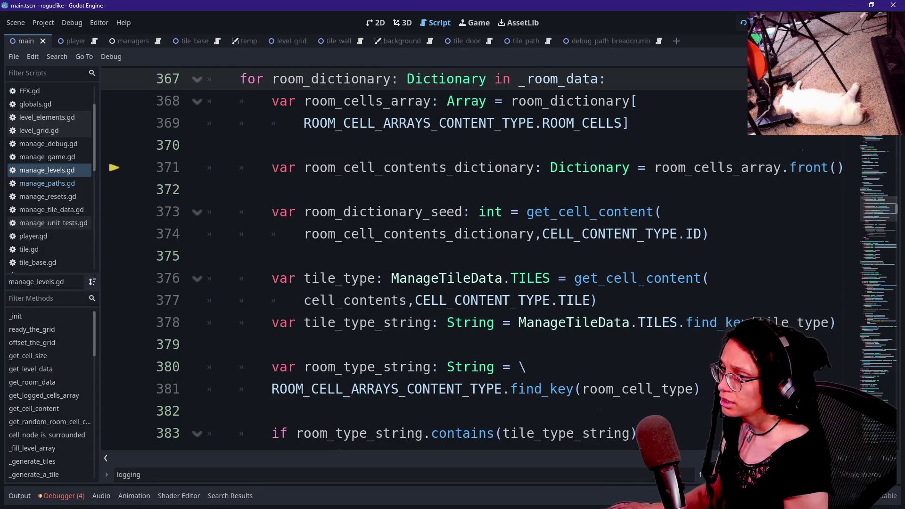
scroll(869, 220, "down", 2)
scroll(869, 219, "up", 3)
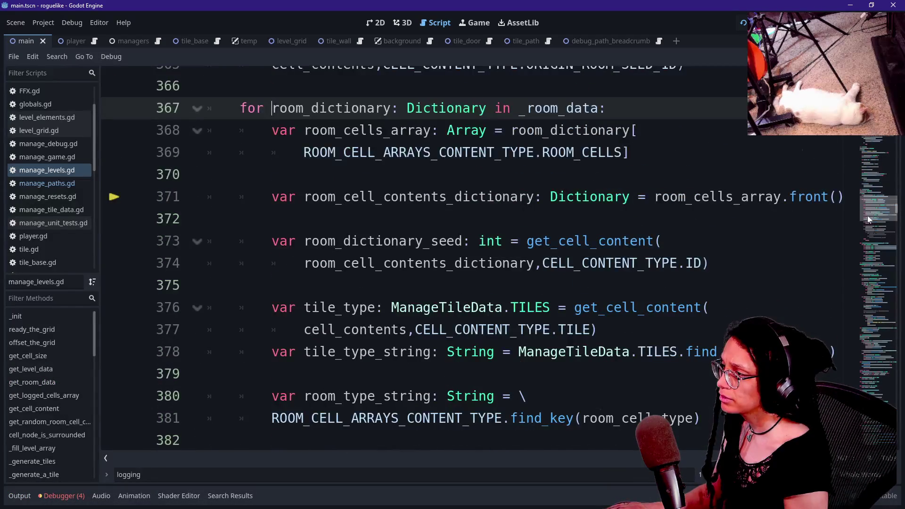
scroll(869, 220, "down", 5)
scroll(869, 220, "up", 11)
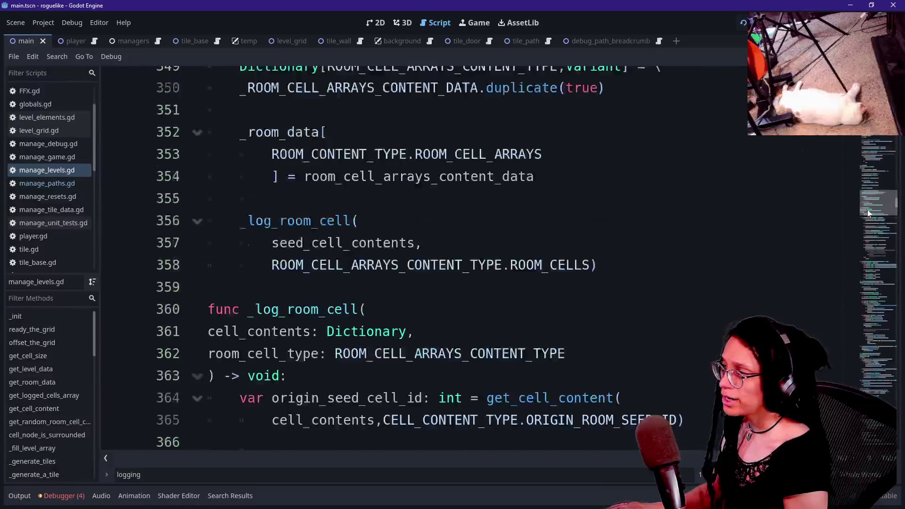
key("ctrl+f")
key("Return")
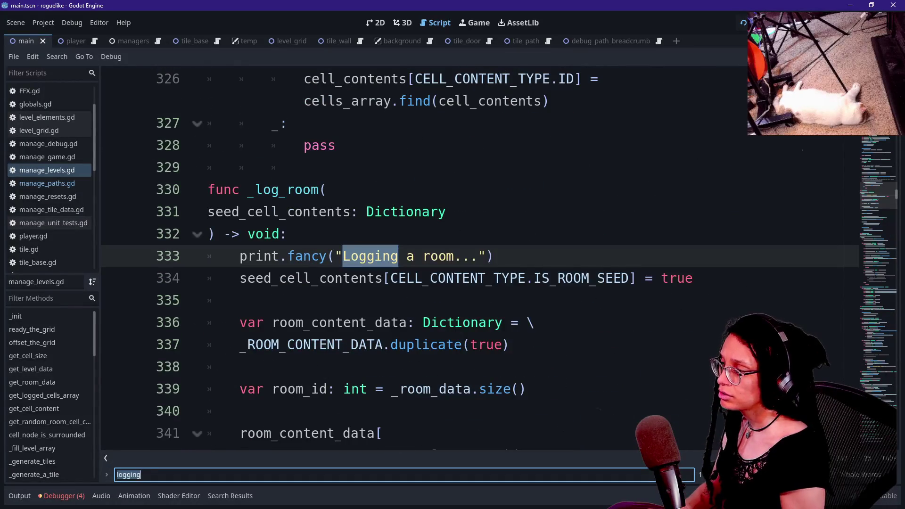
scroll(868, 219, "down", 5)
scroll(869, 219, "up", 1)
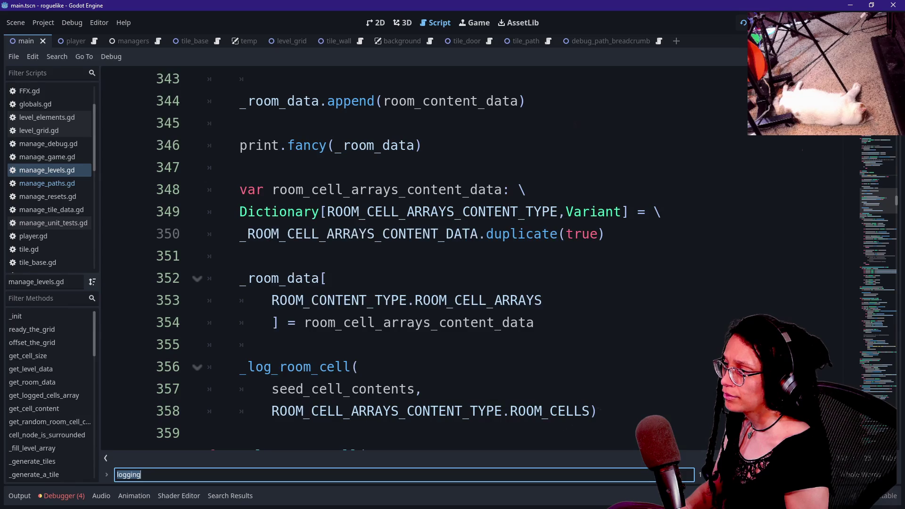
scroll(424, 260, "down", 1)
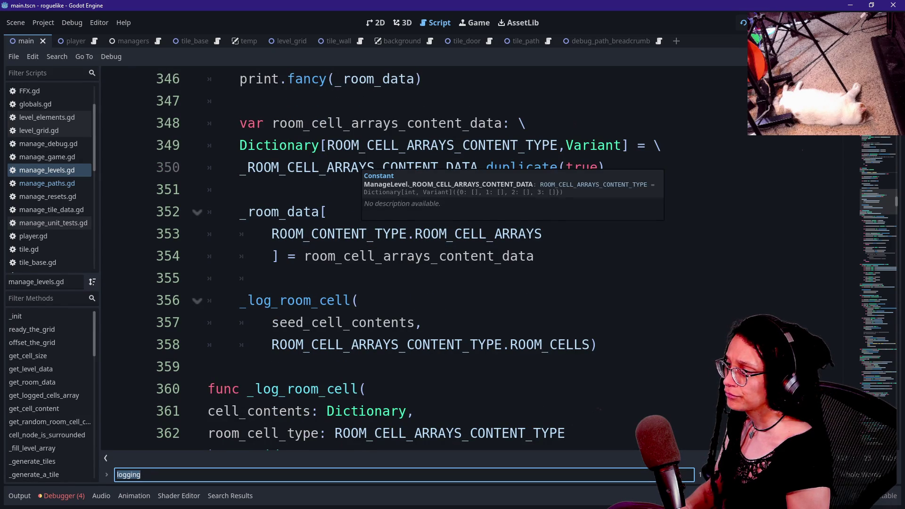
scroll(377, 156, "up", 1)
left_click(423, 146)
triple_click(330, 145)
key("ctrl+c")
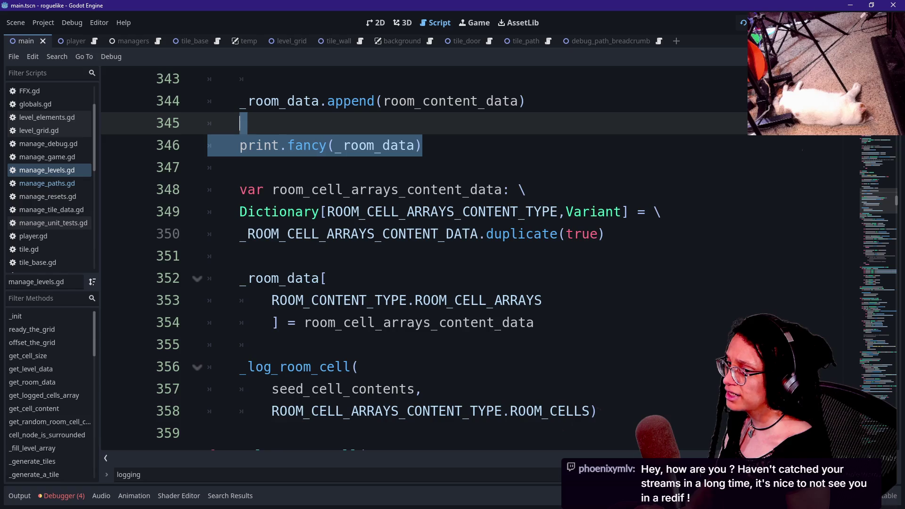
left_click(272, 345)
key("Down")
key("Down")
key("Down")
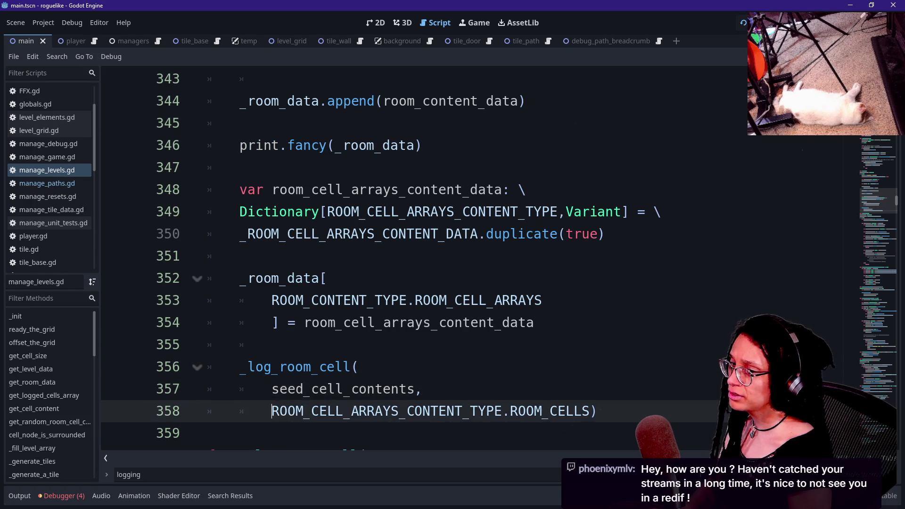
key("Up")
key("Up")
key("Up")
key("Up")
key("Down")
key("Down")
key("Down")
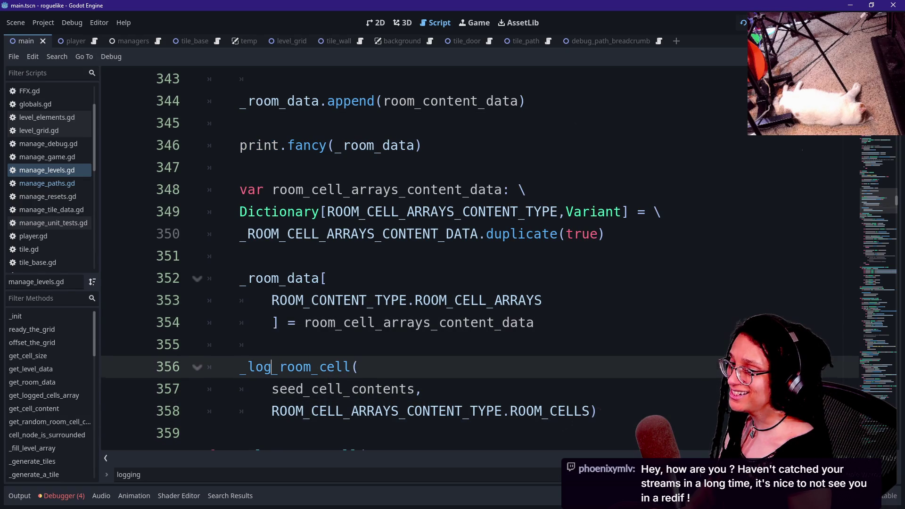
key("Up")
key("Up")
key("Up")
key("Up")
key("Down")
key("Down")
key("Down")
key("Down")
key("Up")
key("Up")
key("Up")
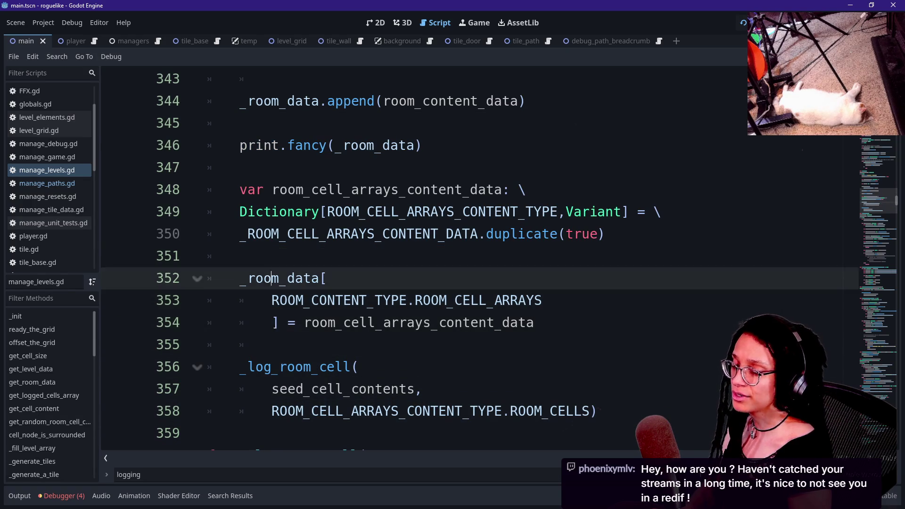
key("Up")
key("Down")
key("Down")
key("Down")
key("Down")
key("Down")
key("Up")
key("Up")
key("Down")
key("Down")
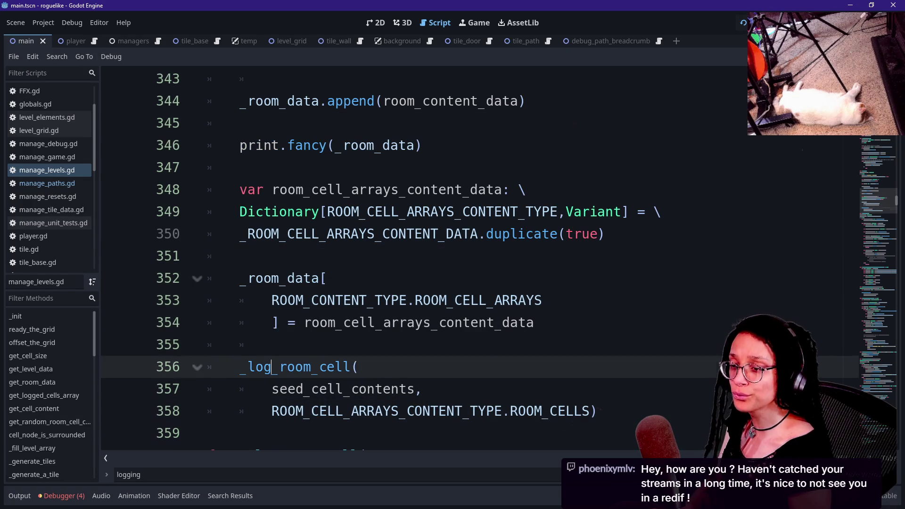
key("Down")
key("Up")
key("Up")
key("Up")
key("Up")
key("Up")
key("Up")
key("Down")
key("Down")
key("Down")
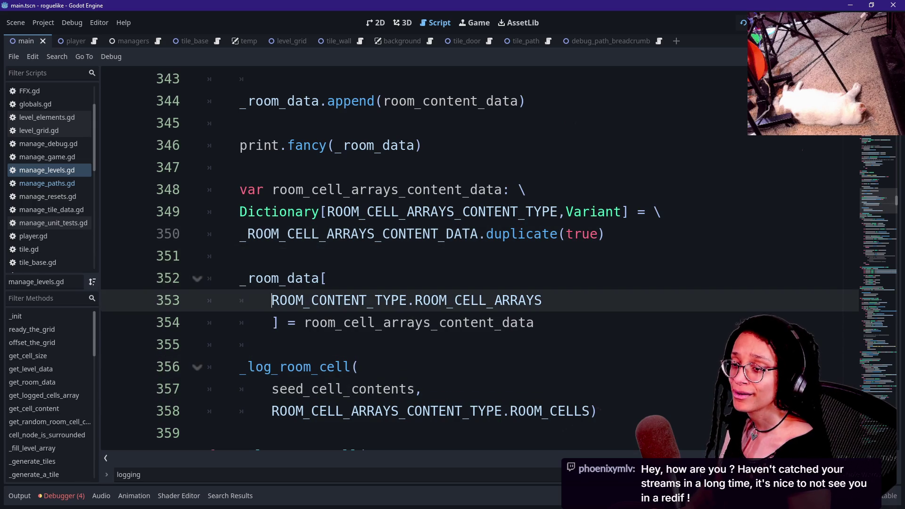
key("Up")
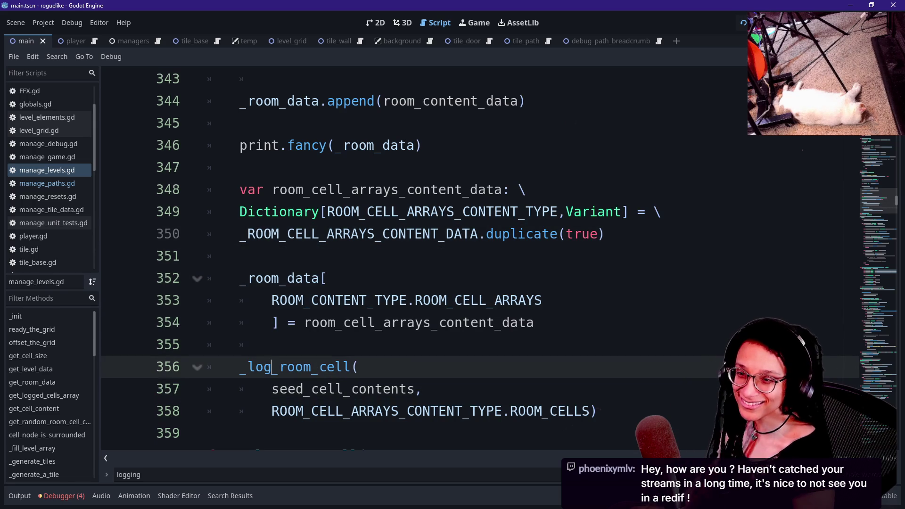
Insert print.fancy(_room_data) after the line 354 assignment, save, and run the project.
key("Down")
key("Up")
key("Up")
key("Up")
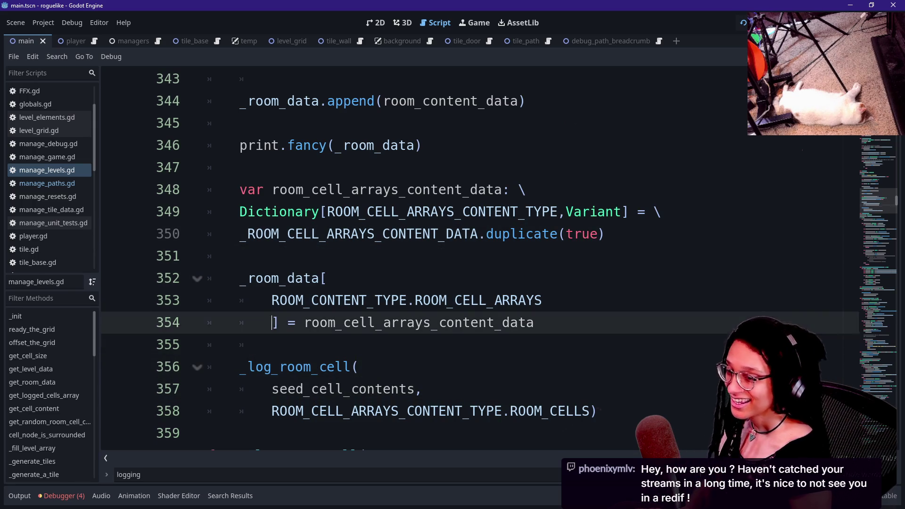
key("Down")
key("Down")
key("Up")
key("Up")
key("Down")
key("Down")
key("Up")
key("Up")
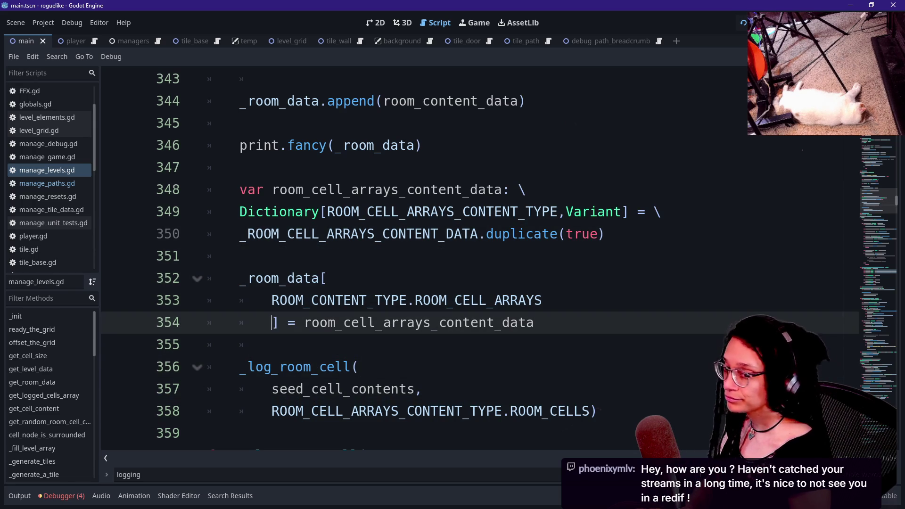
key("Down")
key("Down")
key("Up")
key("Down")
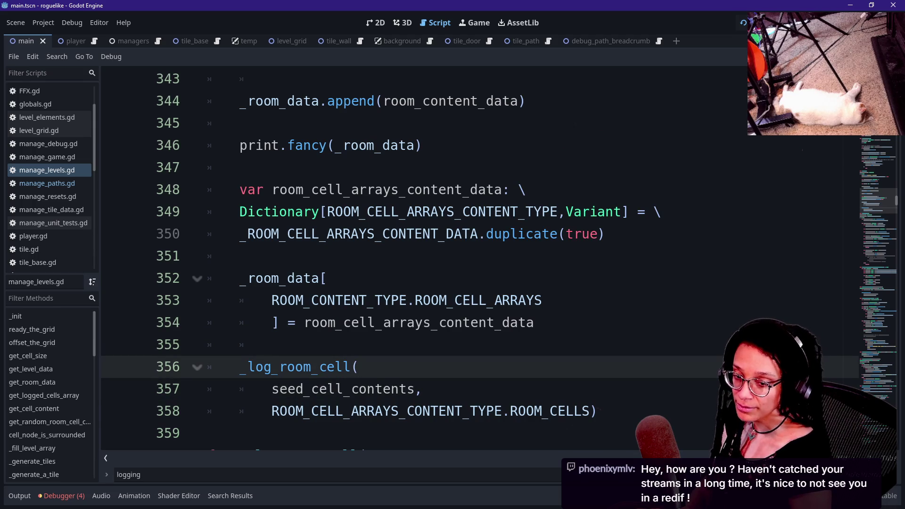
key("Up")
key("Up")
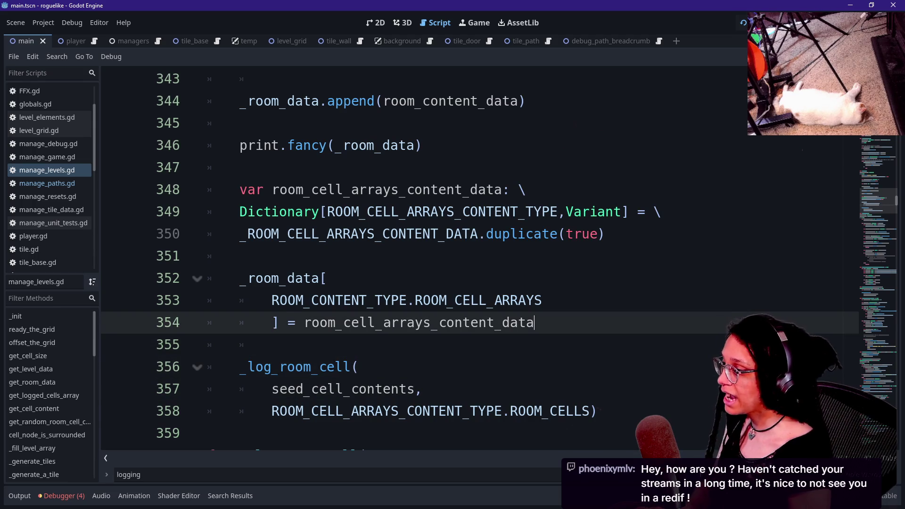
key("End")
key("Return")
key("ctrl+v")
key("Up")
key("Up")
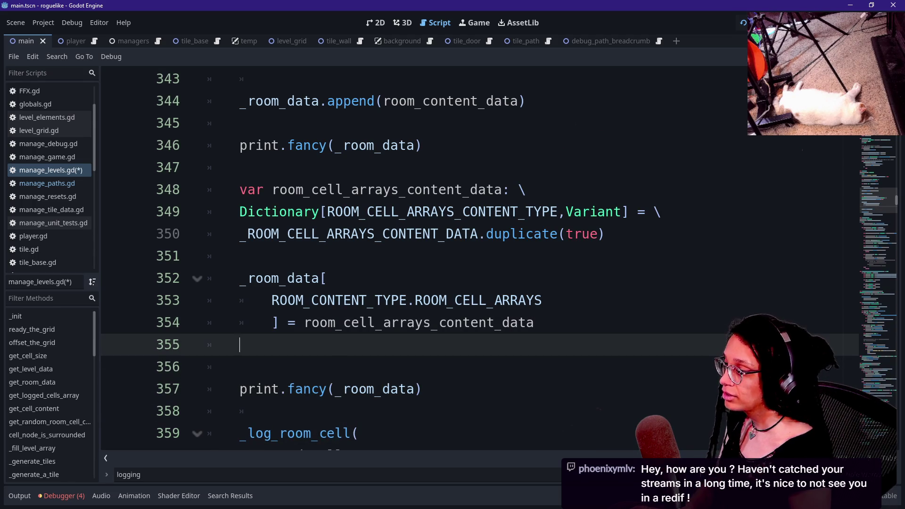
key("BackSpace")
key("ctrl+s")
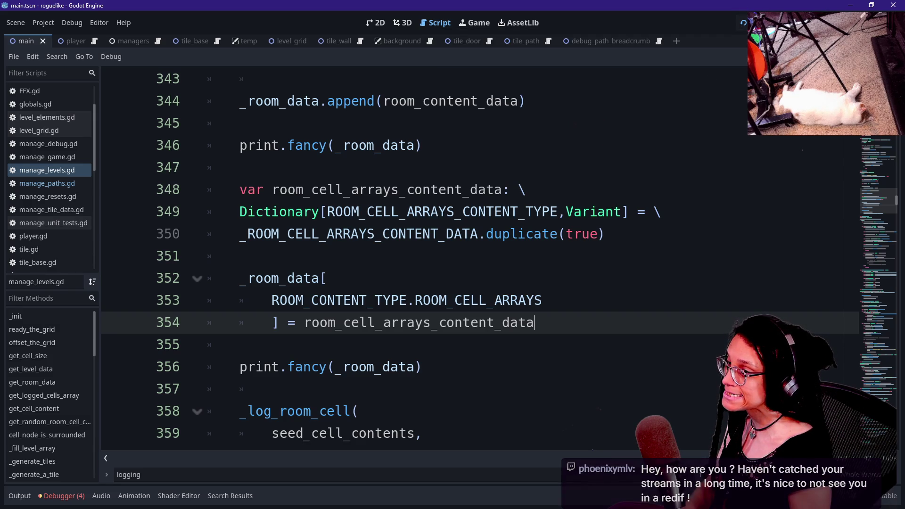
left_click(742, 21)
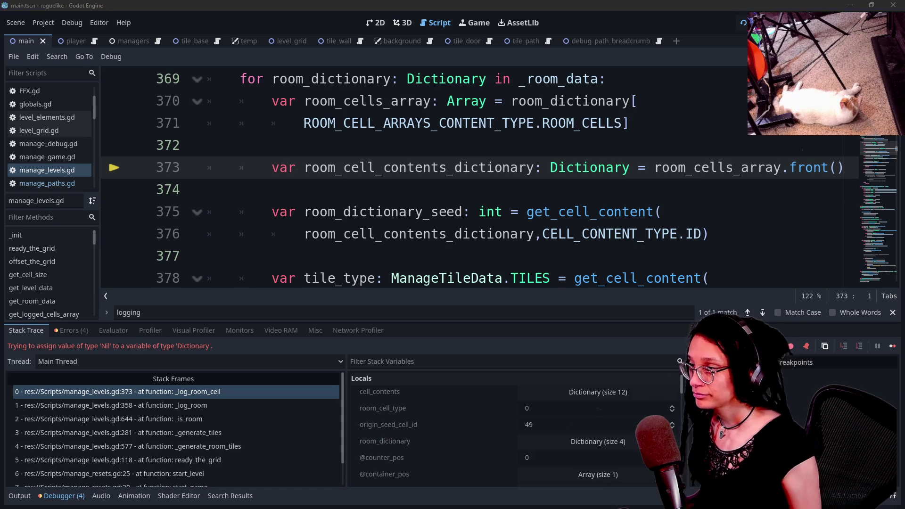
Check line 373's room_cells_array.front() and read the Output's [{ 0: [], 1: [], 2: [], 3: [] }] print.
left_click(646, 168)
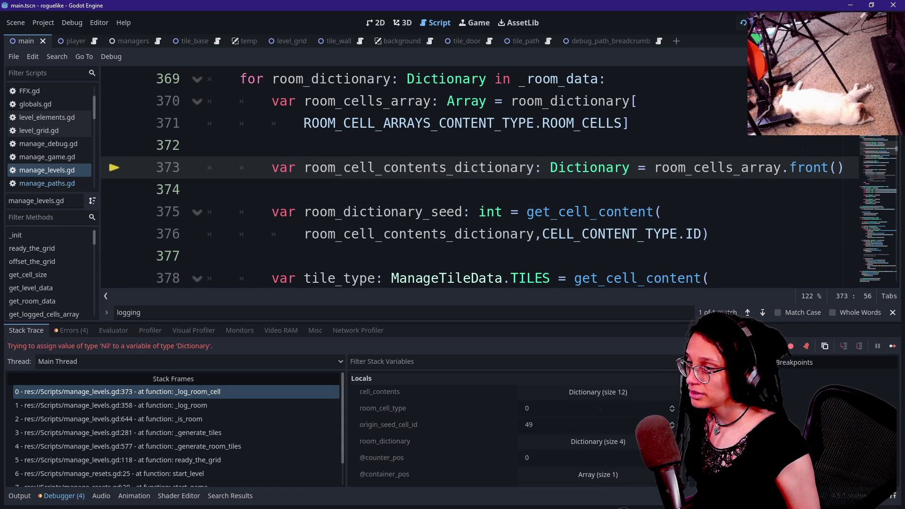
left_click(19, 496)
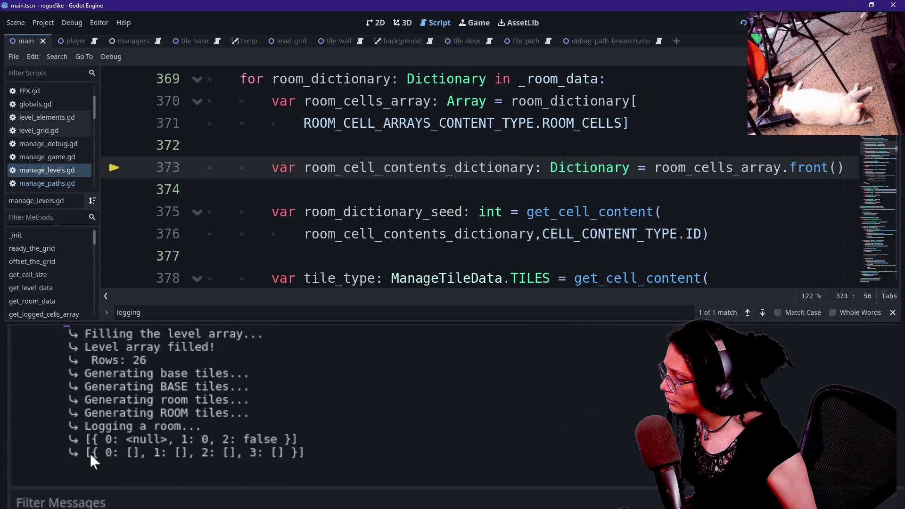
Note the empty cell arrays in the log, then look over the tile_type and room type lines.
left_click_drag(92, 454, 146, 454)
left_click(151, 465)
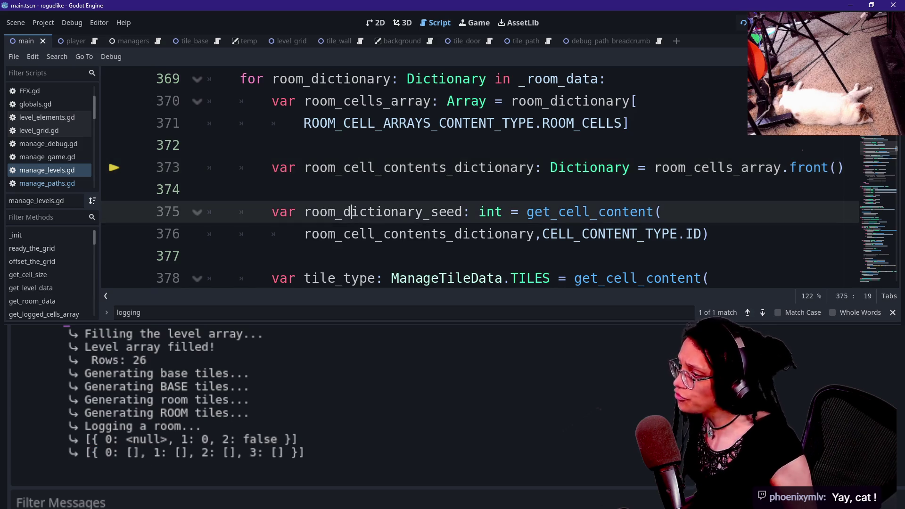
left_click(351, 212)
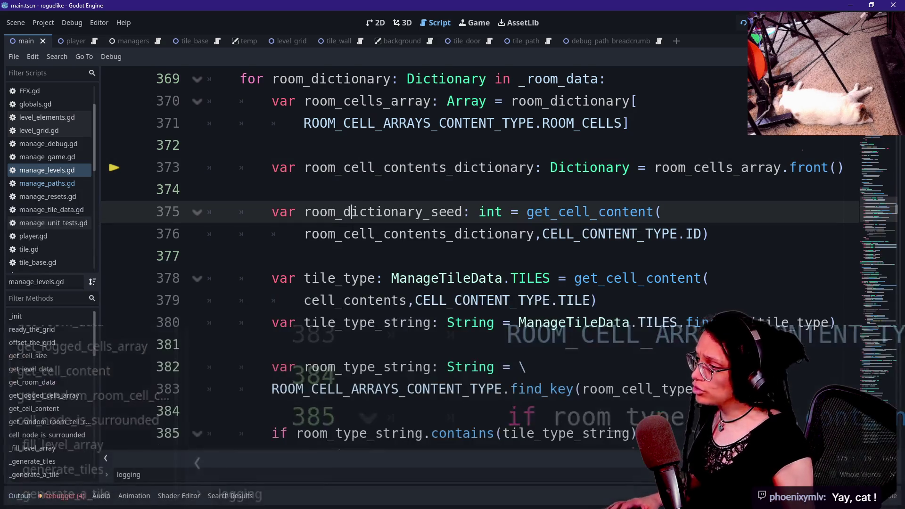
left_click(408, 278)
scroll(472, 259, "down", 1)
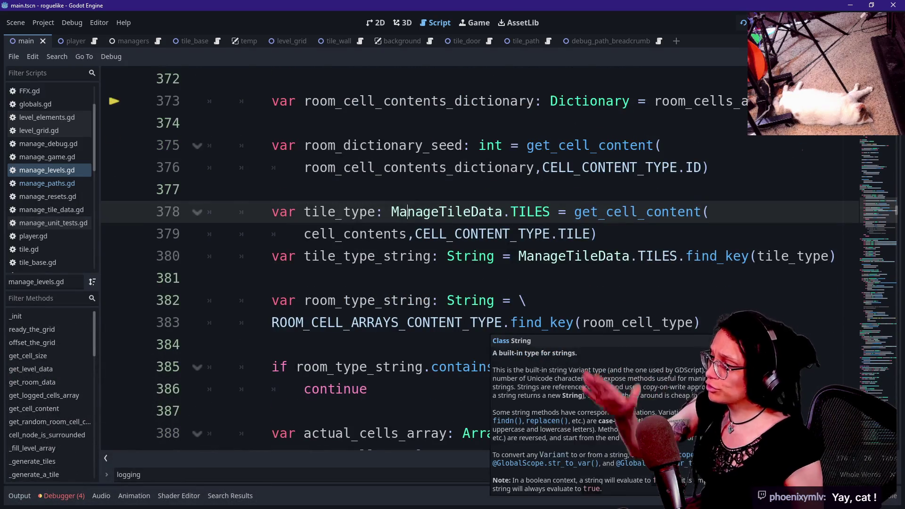
left_click(330, 234)
left_click(330, 344)
left_click(331, 322)
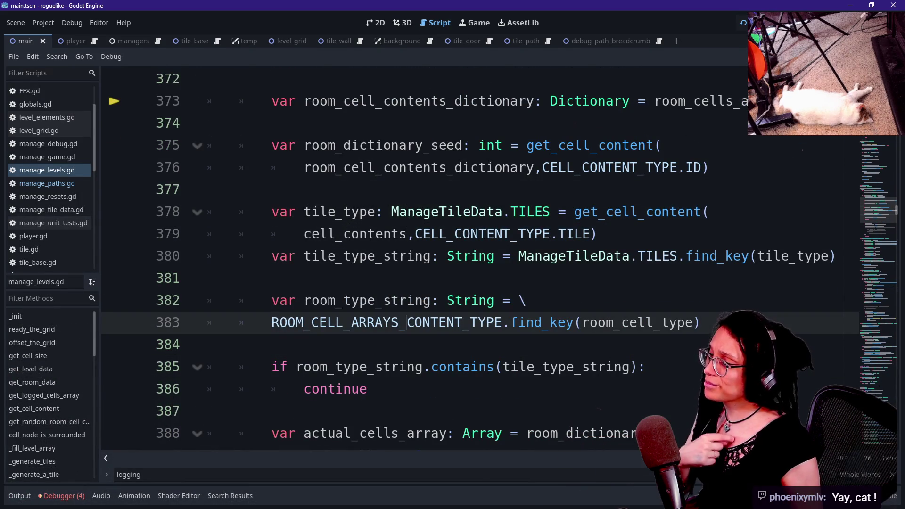
Step through lines 366–373 inspecting origin_seed_cell_id and the room_dictionary_seed variable.
left_click(208, 79)
scroll(471, 259, "up", 2)
left_click(408, 79)
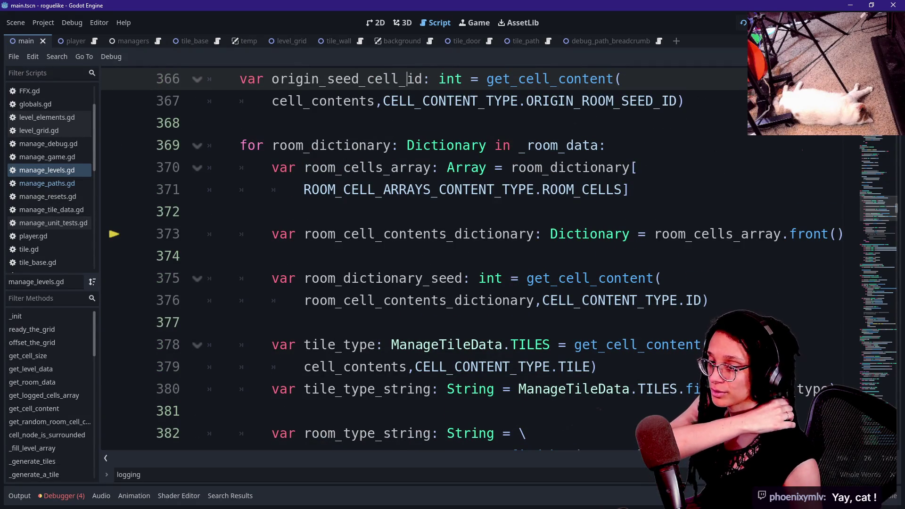
left_click(495, 279)
key("Up")
key("Up")
key("Up")
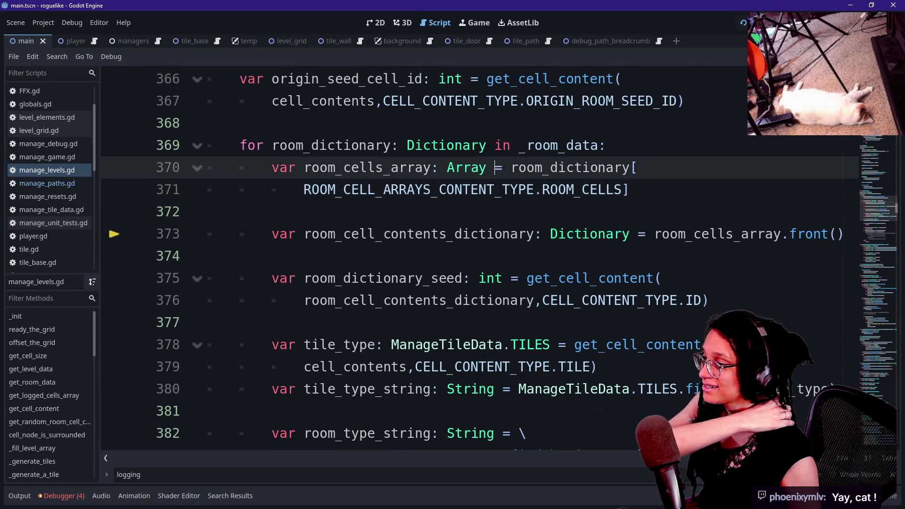
key("Down")
key("Down")
key("Down")
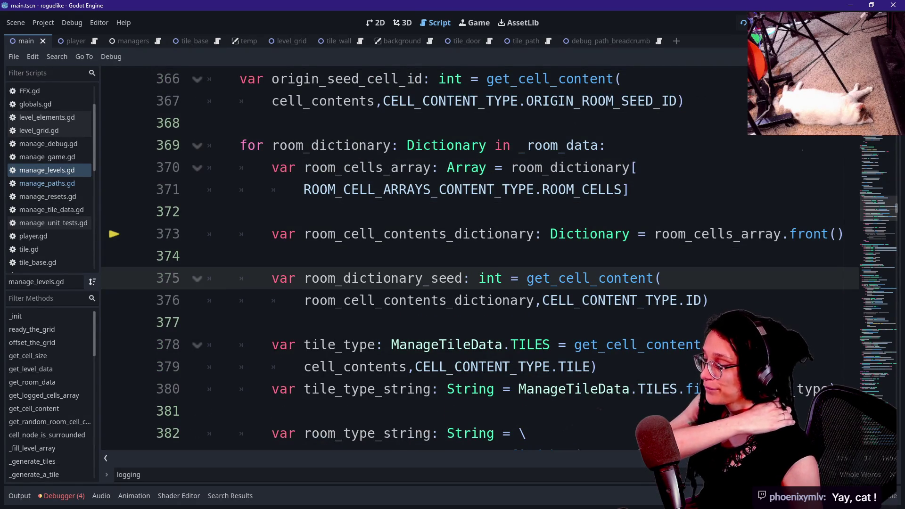
key("Down")
key("Down")
left_click(478, 279)
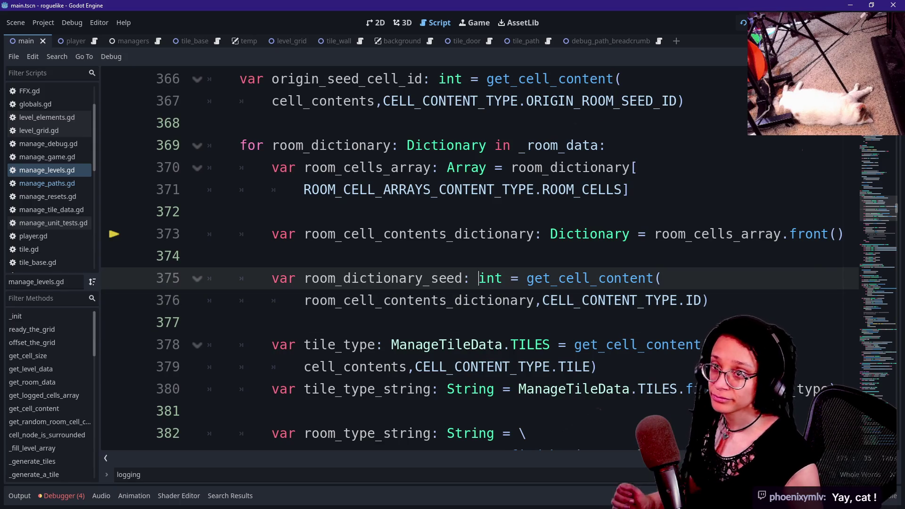
left_click(414, 278)
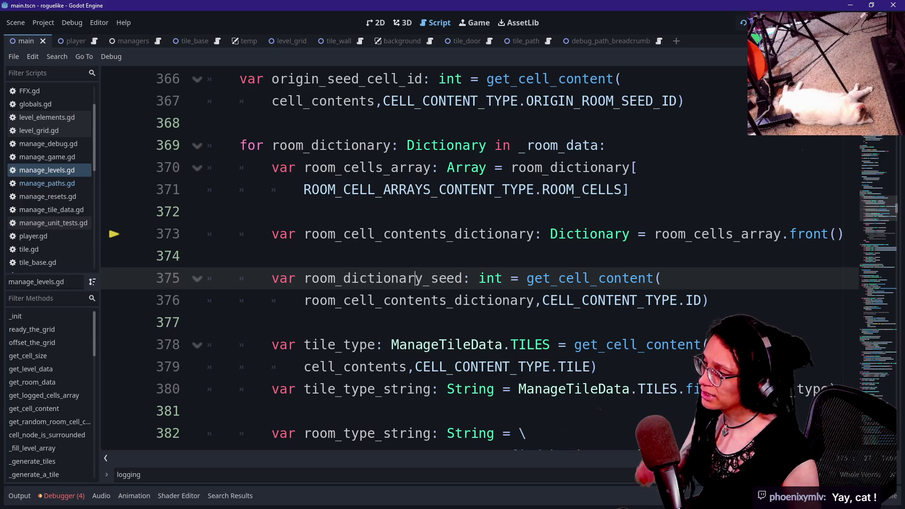
Search the script for the room logging code and go to the _log_room_cell( line.
key("ctrl+f")
key("Return")
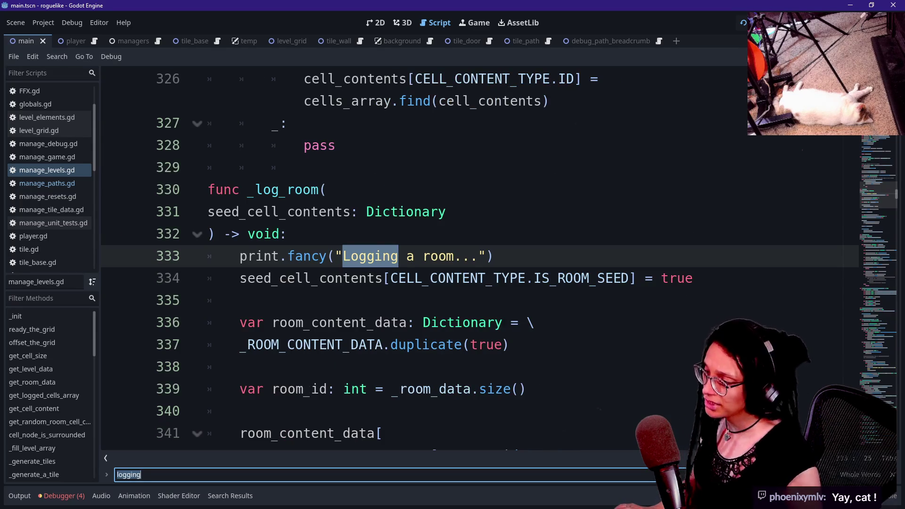
scroll(471, 255, "down", 5)
scroll(472, 255, "down", 4)
scroll(472, 255, "up", 4)
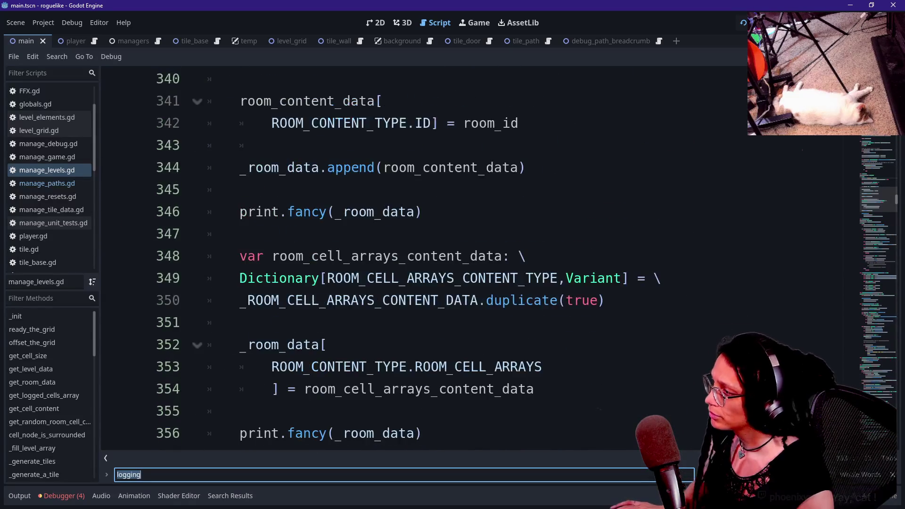
scroll(471, 255, "down", 1)
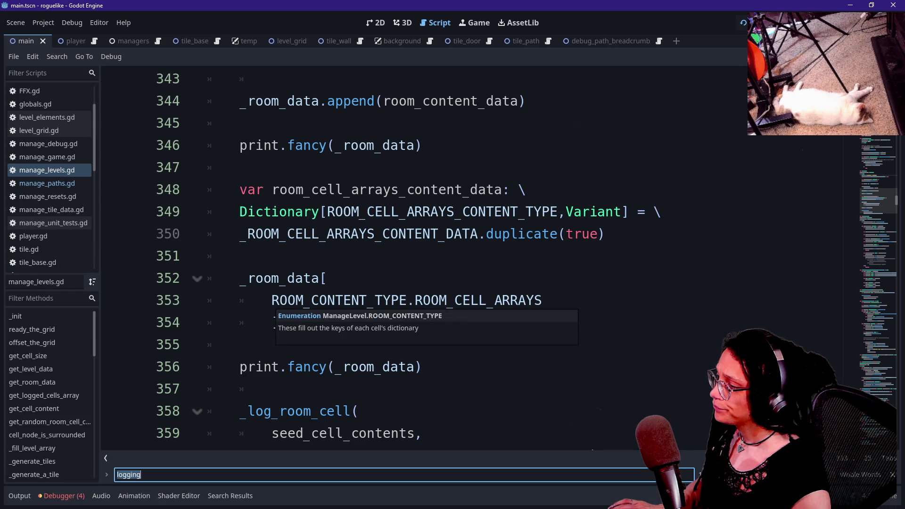
left_click(359, 411)
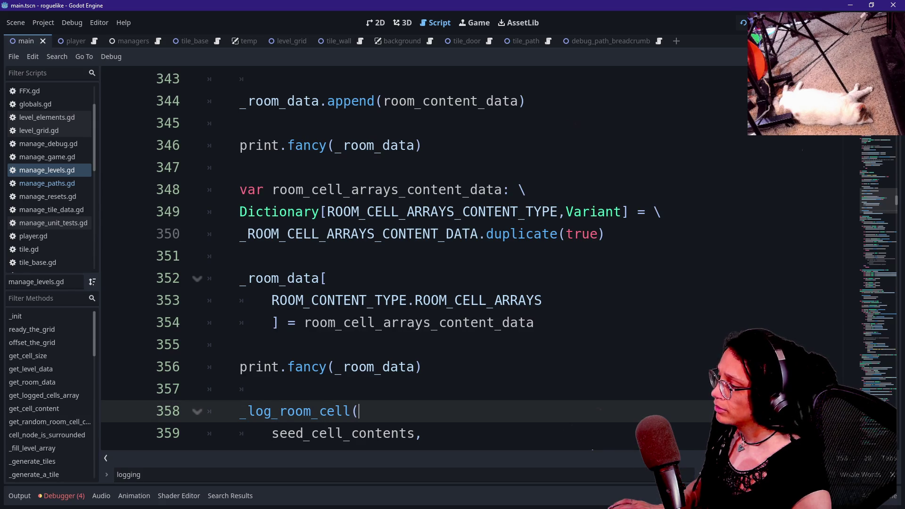
Inspect the ROOM_CONTENT_TYPE room cell arrays assignment on lines 353–354, then show the Output log.
mouse_move(330, 302)
mouse_move(272, 300)
left_mouse_down()
mouse_move(543, 300)
mouse_move(374, 301)
mouse_move(534, 322)
mouse_move(272, 323)
left_mouse_up()
left_click(328, 301)
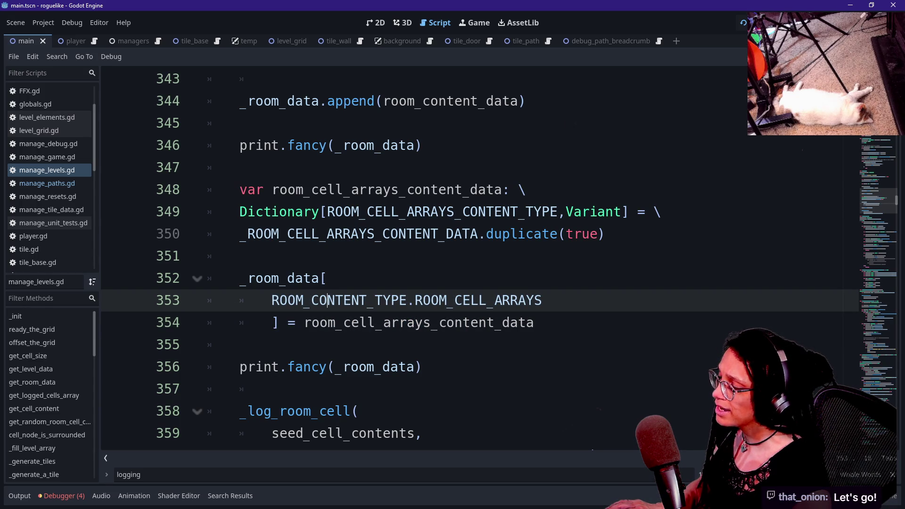
mouse_move(272, 300)
left_mouse_down()
mouse_move(303, 300)
mouse_move(283, 301)
mouse_move(304, 322)
left_mouse_up()
left_click(304, 323)
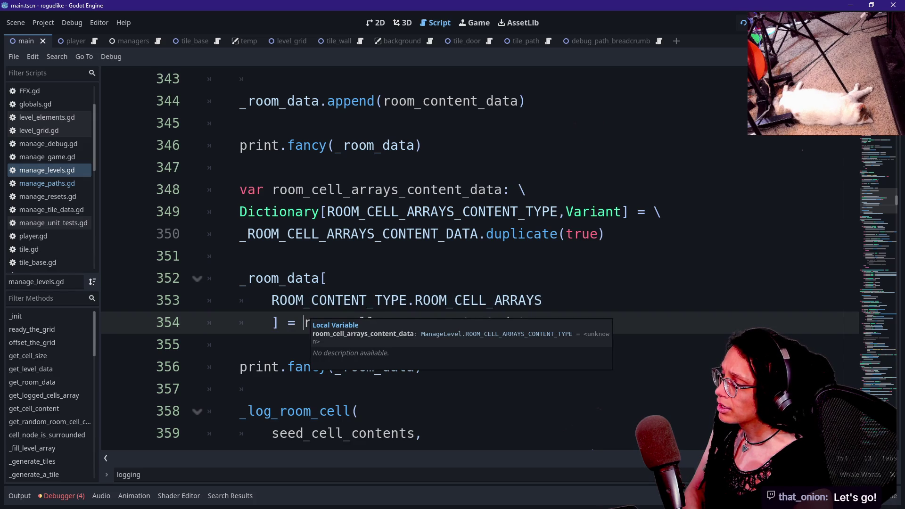
left_click(305, 301)
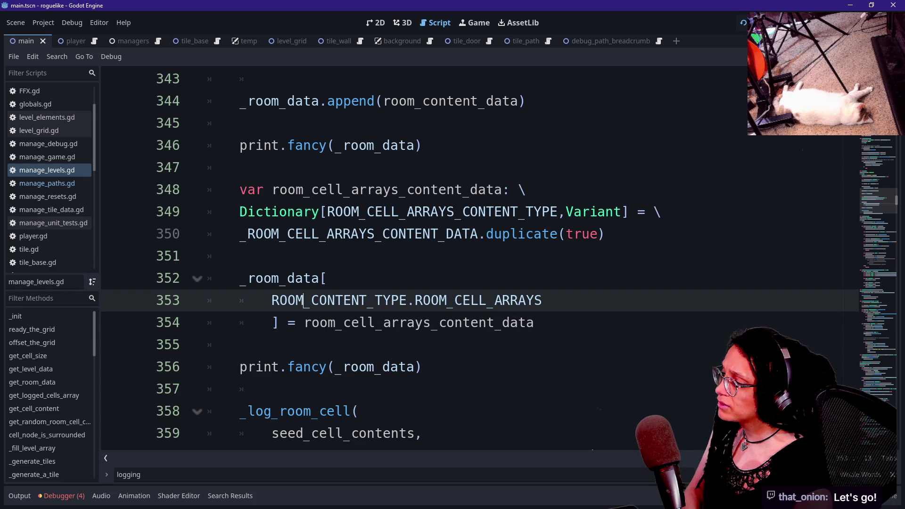
mouse_move(360, 367)
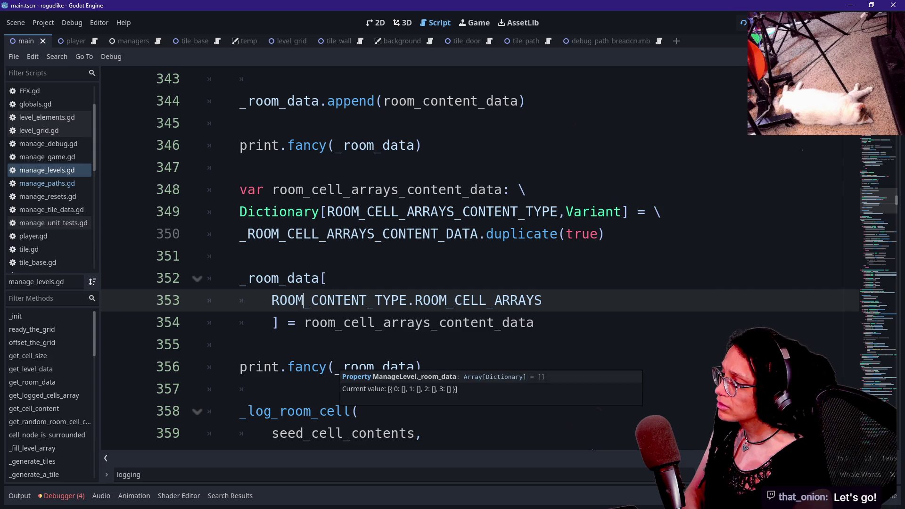
left_click(21, 500)
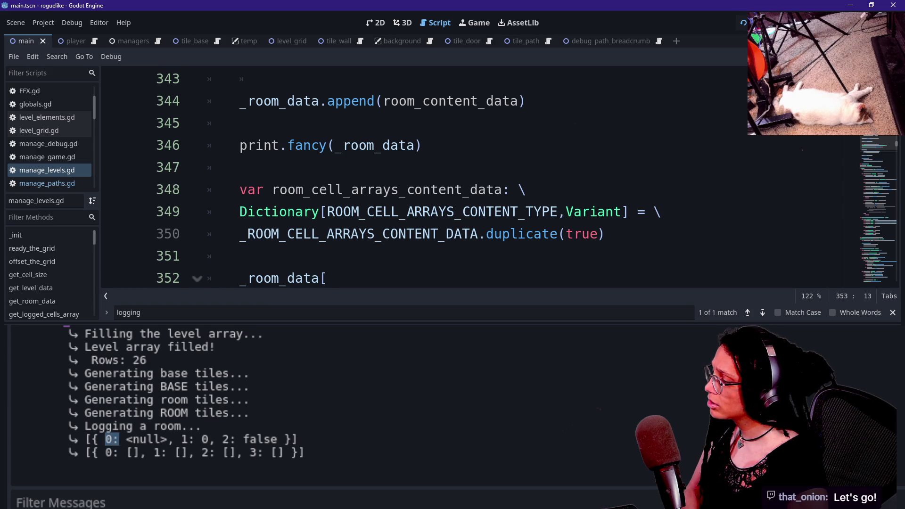
left_click_drag(162, 450, 163, 440)
left_click_drag(99, 440, 168, 447)
left_click(168, 452)
left_click_drag(91, 440, 175, 440)
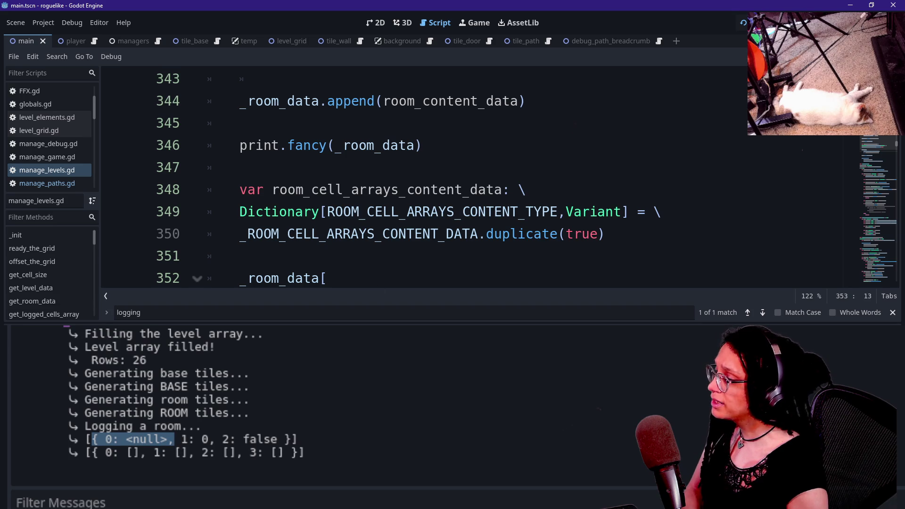
scroll(292, 213, "down", 2)
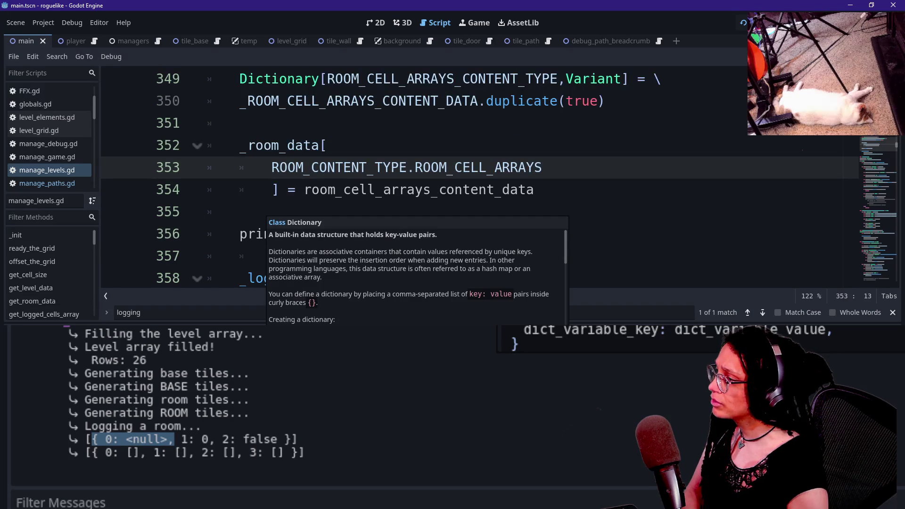
mouse_move(240, 146)
left_mouse_down()
mouse_move(280, 189)
mouse_move(534, 189)
left_mouse_up()
left_click(304, 190)
left_click(360, 189)
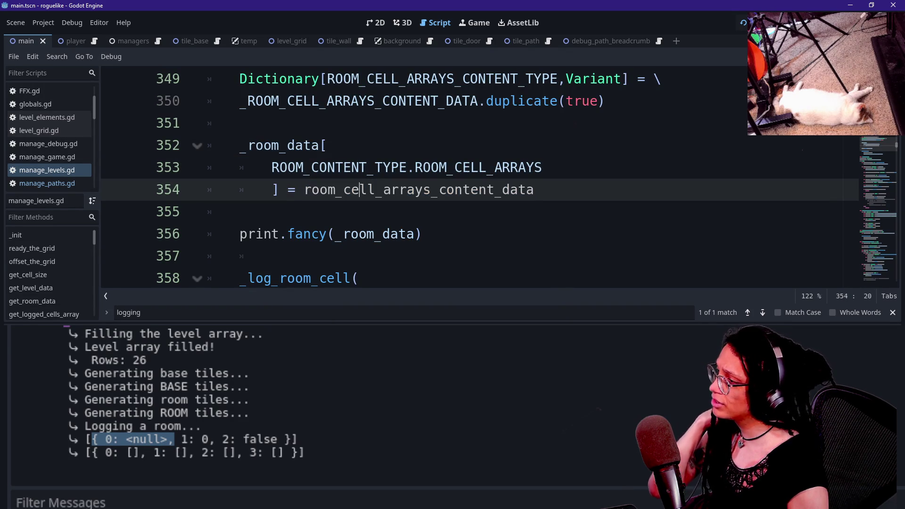
scroll(360, 189, "up", 1)
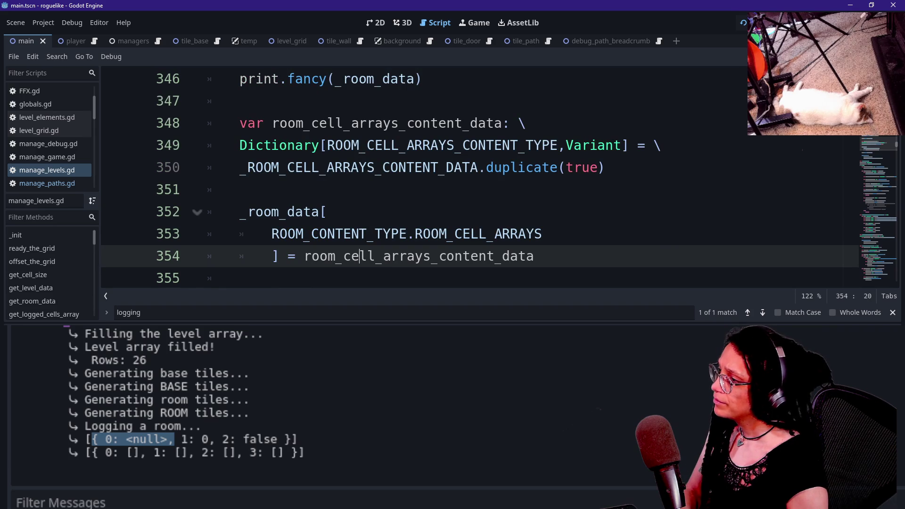
left_click(495, 123)
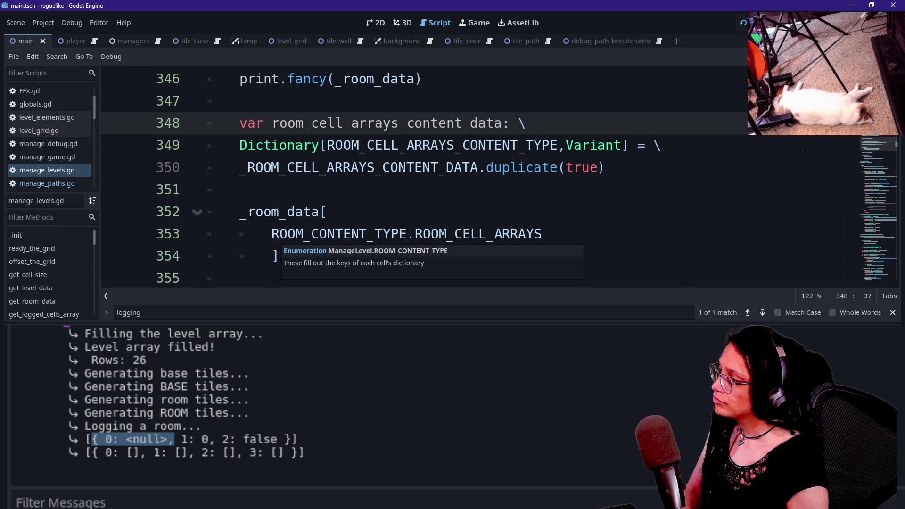
Change line 354's direct assignment to .assign(room_cell_arrays_content_data).
left_click(272, 234)
key("Down")
key("Right")
key("shift+End")
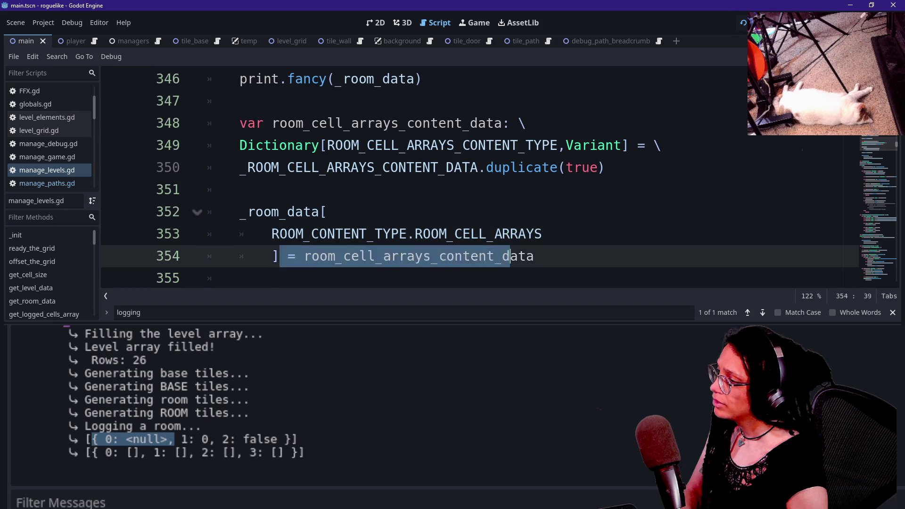
key("BackSpace")
type(".assign(")
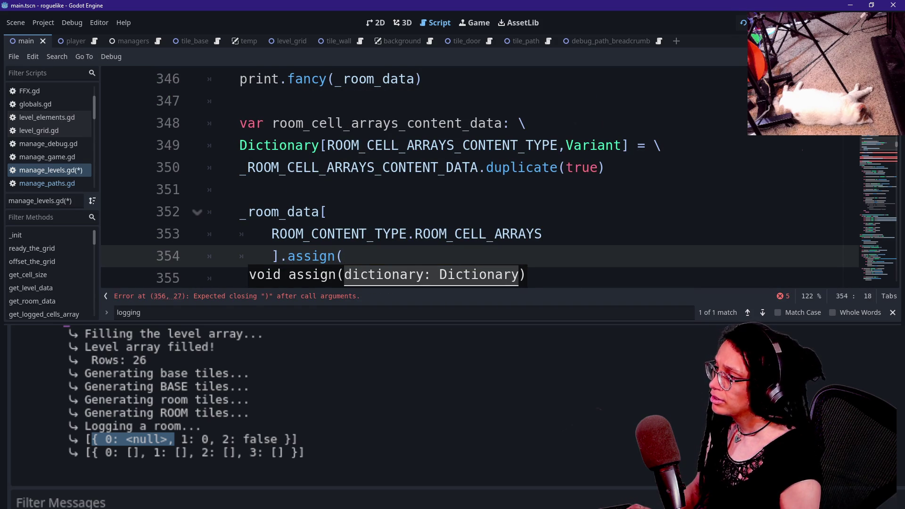
type("room")
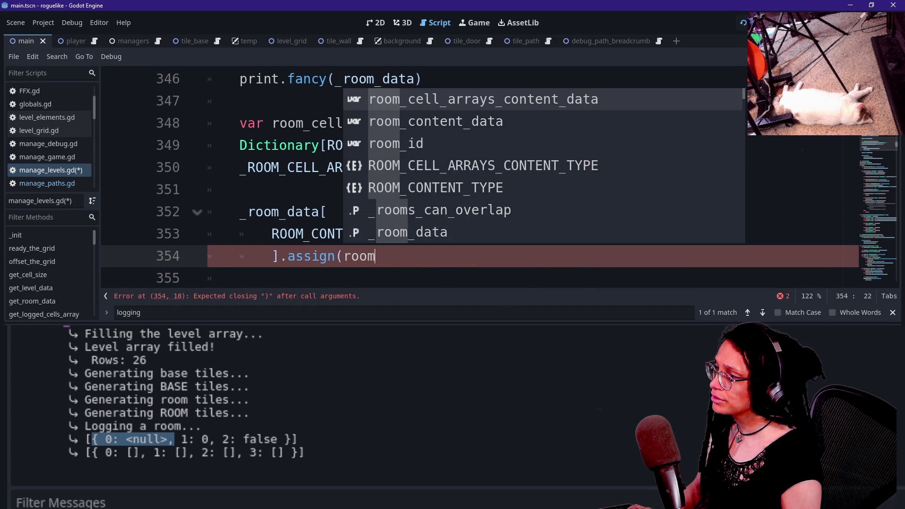
key("Return")
type(")")
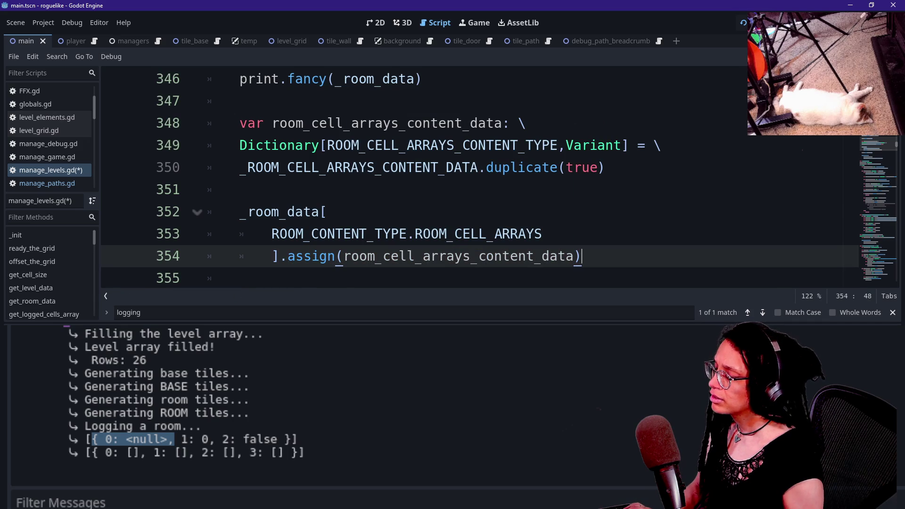
Save manage_levels.gd and select the room_data name on line 352.
mouse_move(300, 256)
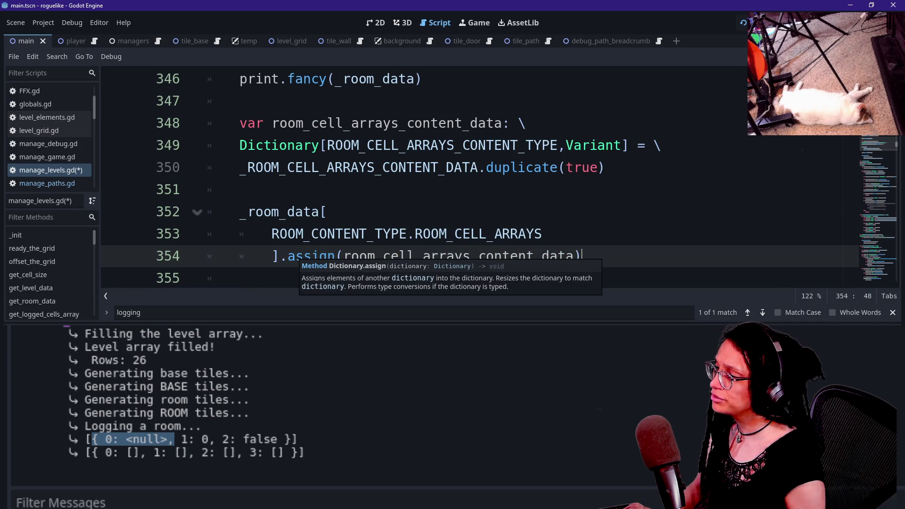
mouse_move(317, 218)
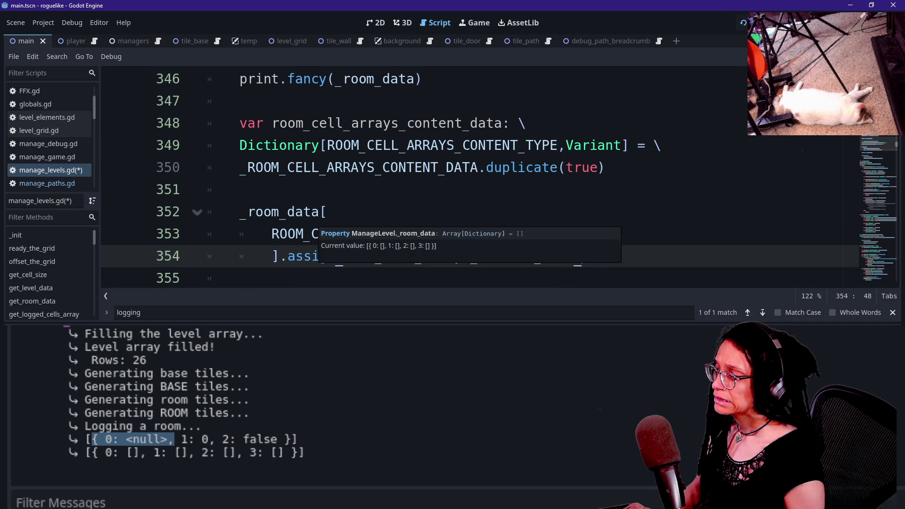
left_click(311, 233)
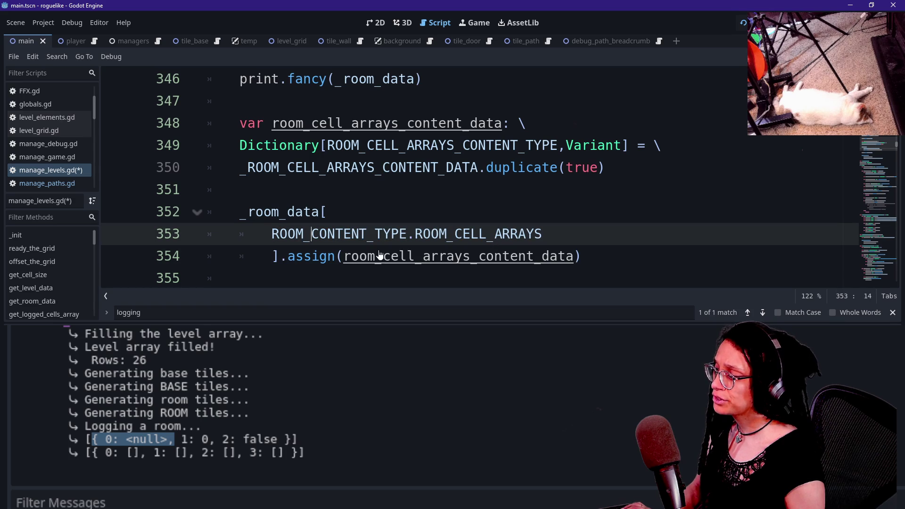
key("ctrl+s")
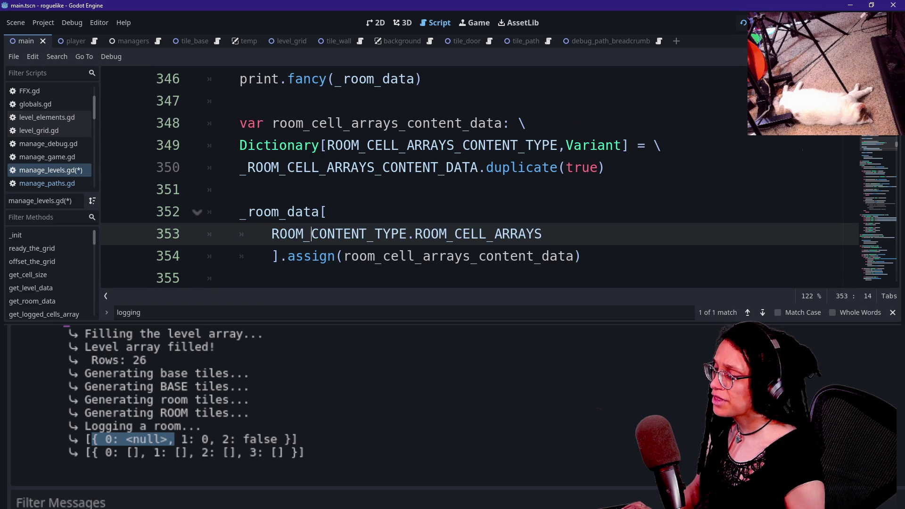
left_click_drag(248, 212, 319, 211)
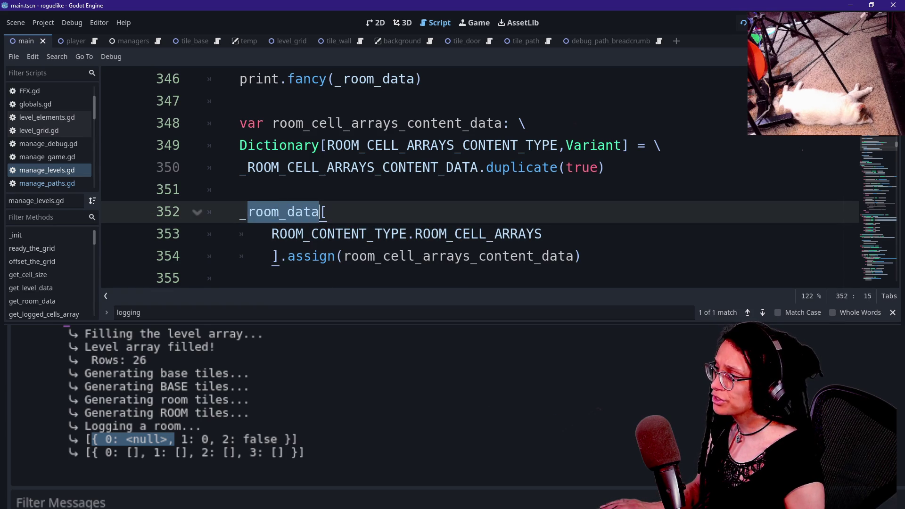
scroll(471, 179, "down", 1)
Run the project with F5 and check the last room data line in the Output log.
key("F5")
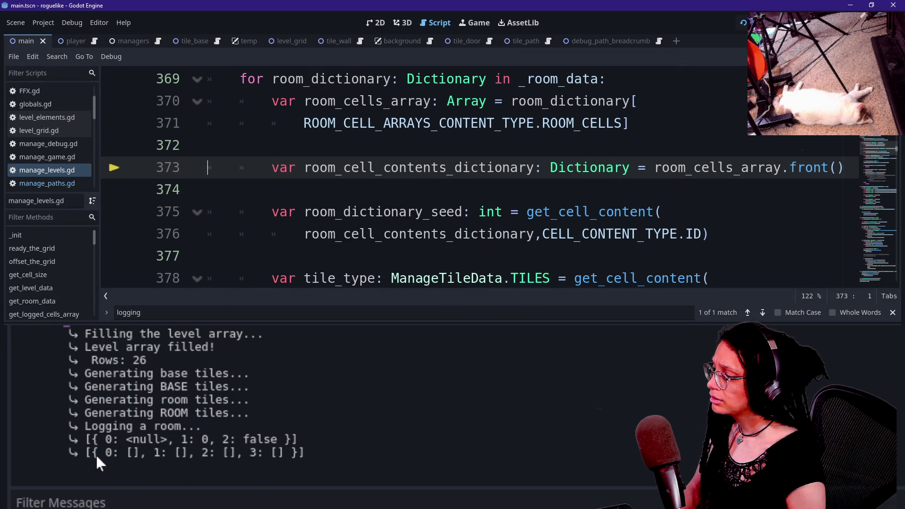
left_click_drag(92, 453, 305, 454)
left_click(318, 456)
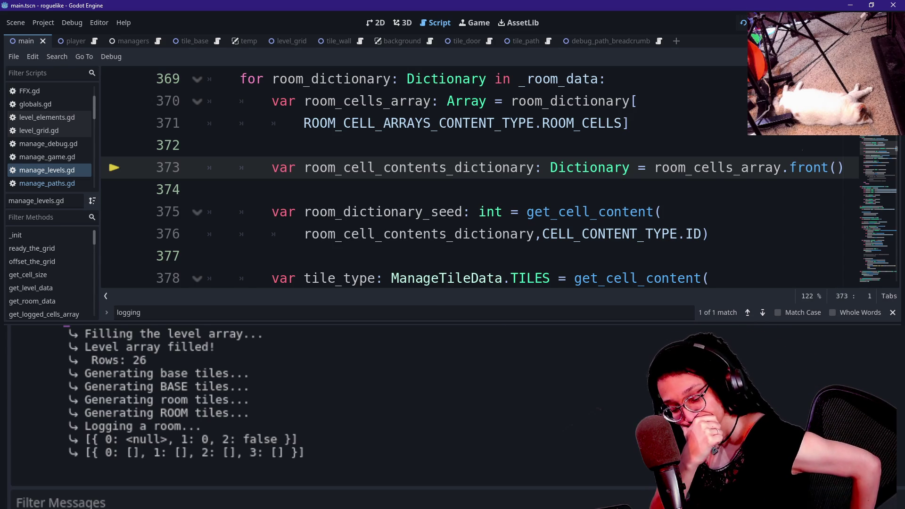
left_click(207, 256)
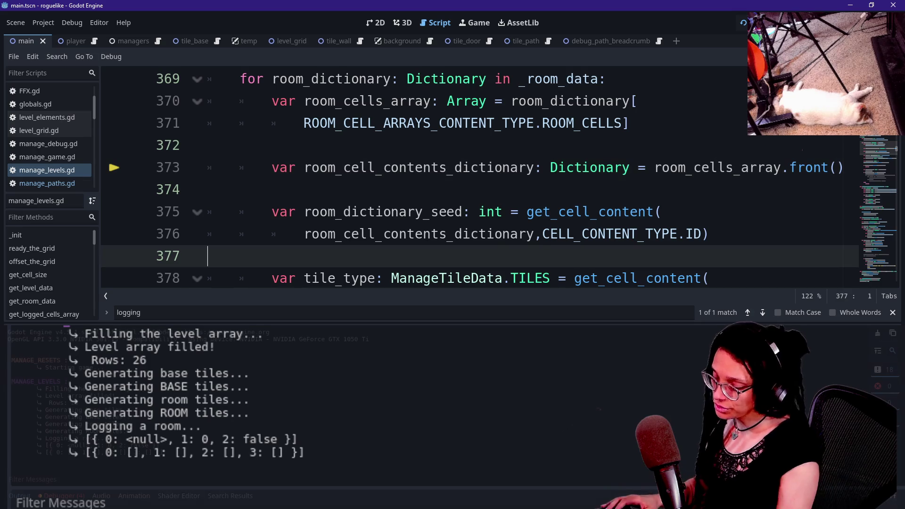
scroll(471, 189, "up", 18)
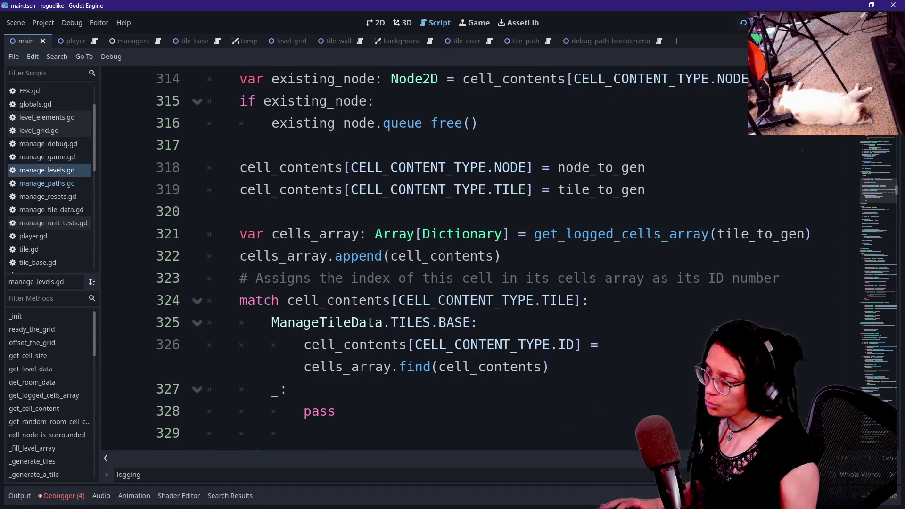
scroll(330, 193, "up", 20)
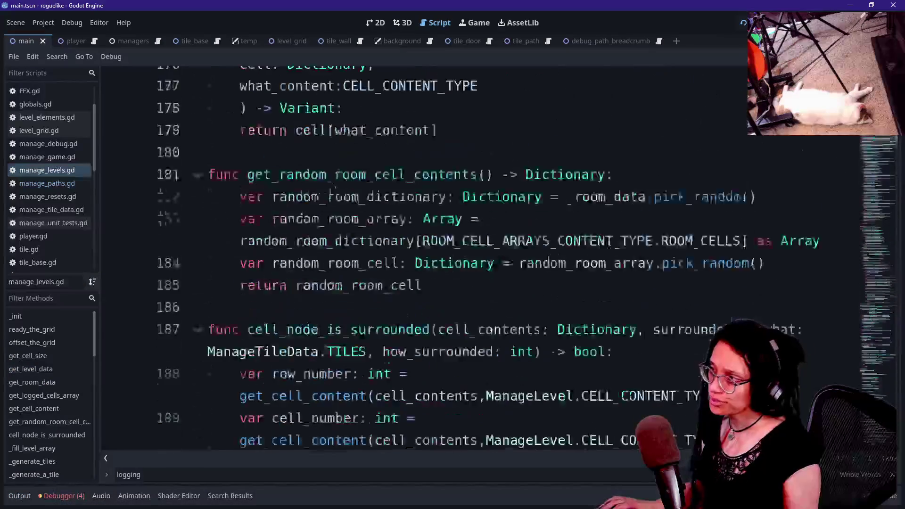
Highlight the CELL_CONTENT_TYPE entries TILE, ID, ROW, CELL and IS_ROOM_SEED.
scroll(330, 193, "up", 20)
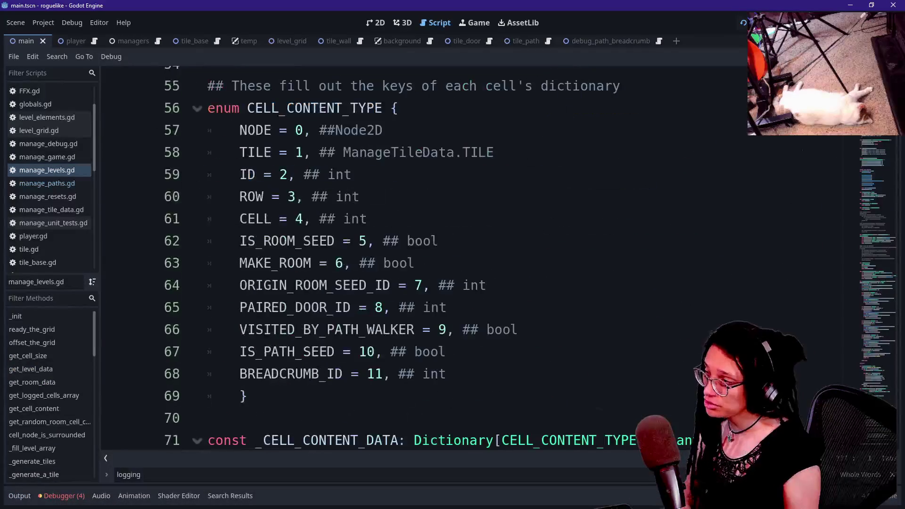
scroll(330, 193, "up", 1)
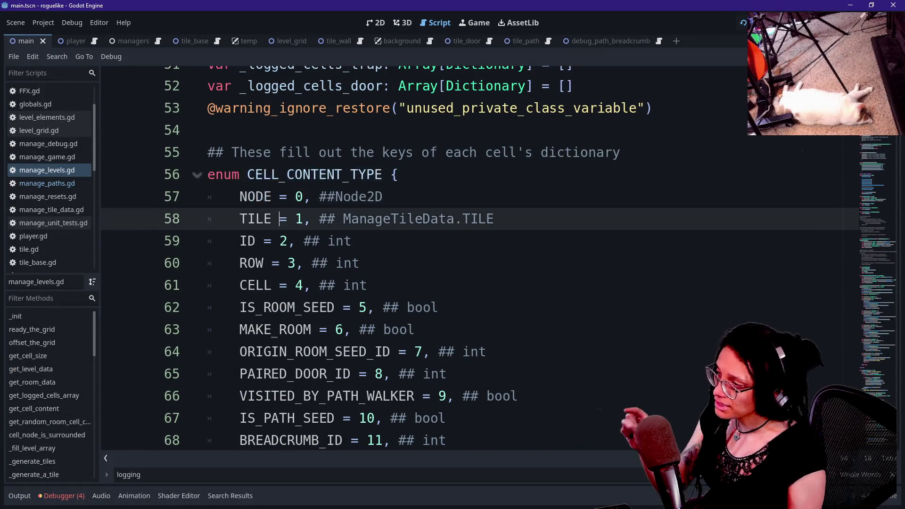
left_click_drag(240, 218, 320, 219)
left_click_drag(240, 241, 295, 241)
left_click_drag(208, 263, 344, 263)
left_click_drag(240, 285, 304, 286)
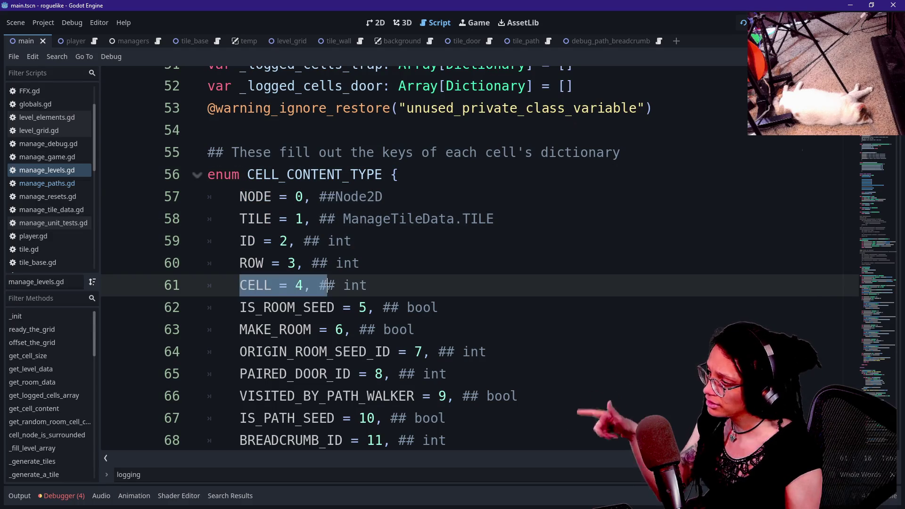
left_click_drag(248, 307, 351, 308)
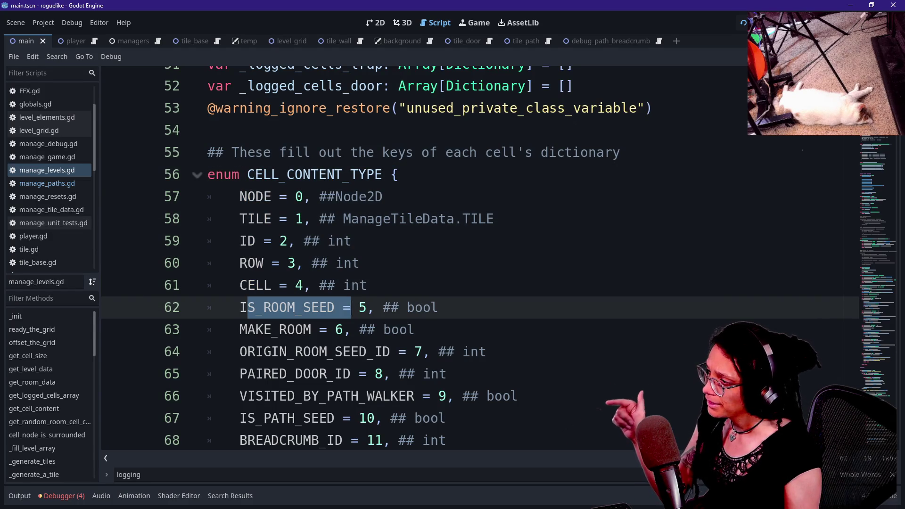
mouse_move(279, 174)
left_mouse_down()
mouse_move(399, 175)
mouse_move(343, 419)
left_mouse_up()
scroll(343, 418, "down", 2)
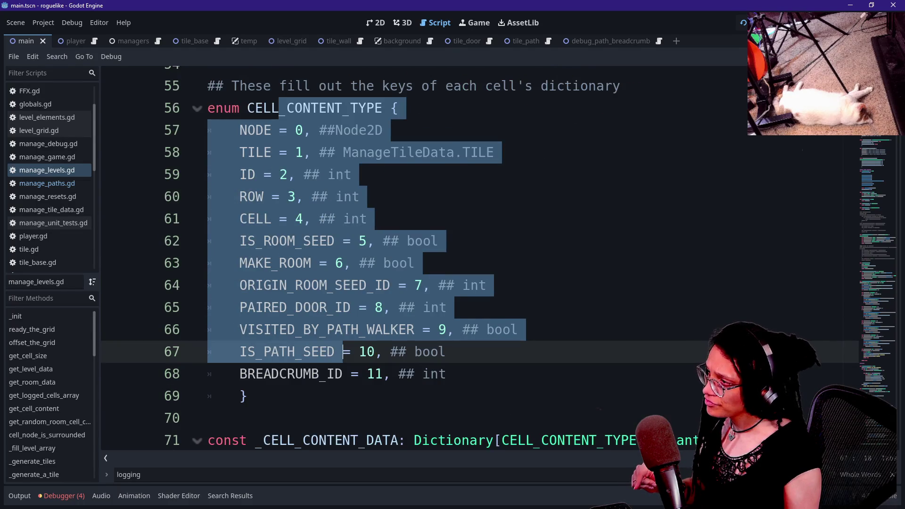
scroll(343, 352, "up", 6)
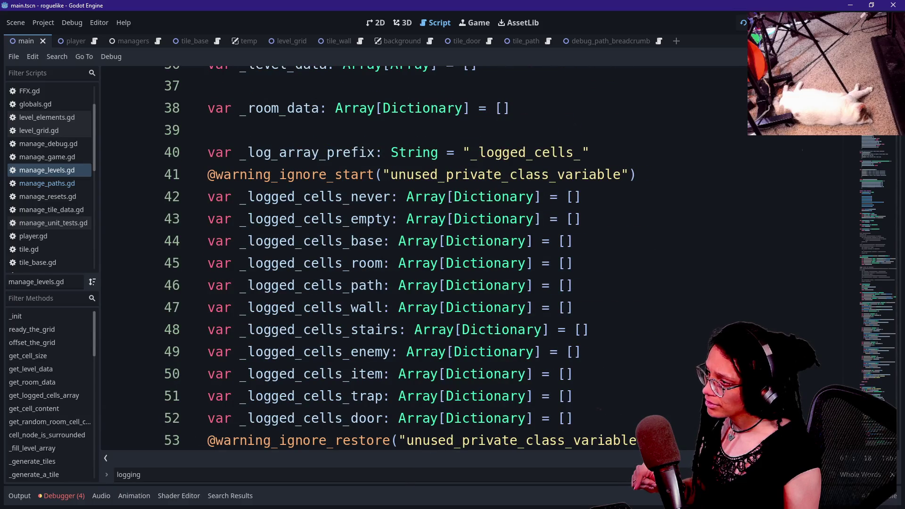
left_click_drag(304, 197, 302, 374)
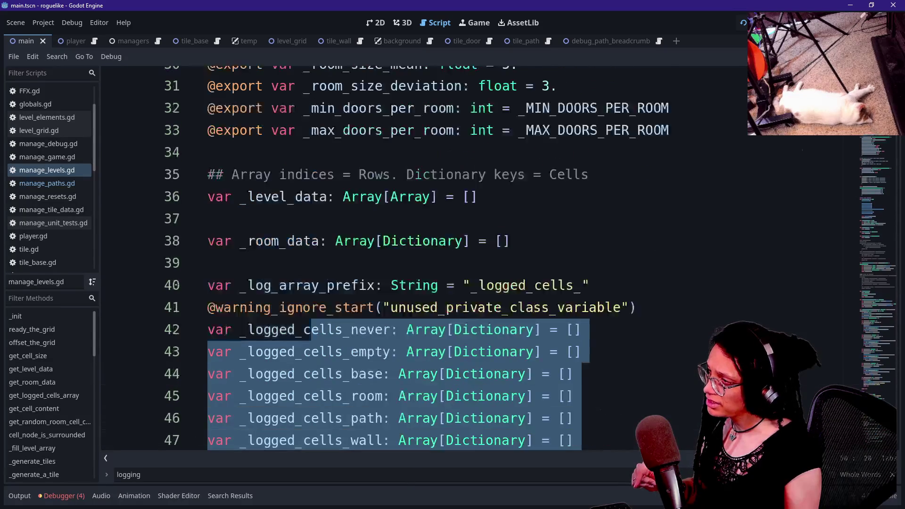
scroll(356, 383, "up", 3)
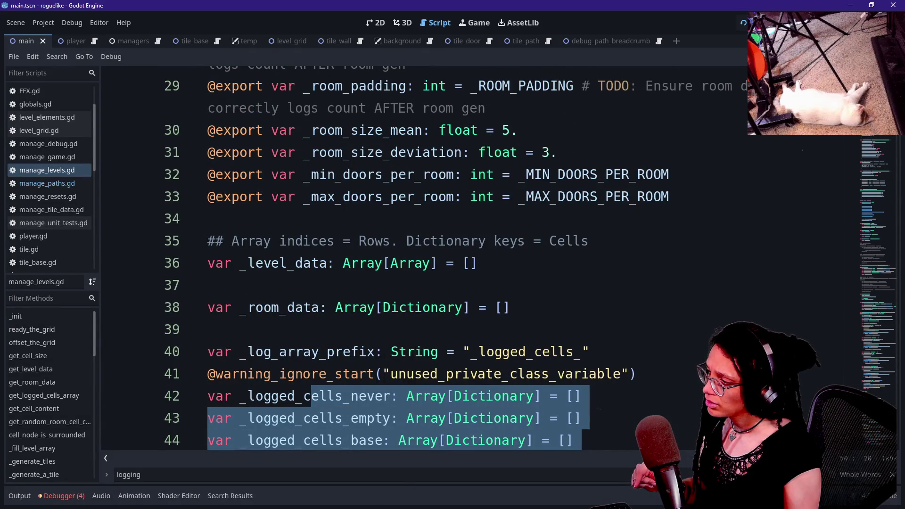
Clear the selection and exit distraction-free mode with Ctrl+Shift+F11.
mouse_move(264, 264)
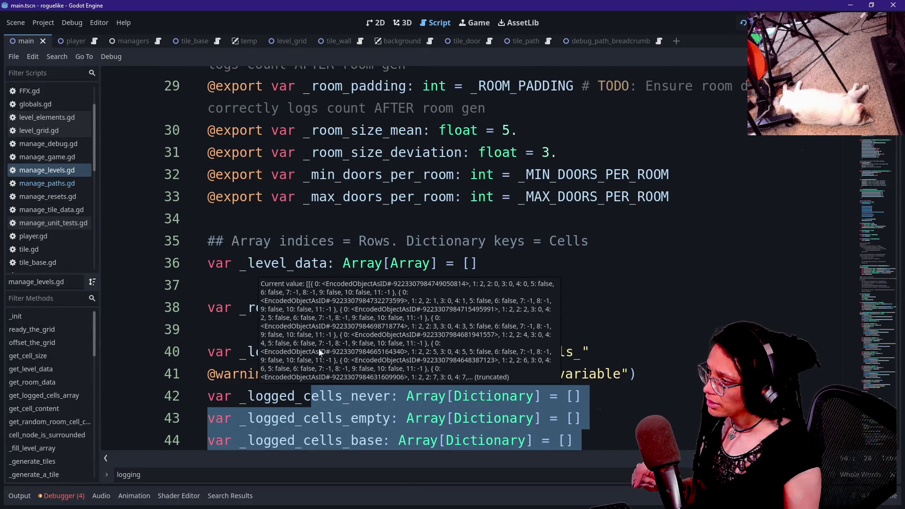
left_click(328, 418)
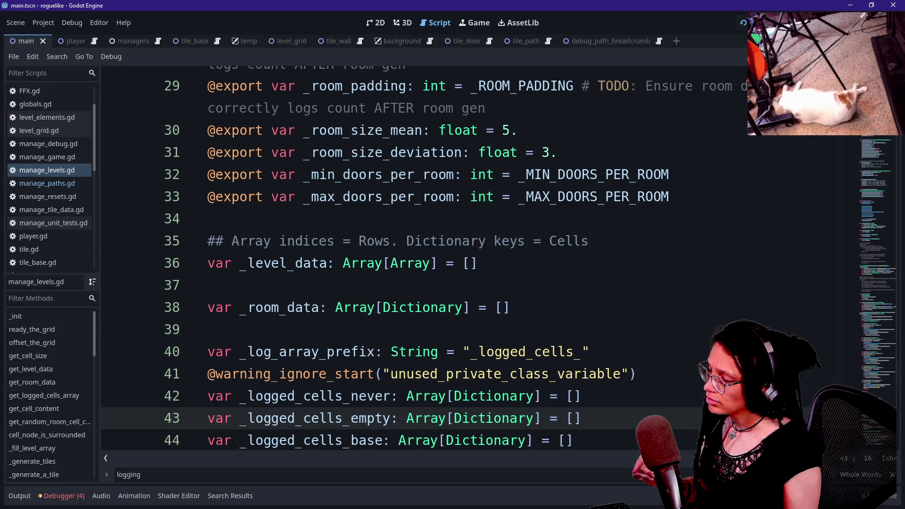
key("ctrl+shift+F11")
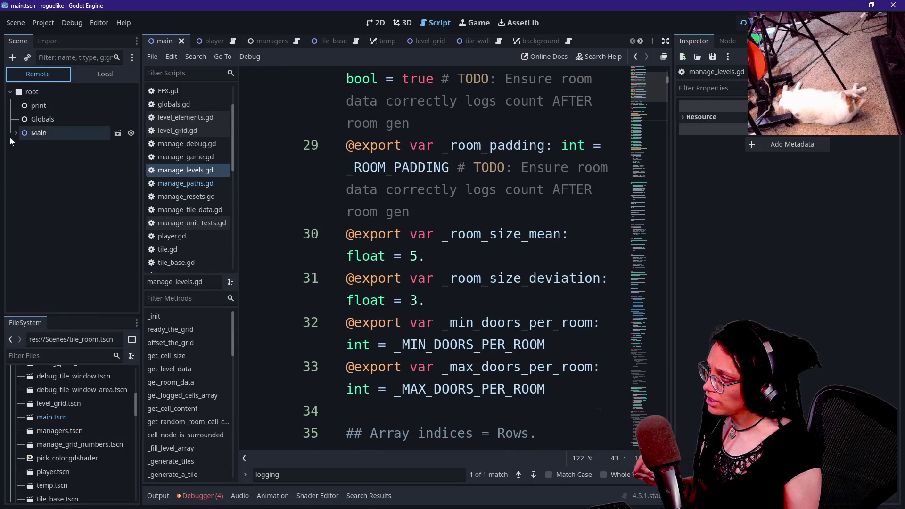
Expand Main > Managers in the Remote scene tree and select ManageLevel.
left_click(16, 133)
left_click(22, 147)
left_click(63, 174)
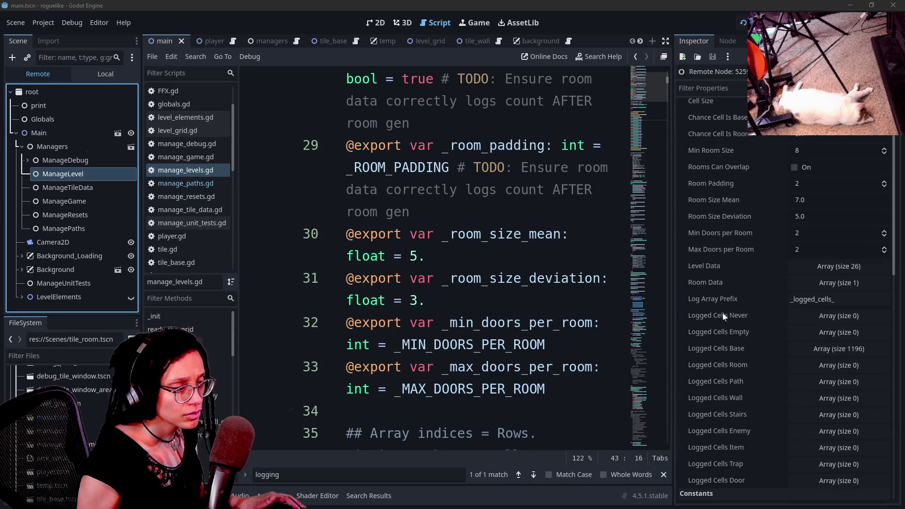
scroll(773, 292, "down", 2)
Inspect Level Data's first row and cell dictionary, then hide the side panels again.
left_click(813, 267)
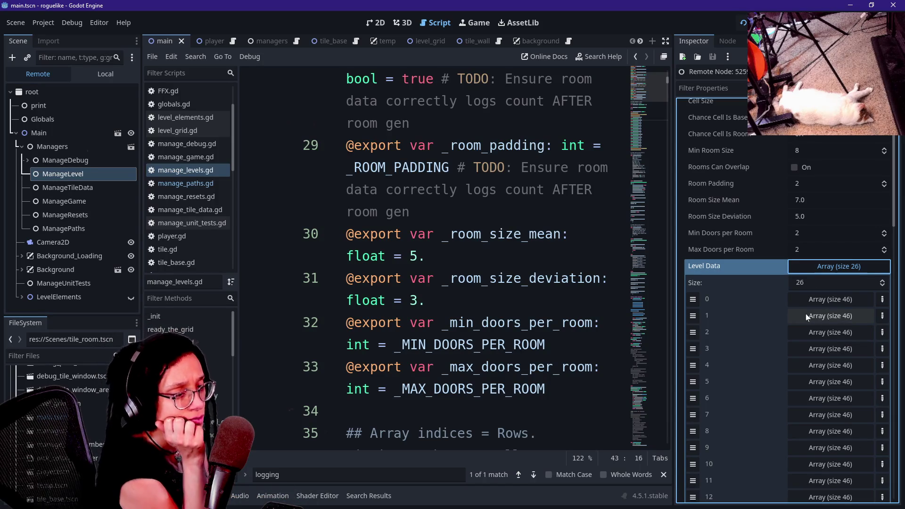
left_click(813, 300)
left_click(804, 333)
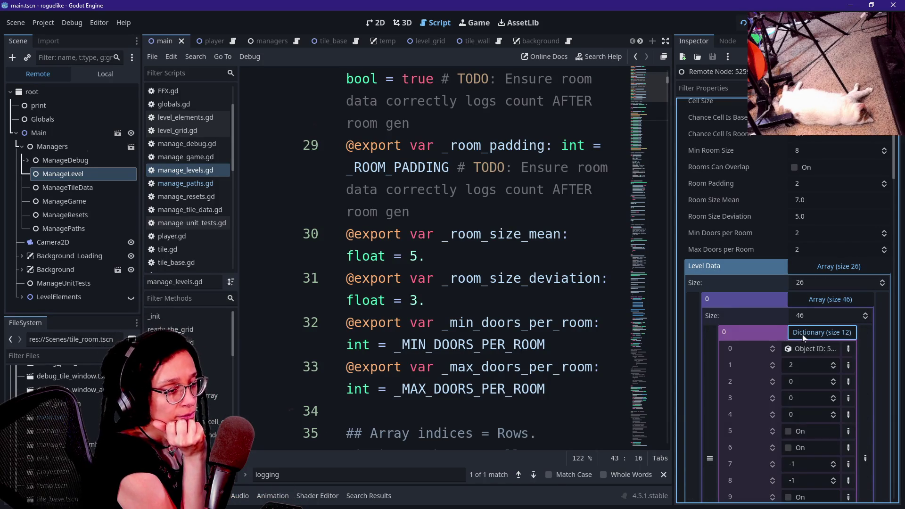
scroll(804, 336, "down", 1)
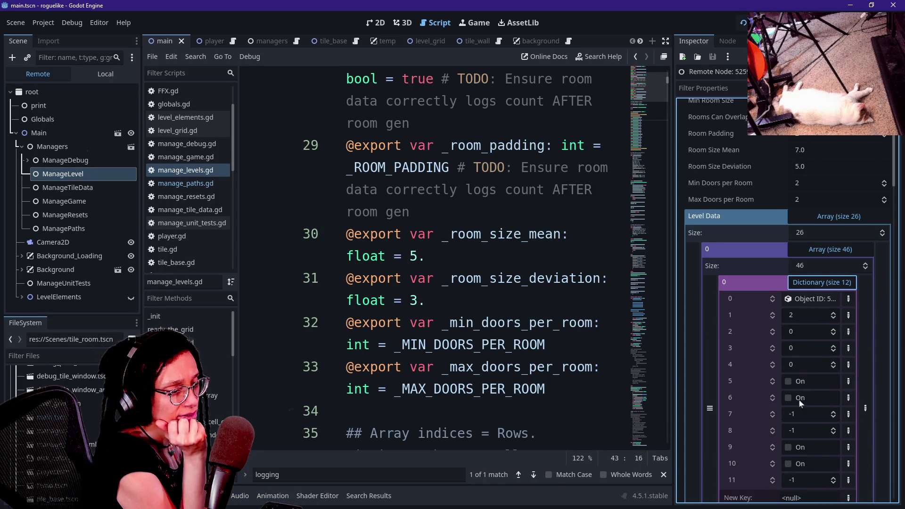
left_click(827, 284)
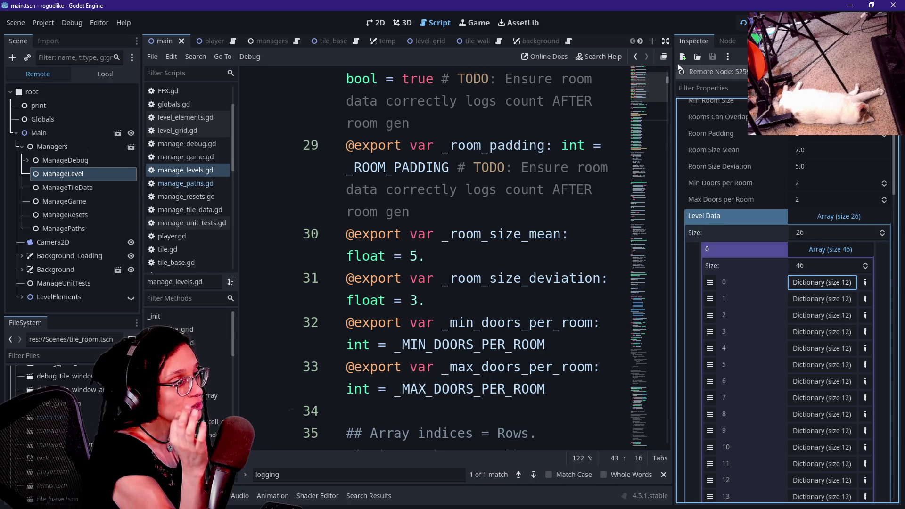
left_click(665, 41)
Find the _room_data declaration and select Dictionary on line 38.
scroll(425, 259, "up", 10)
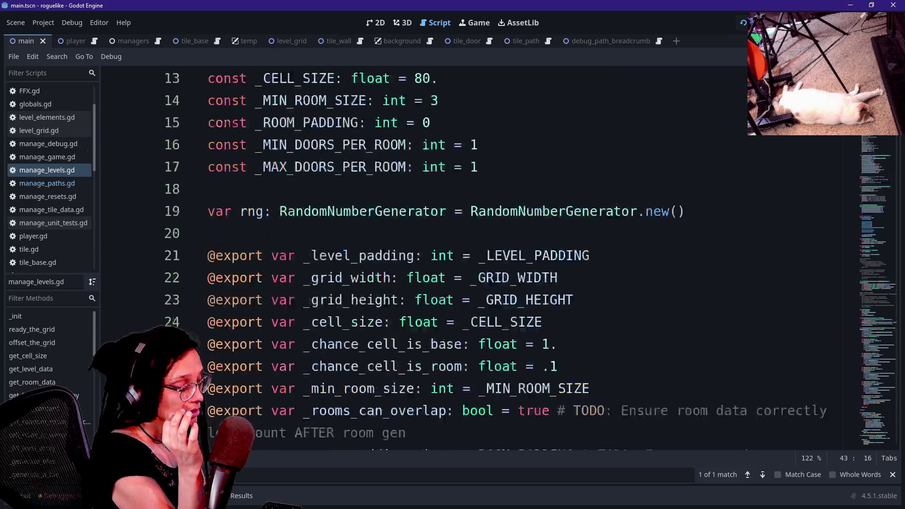
scroll(425, 260, "down", 4)
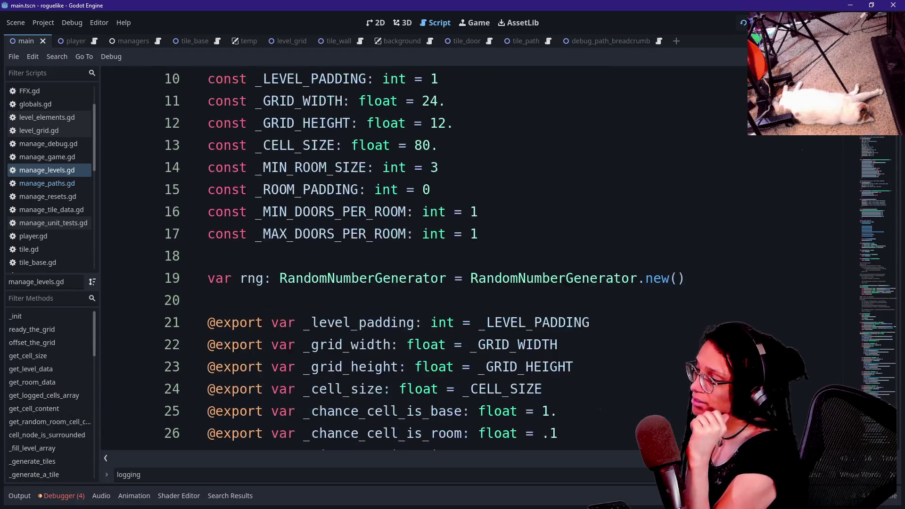
scroll(173, 232, "down", 9)
scroll(173, 236, "up", 13)
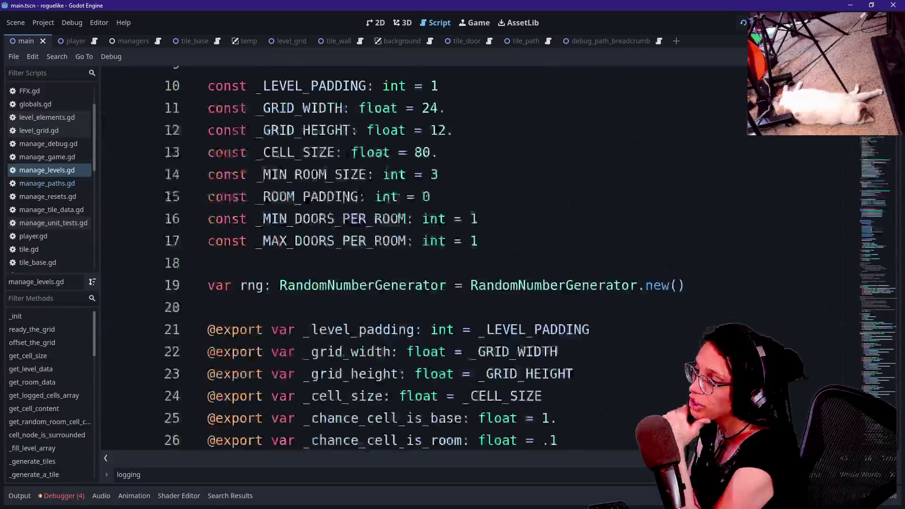
scroll(173, 236, "down", 9)
scroll(173, 241, "down", 3)
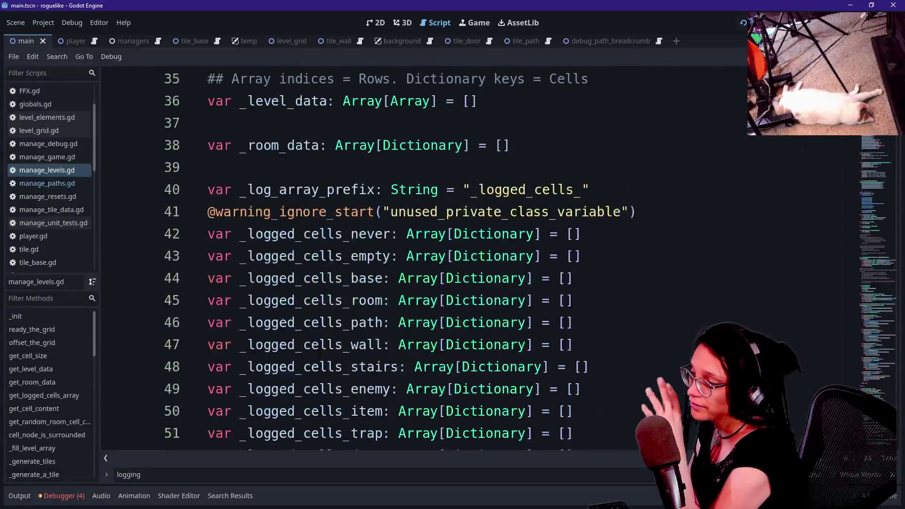
left_click(386, 145)
left_click_drag(385, 145, 463, 145)
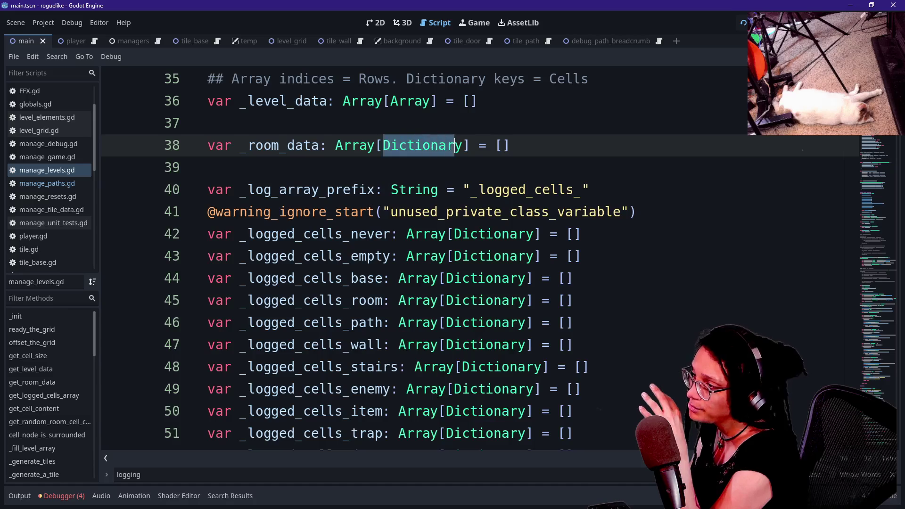
key("Up")
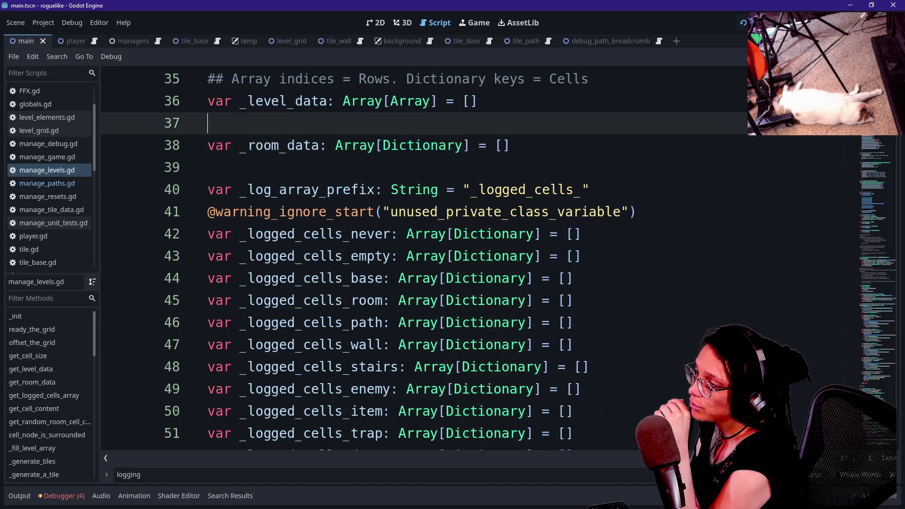
key("Down")
Step through the CELL_CONTENT_TYPE enum and room content definitions to the ROOM_CELLS default.
scroll(377, 259, "down", 5)
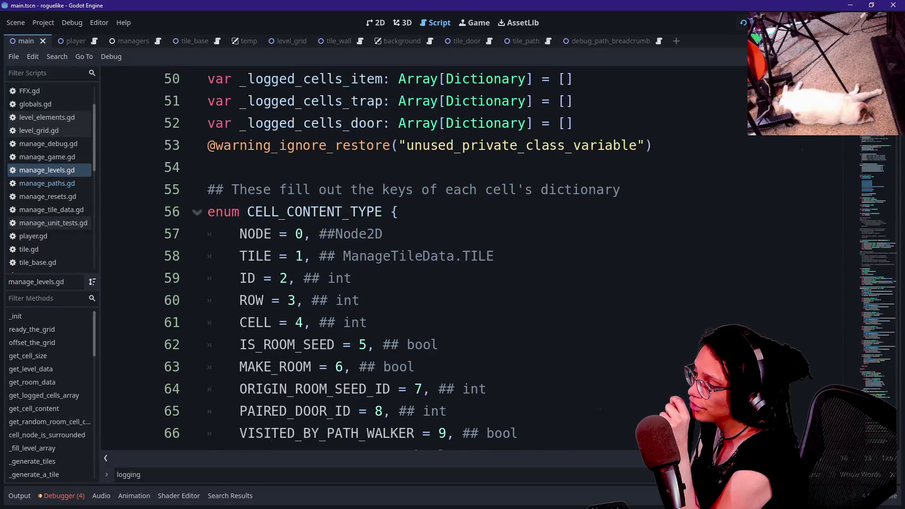
left_click(359, 211)
key("Down")
key("Down")
key("Down")
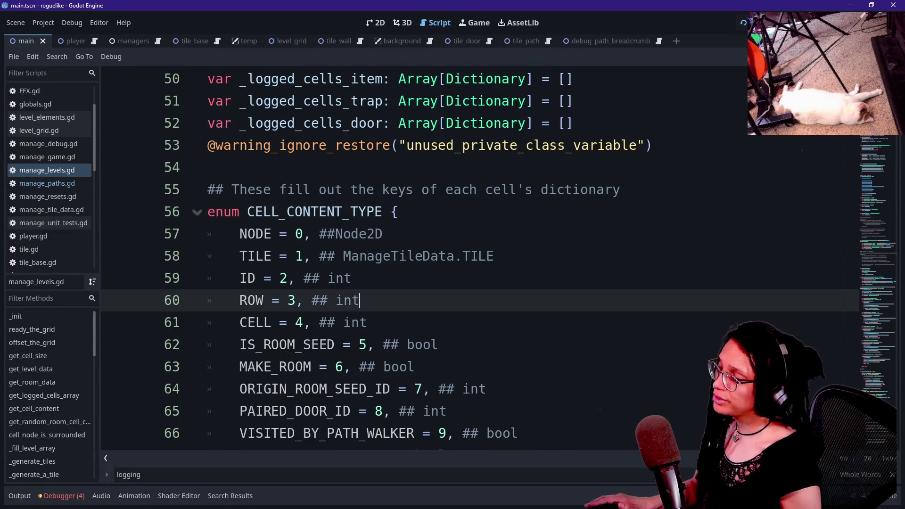
key("Down")
key("Down")
key("Down")
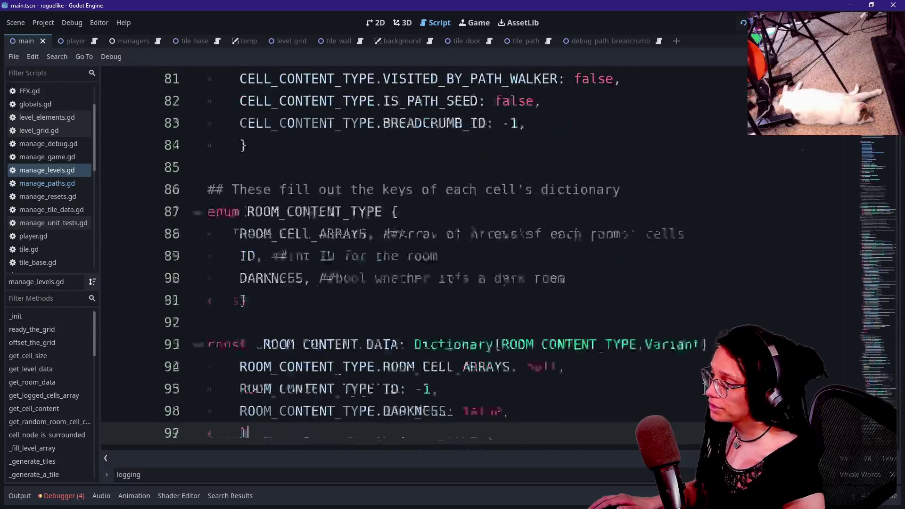
key("Up")
key("Up")
key("Up")
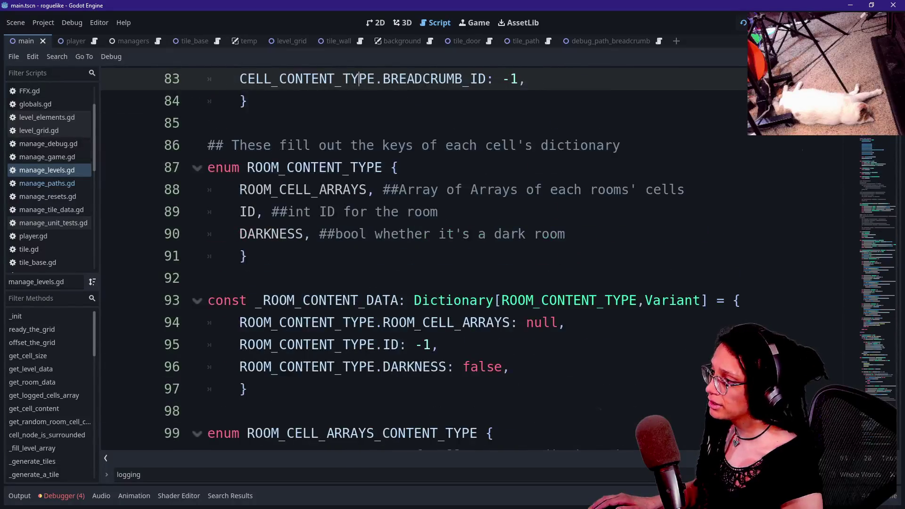
scroll(406, 227, "down", 6)
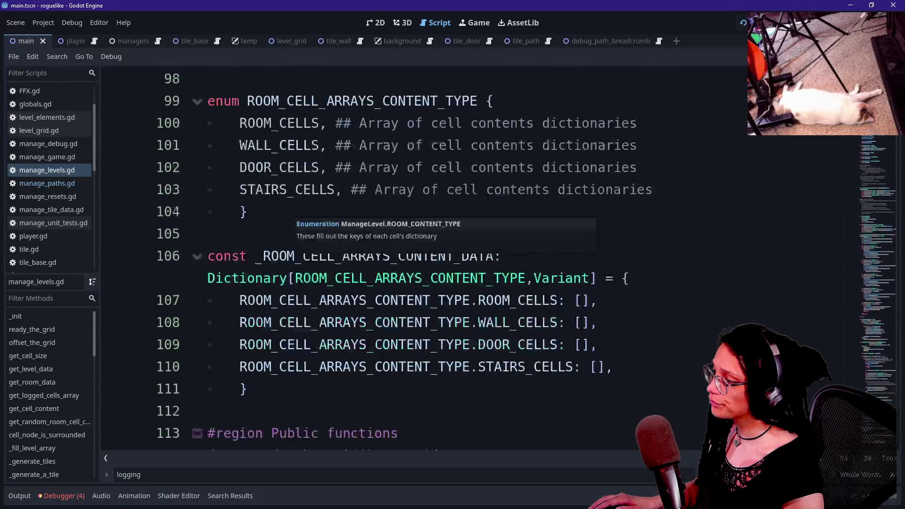
left_click(246, 146)
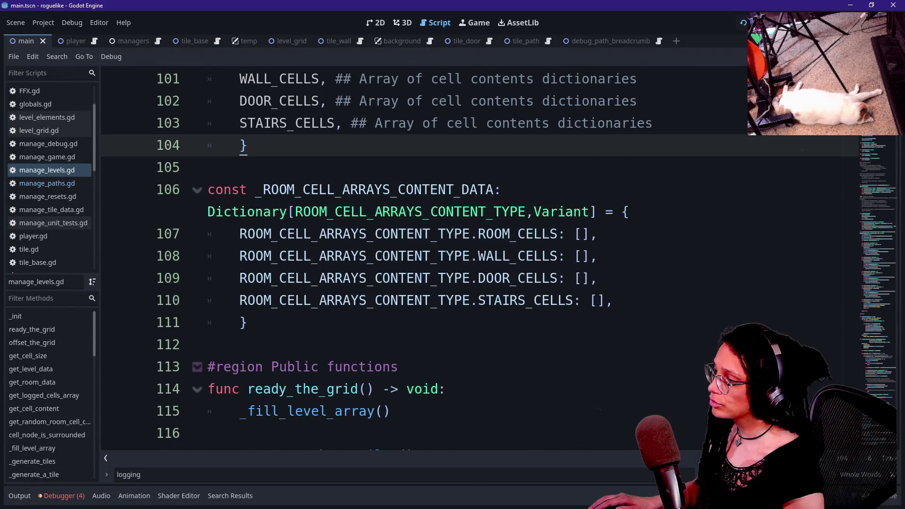
left_click(598, 234)
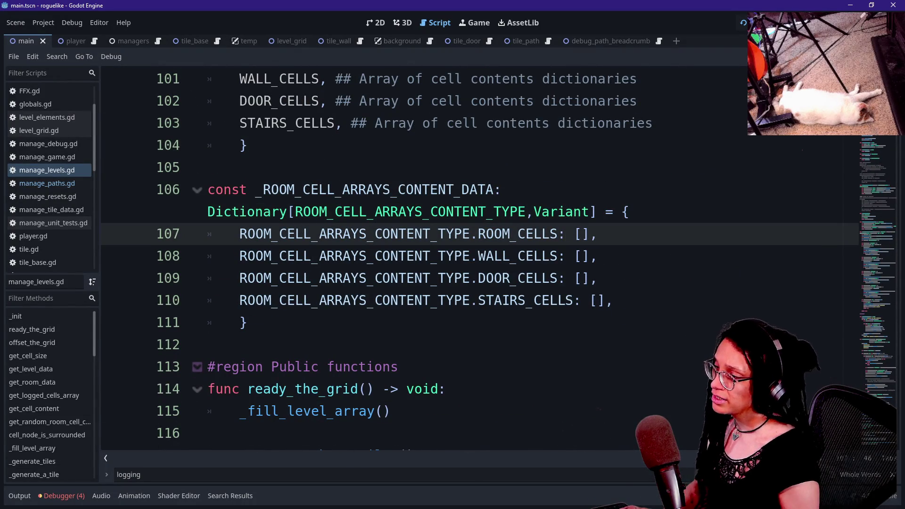
Replace null on line 94 with a Dictionary[Array,Array] default.
scroll(471, 259, "up", 3)
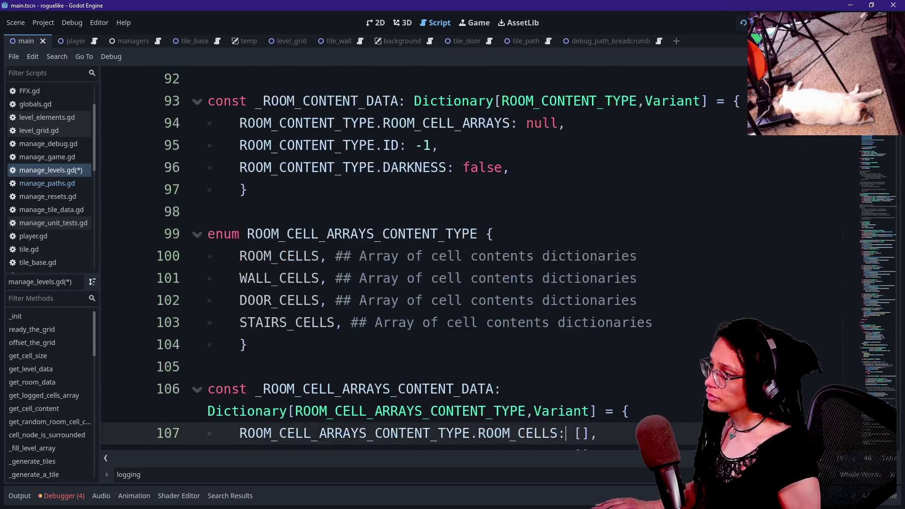
scroll(472, 259, "up", 2)
left_click(502, 256)
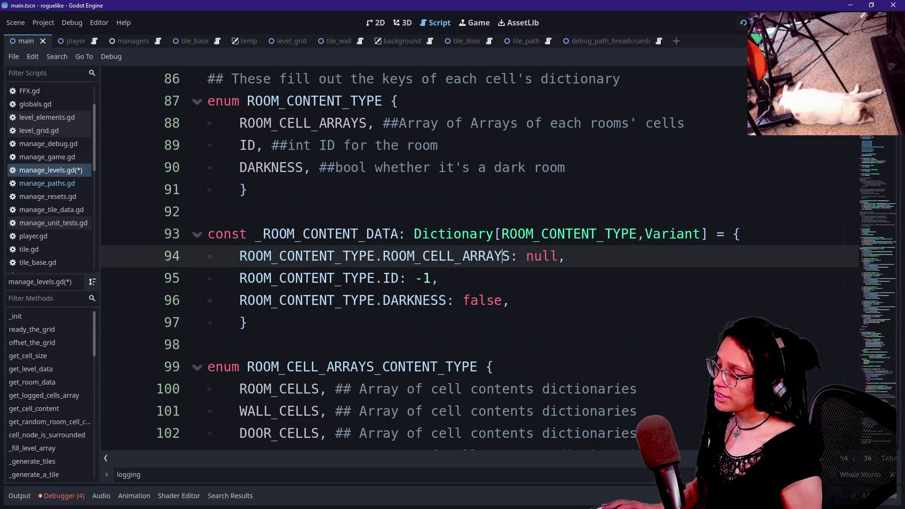
left_click(526, 256)
type("Dictionary[")
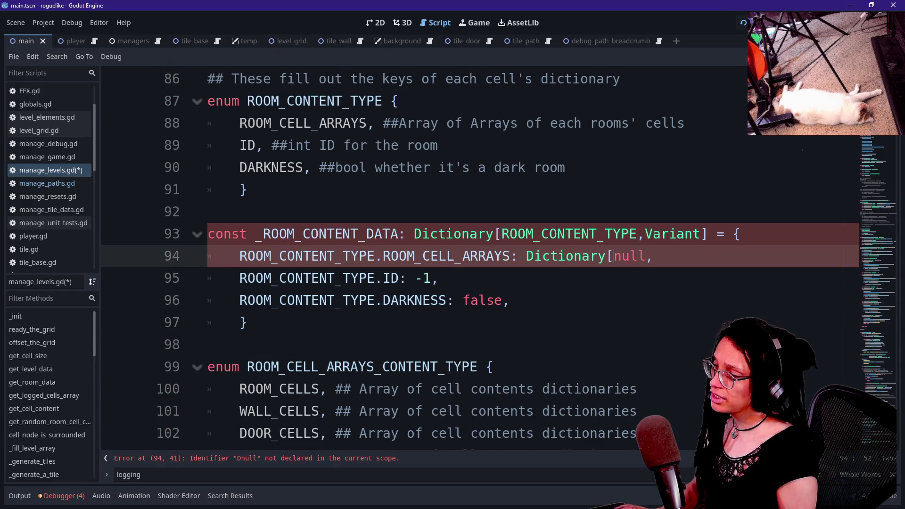
type("Ar")
key("BackSpace")
key("BackSpace")
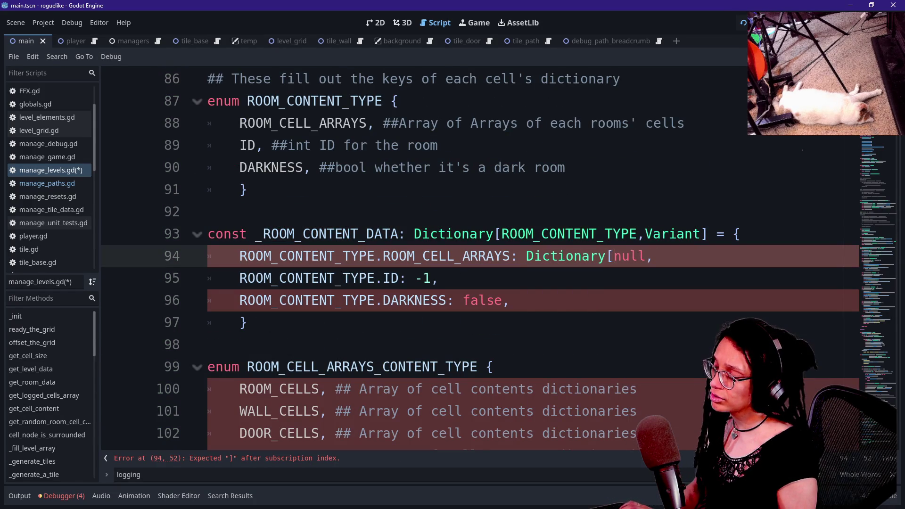
type("a")
key("BackSpace")
type("ar")
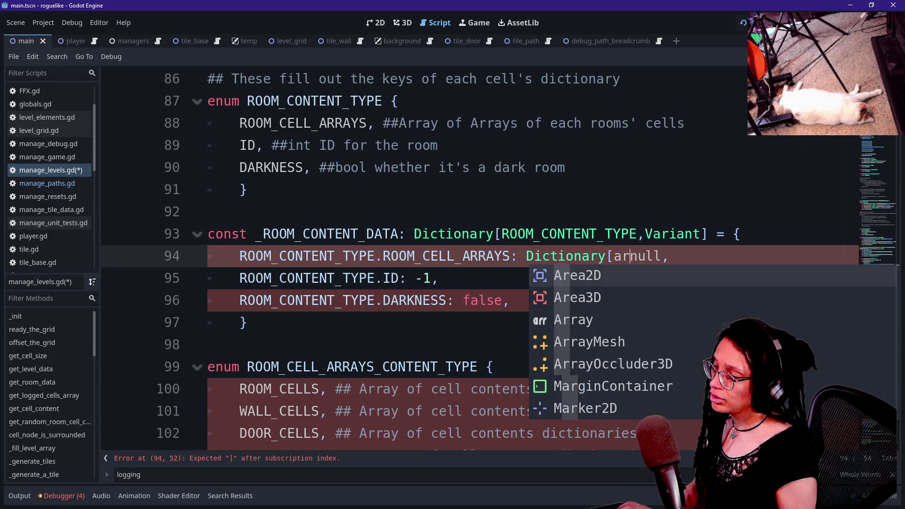
key("BackSpace")
key("BackSpace")
type("Array,A")
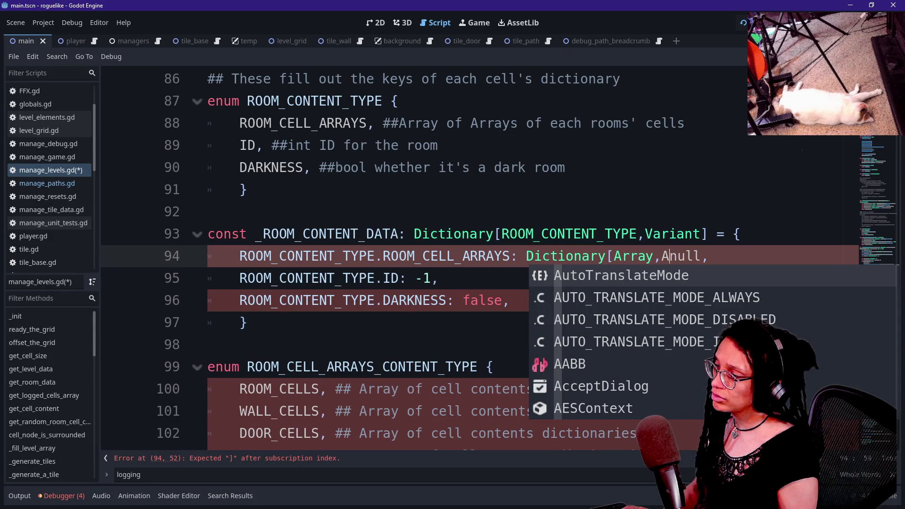
type("rray]")
key("shift+Right")
key("shift+Right")
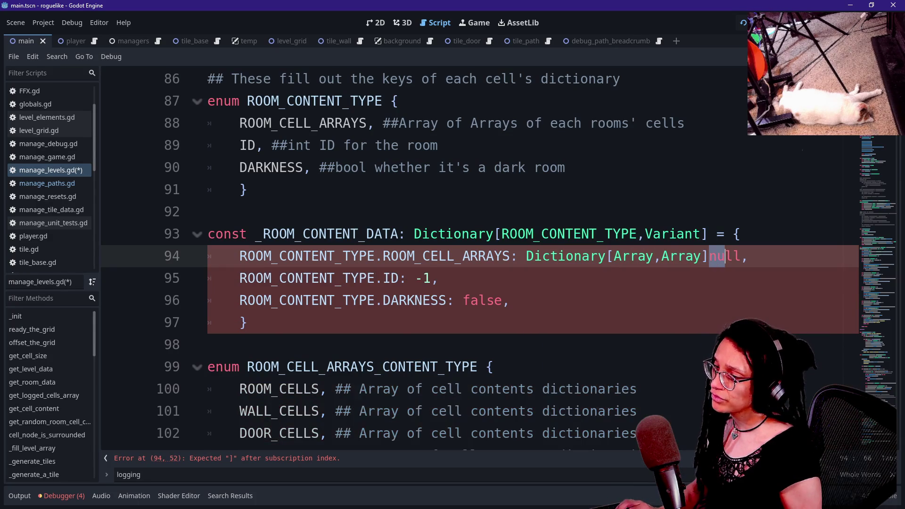
key("shift+Right")
key("shift+Right")
key("shift+Right")
key("shift+Left")
key("BackSpace")
key("Down")
key("Down")
key("Down")
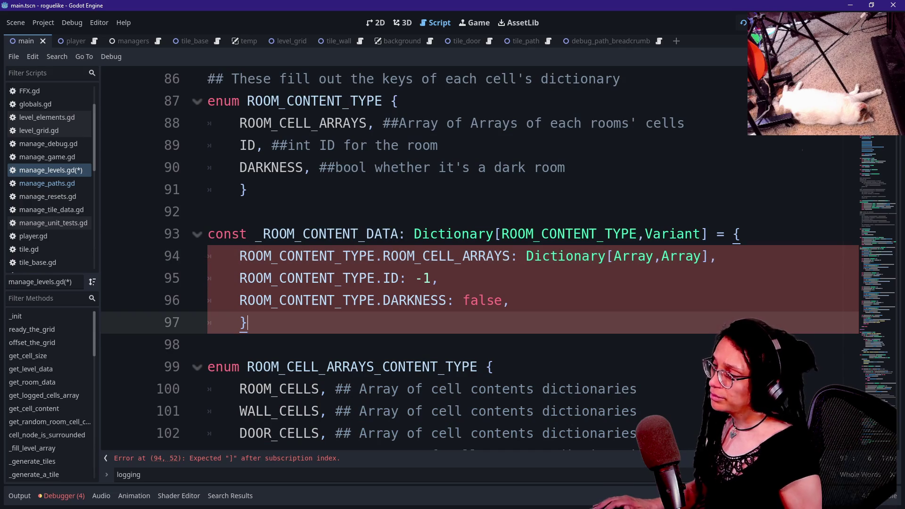
Replace the typed dictionary default on line 94 with an empty array [].
left_click(502, 256)
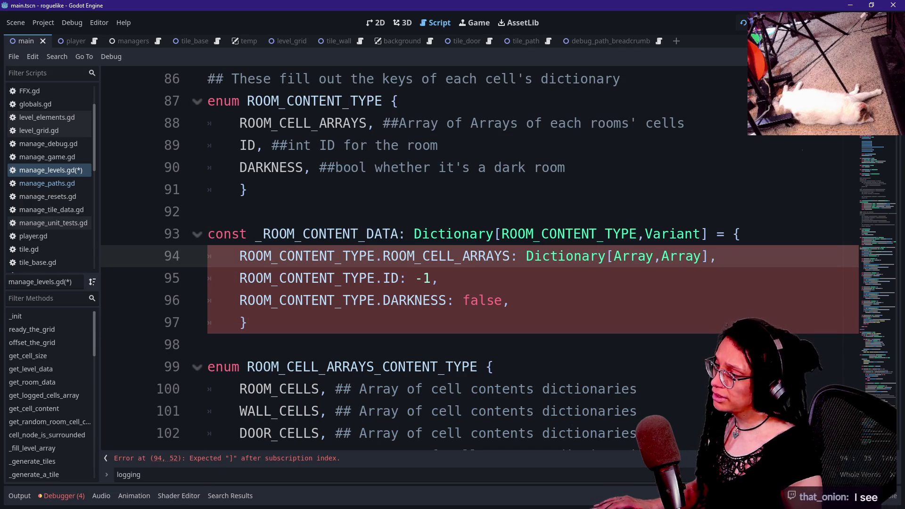
left_click_drag(502, 256, 686, 256)
left_click(686, 256)
mouse_move(525, 256)
left_mouse_down()
mouse_move(701, 256)
mouse_move(527, 256)
left_mouse_up()
left_click(613, 256)
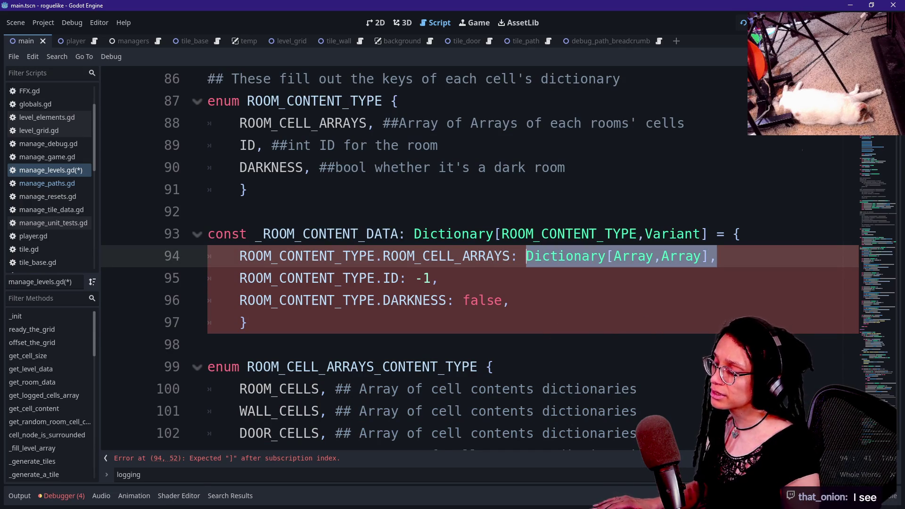
key("BackSpace")
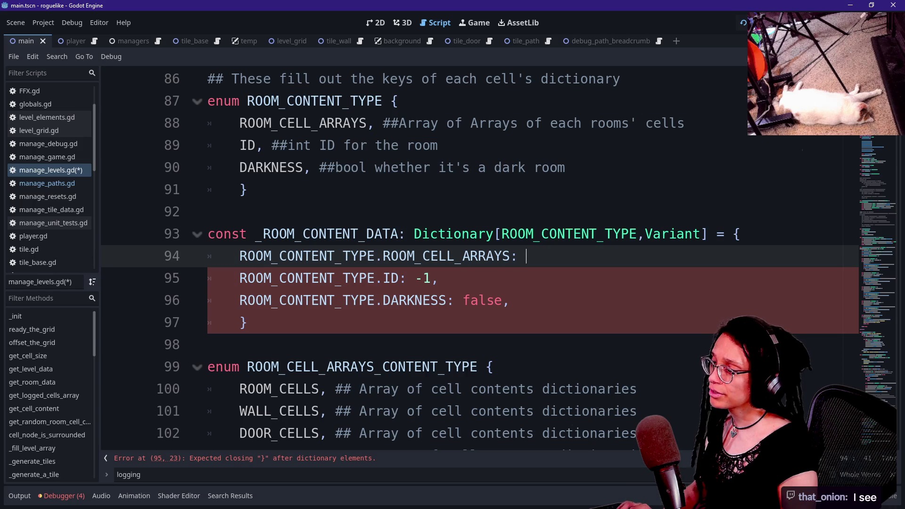
type("[]")
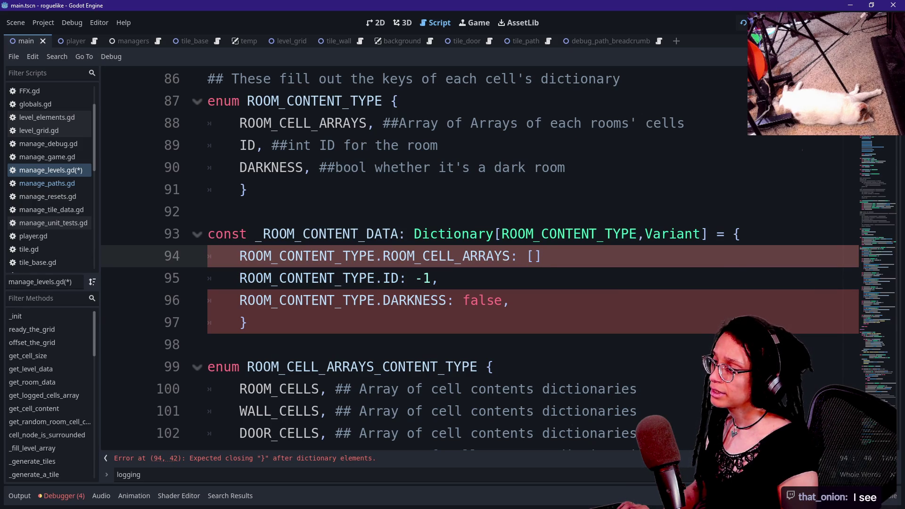
key("BackSpace")
key("BackSpace")
key("BackSpace")
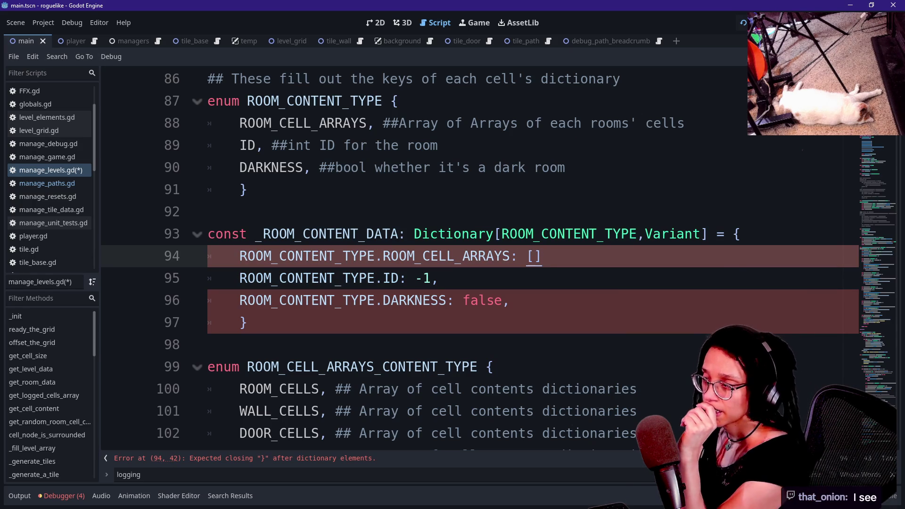
Change the line 94 default to an empty dictionary {}.
left_click(510, 301)
left_click(541, 256)
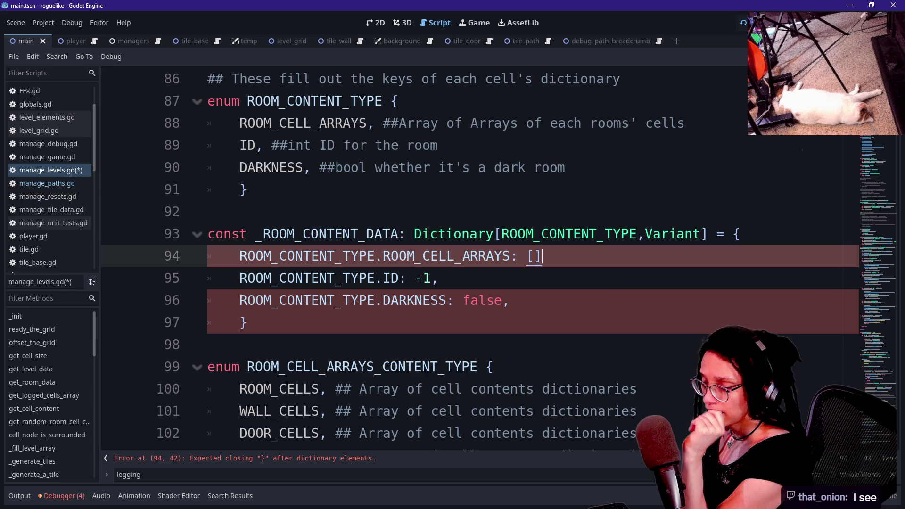
key("BackSpace")
key("BackSpace")
type("}")
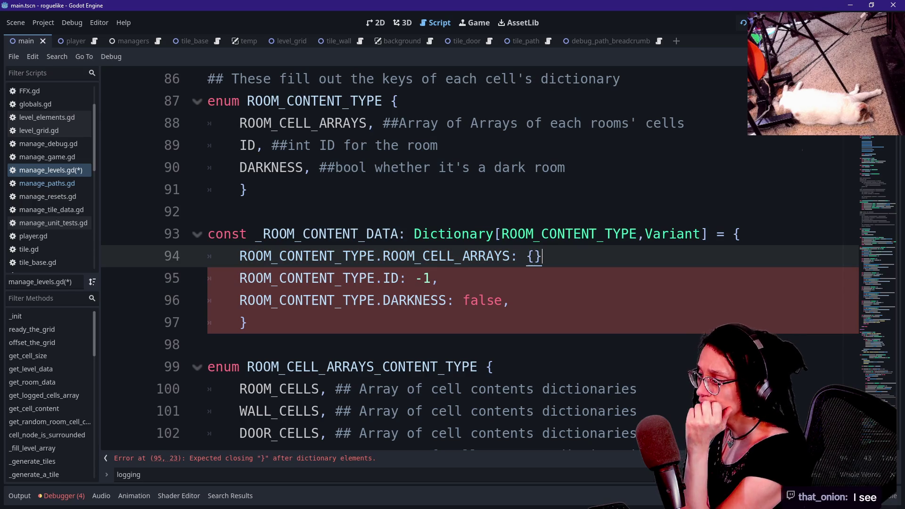
left_click(247, 322)
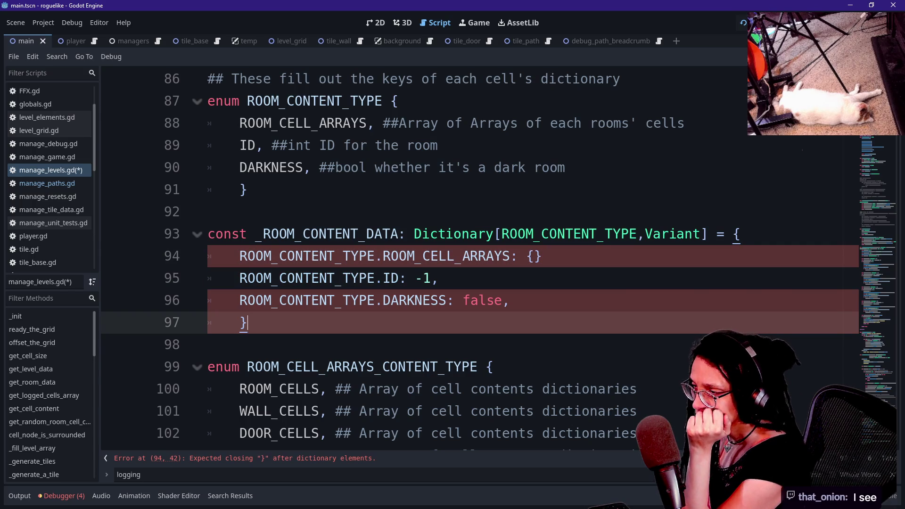
left_click(542, 256)
left_click(439, 278)
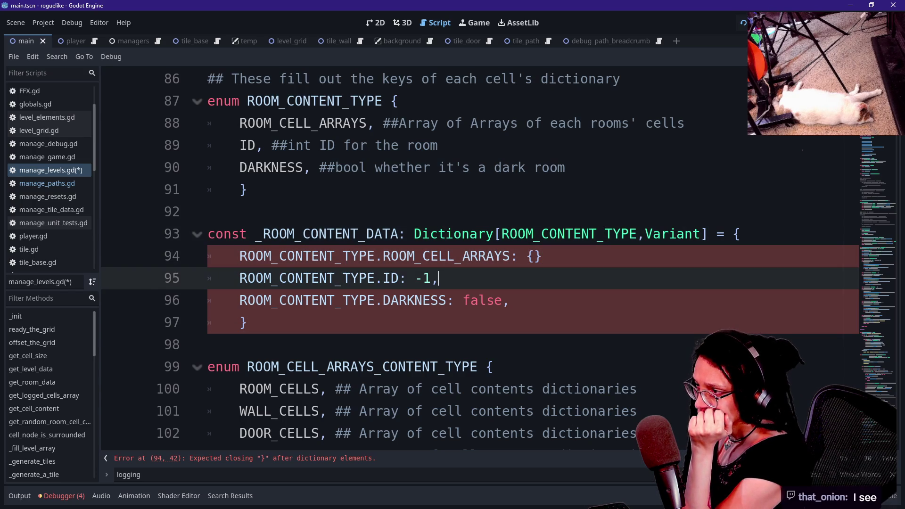
left_click(542, 256)
type(",")
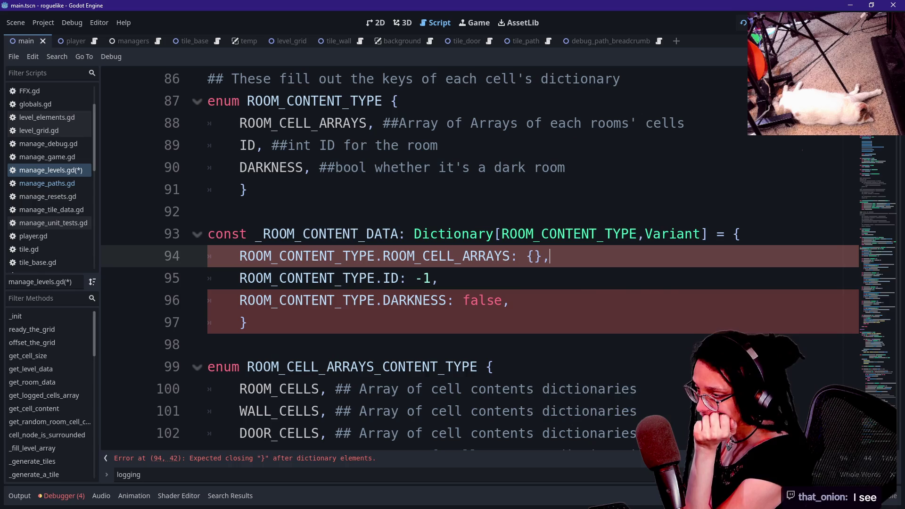
Save manage_levels.gd and run the project.
key("ctrl+s")
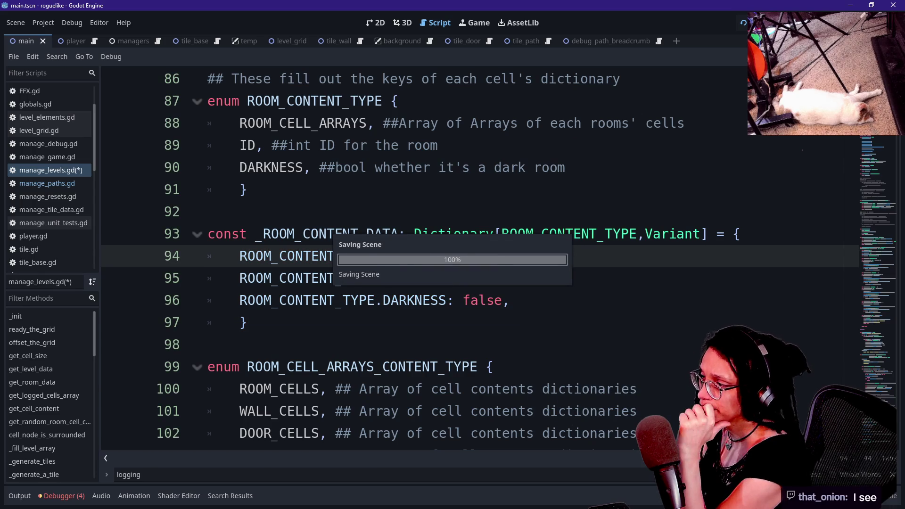
left_click(494, 367)
scroll(424, 260, "down", 20)
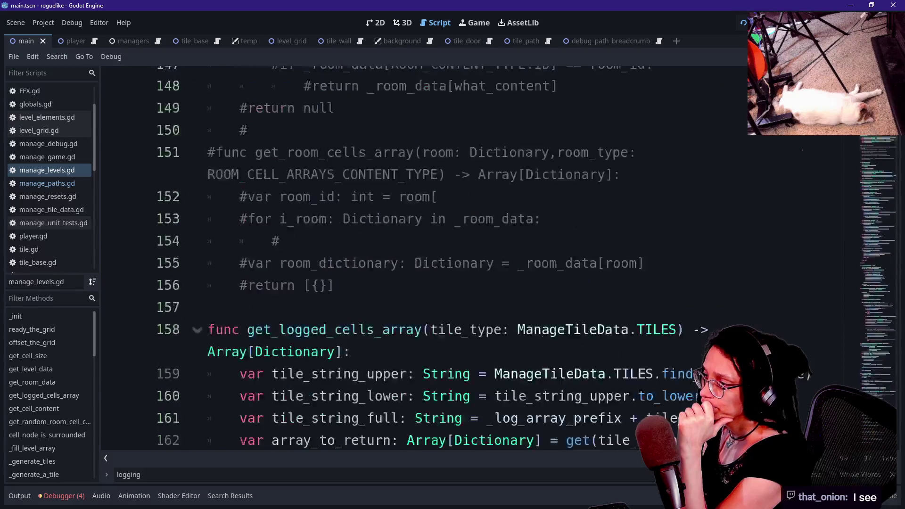
scroll(424, 260, "up", 12)
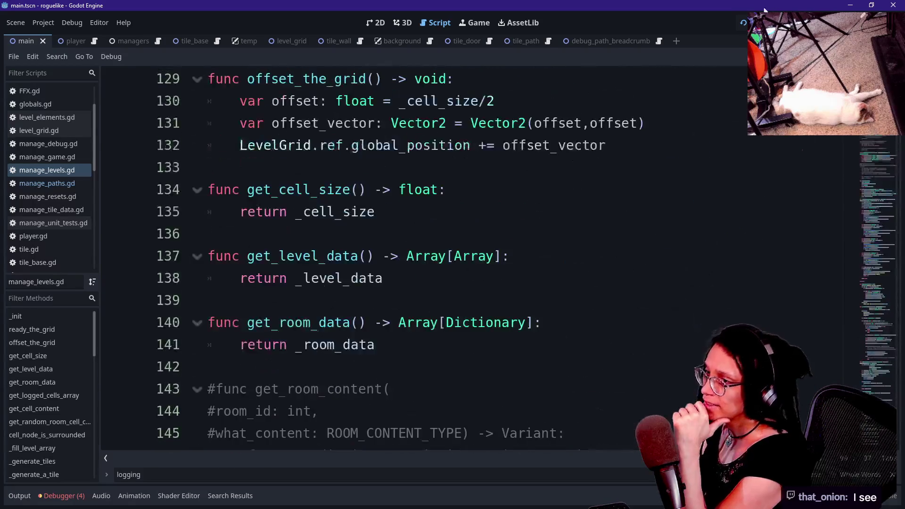
left_click(744, 23)
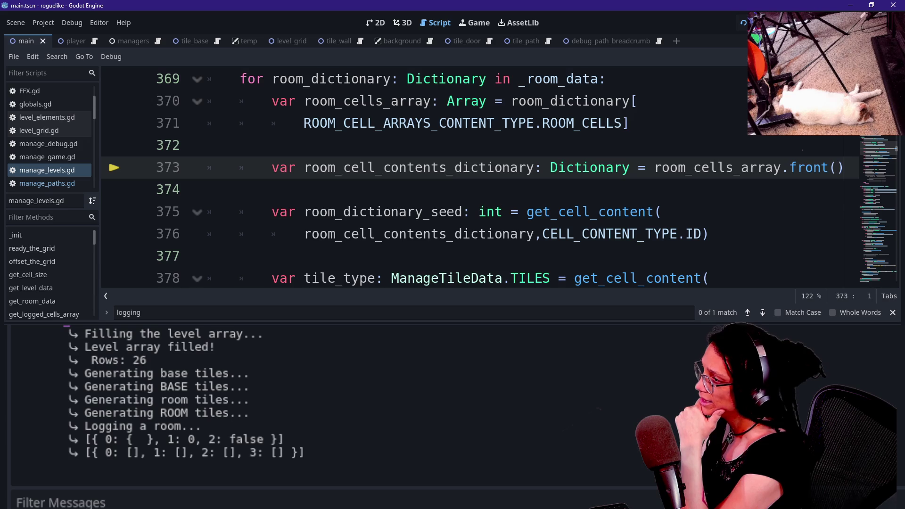
Search for 'assign(' and step past line 241 to the match on line 354.
left_click(207, 256)
key("ctrl+f")
type("assign")
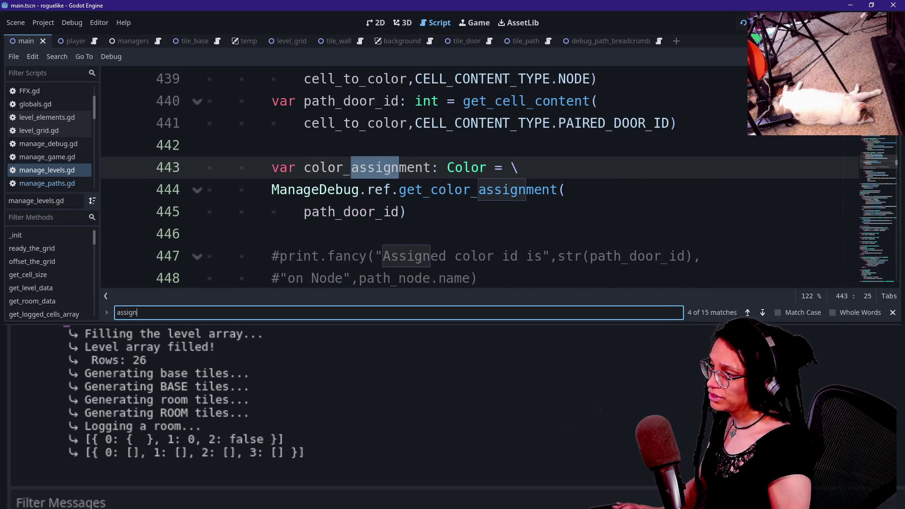
type("(")
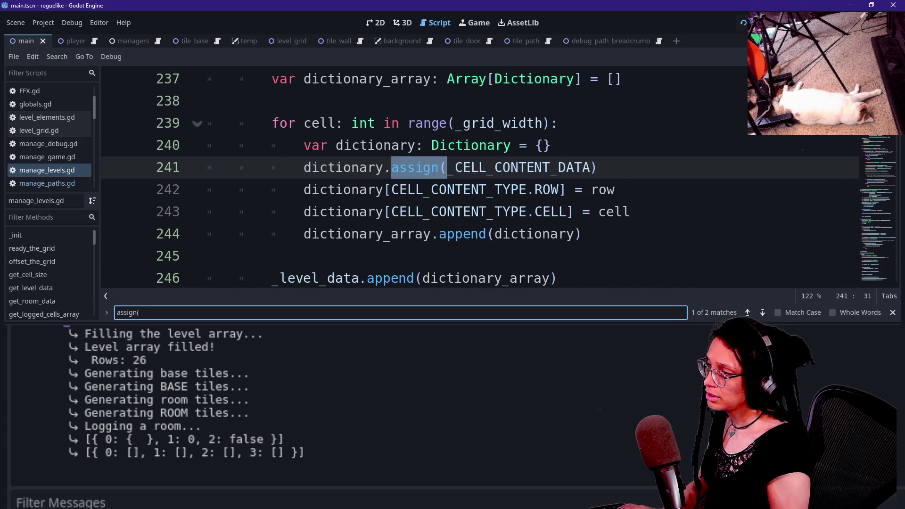
left_click(439, 123)
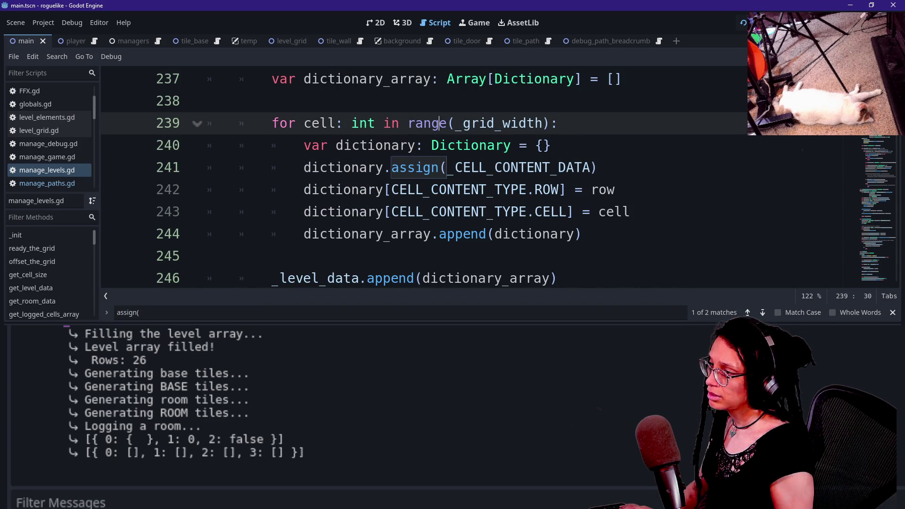
left_click(406, 189)
key("ctrl+f")
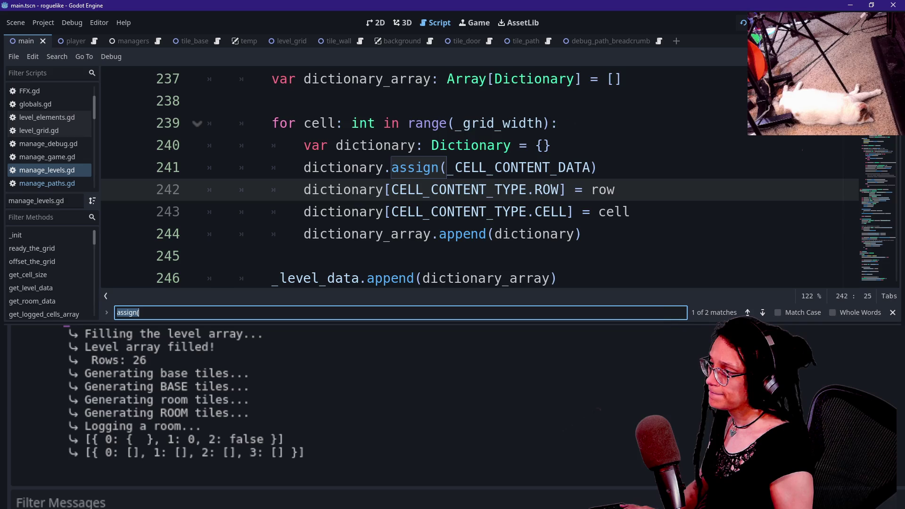
key("Return")
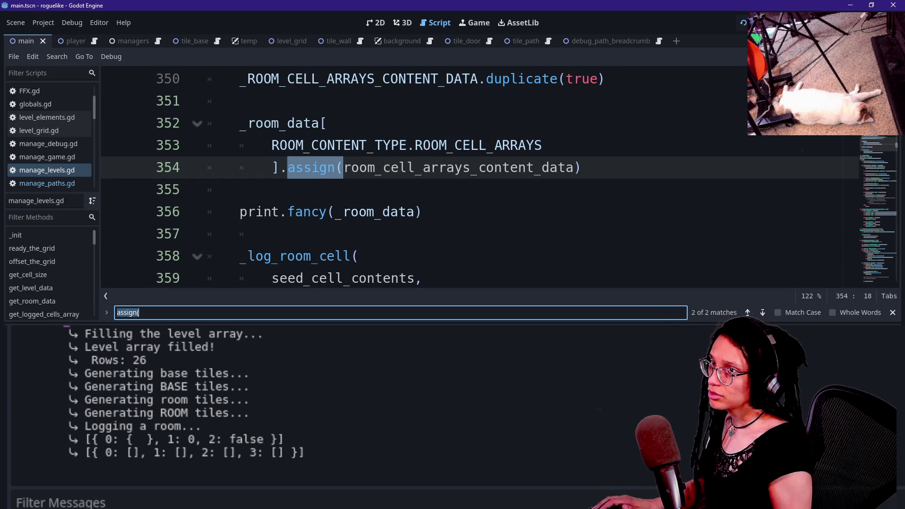
left_click(584, 190)
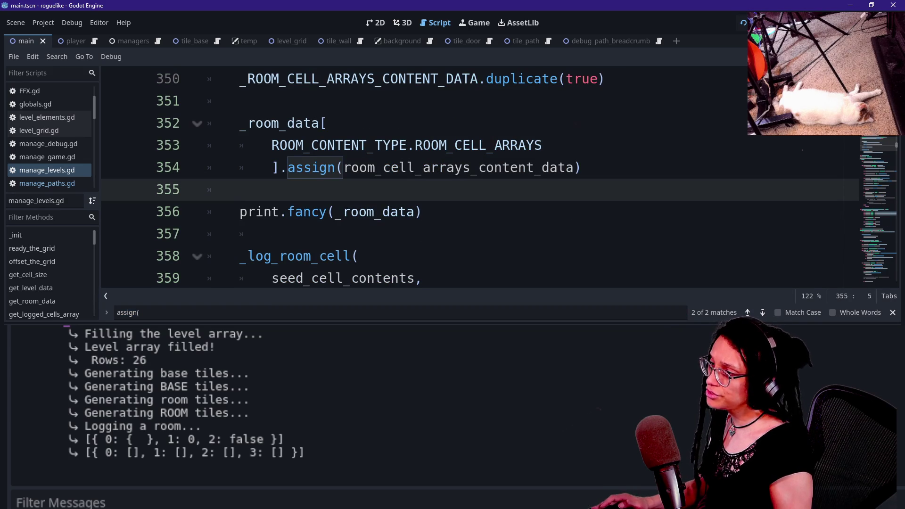
Delete the assign call on line 354, then try and discard a get_or_add suggestion.
left_click_drag(582, 168, 287, 168)
key("BackSpace")
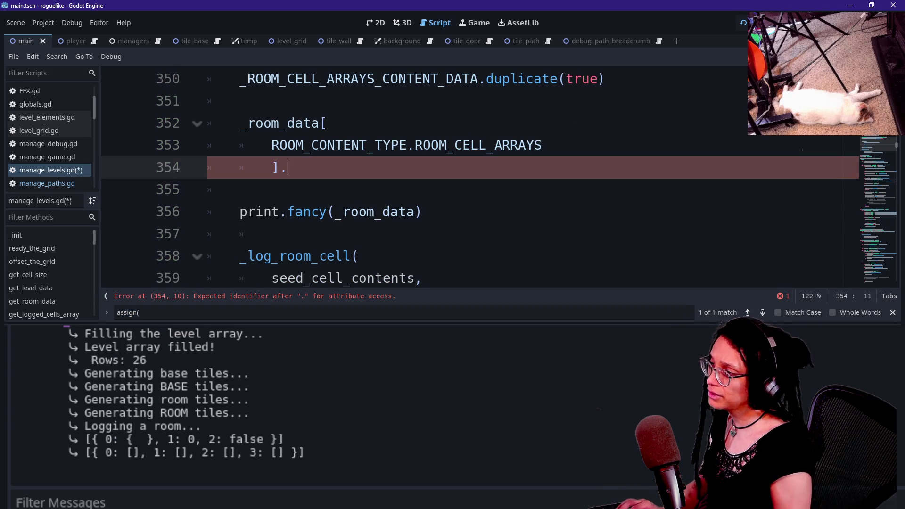
key("ctrl+space")
key("Down")
key("Down")
key("Down")
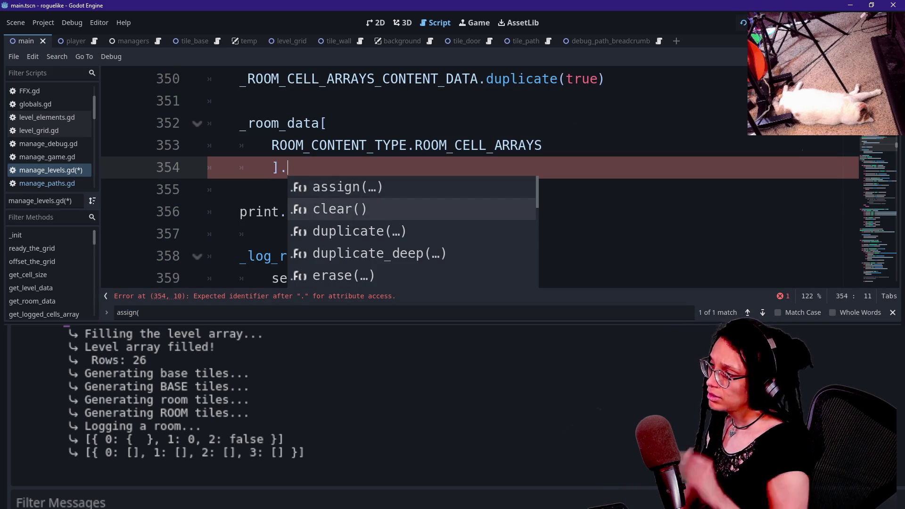
key("Down")
key("Down")
key("Down")
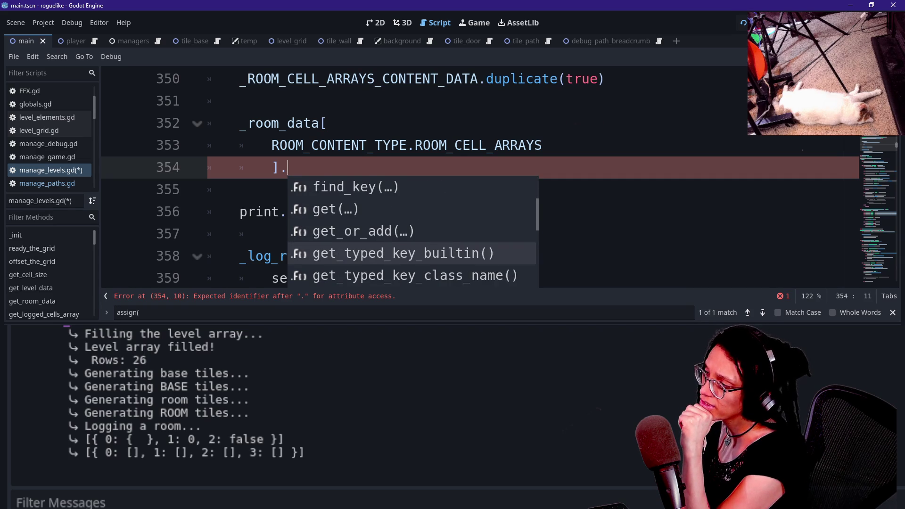
key("Up")
key("Up")
key("Up")
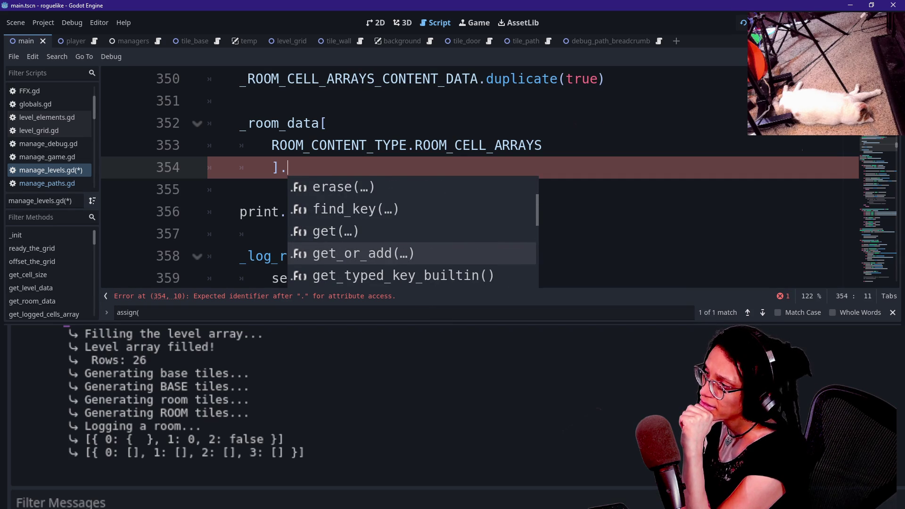
key("Return")
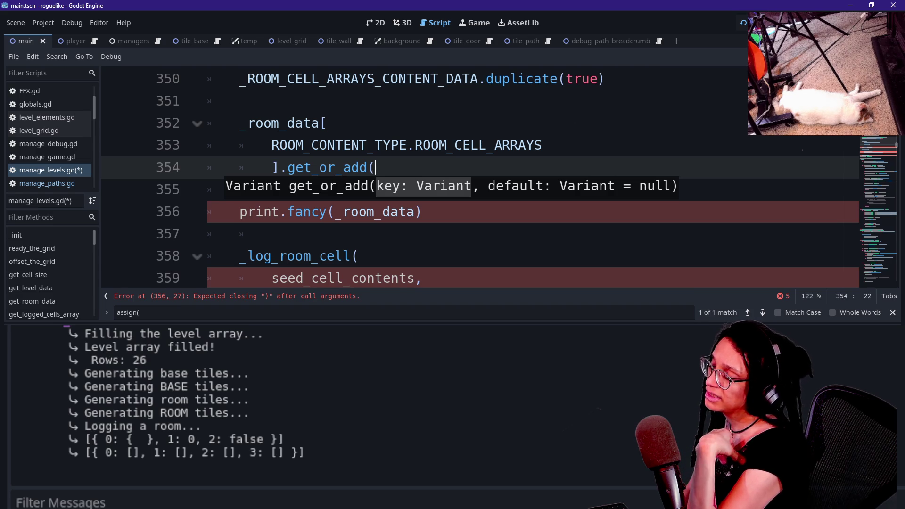
key("BackSpace")
key("BackSpace")
key("BackSpace")
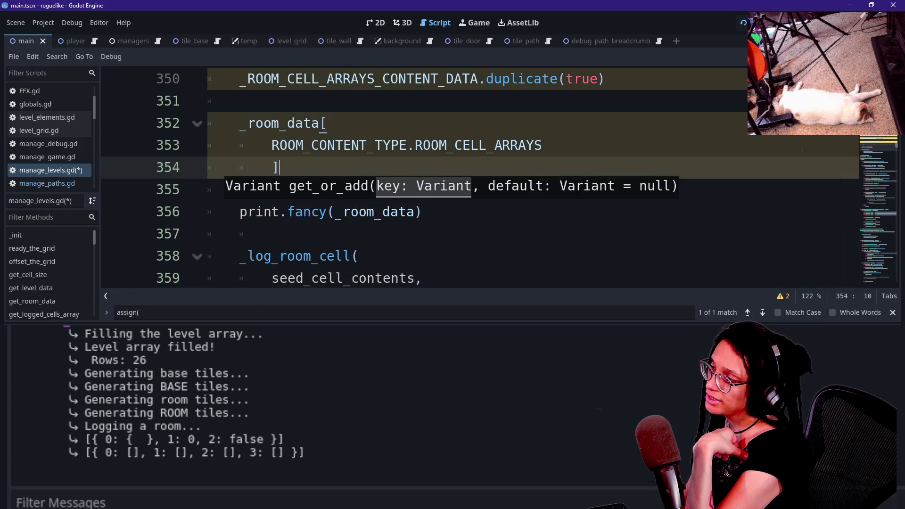
Remove the blank line and cut the _room_data[ROOM_CONTENT_TYPE.ROOM_CELL_ARRAYS] block on lines 352–354.
key("Down")
key("shift+Up")
key("shift+Up")
key("shift+Up")
key("shift+End")
key("shift+Down")
key("shift+Down")
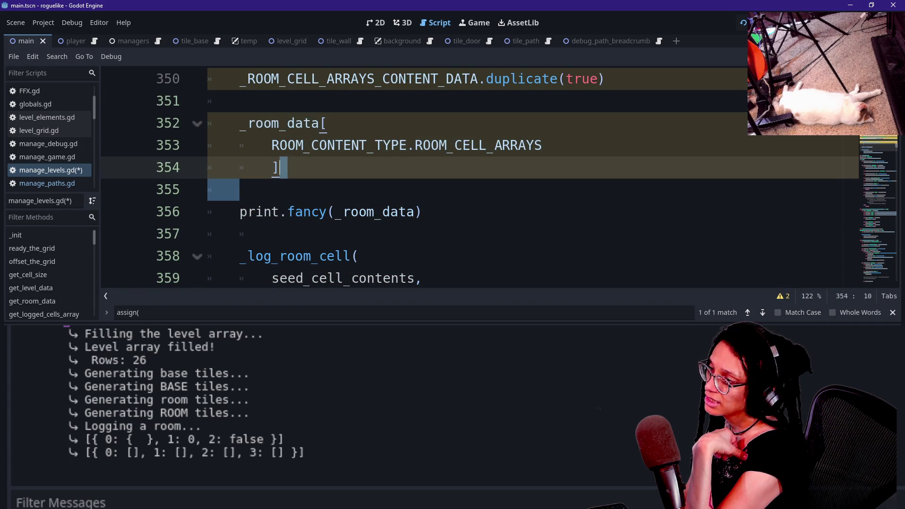
key("shift+Down")
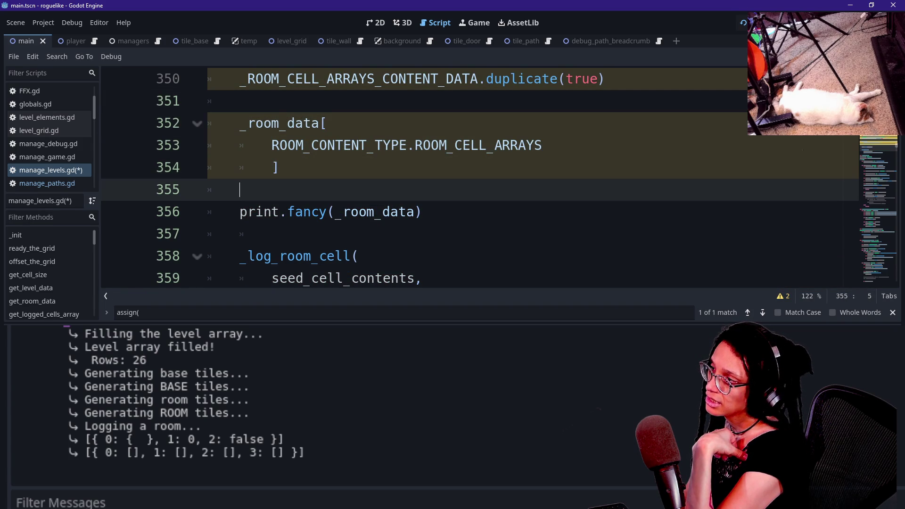
key("BackSpace")
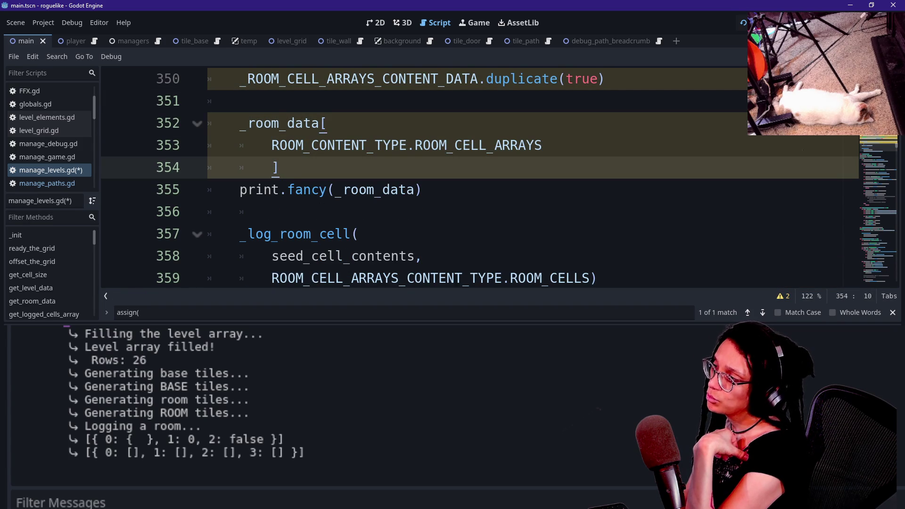
key("shift+Up")
key("shift+Up")
key("shift+Home")
key("shift+Home")
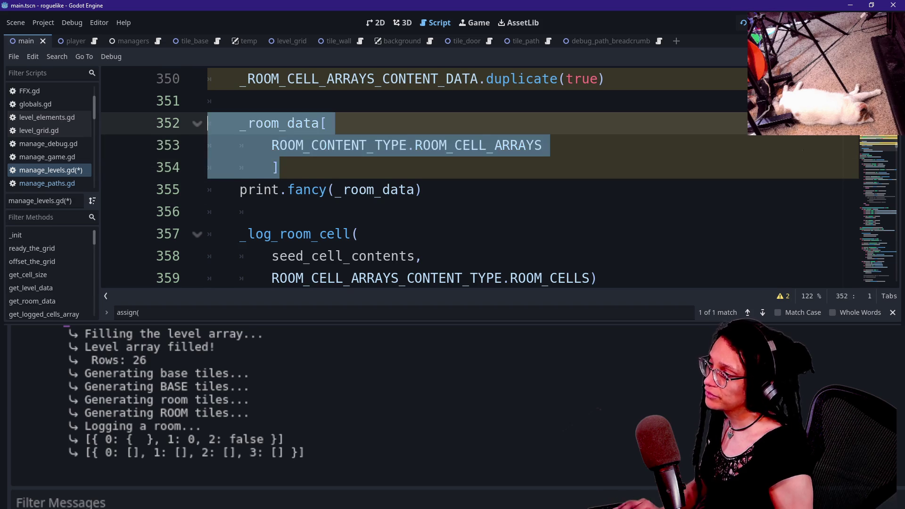
key("ctrl+x")
Paste the block over _room_data inside print.fancy() and run the game.
left_click_drag(335, 146, 418, 149)
key("ctrl+v")
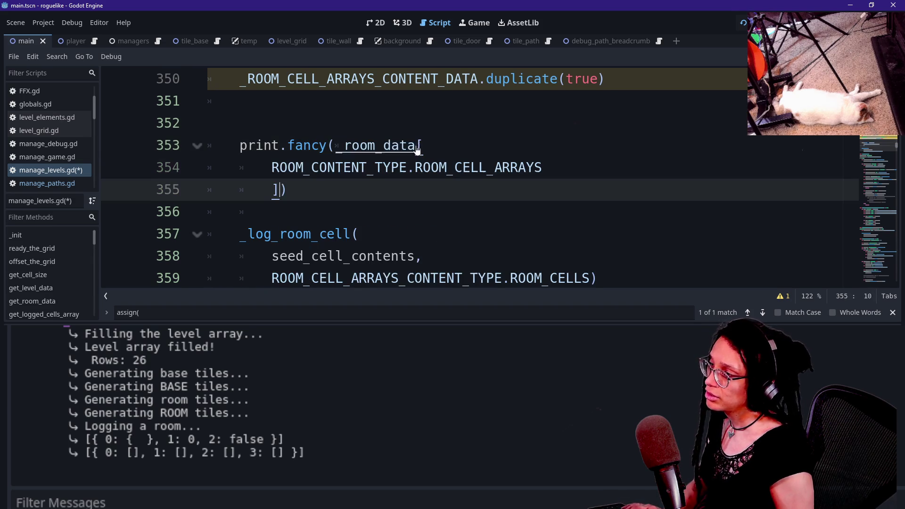
key("Up")
key("Up")
key("End")
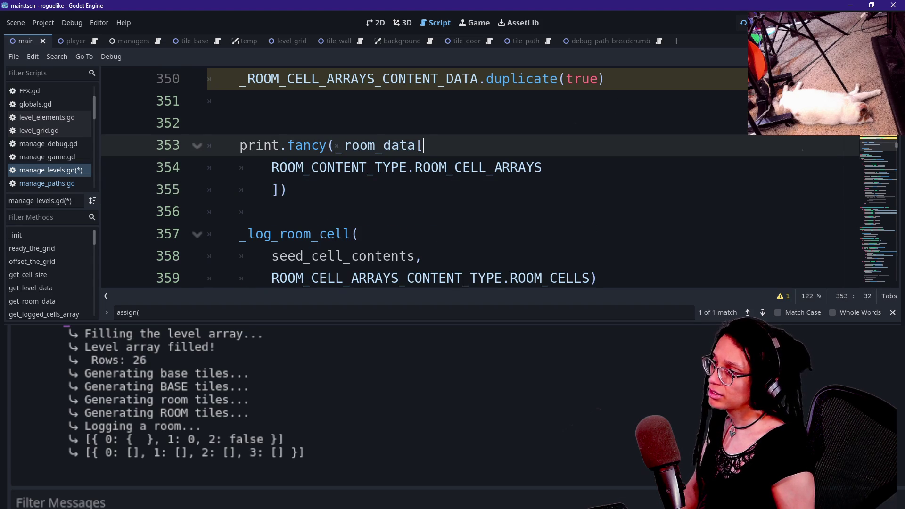
key("F5")
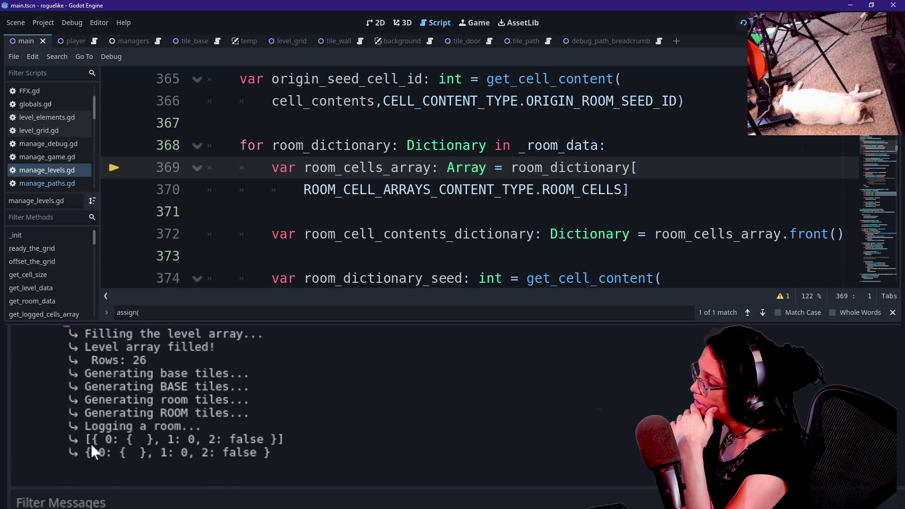
Inspect the last Output lines, which print the room entry as { 0: { }, 1: 0, 2: false }.
left_click_drag(87, 438, 272, 452)
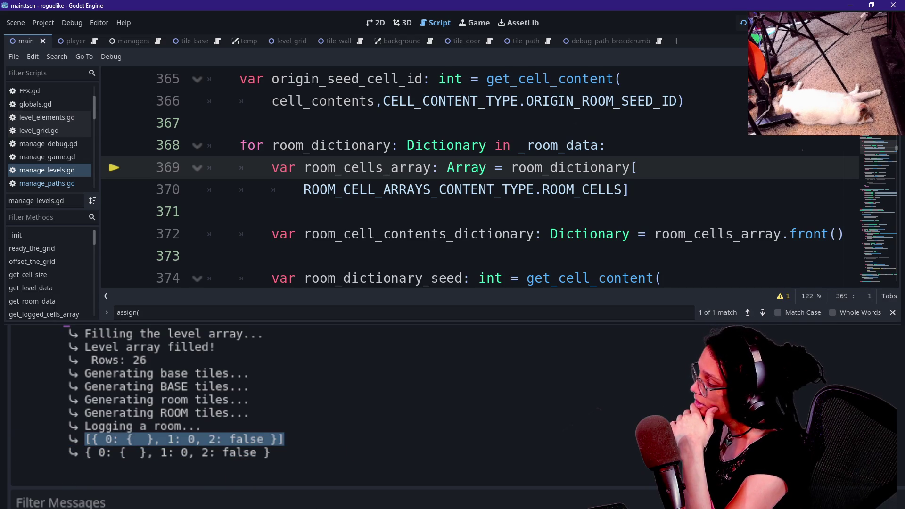
left_click(162, 456)
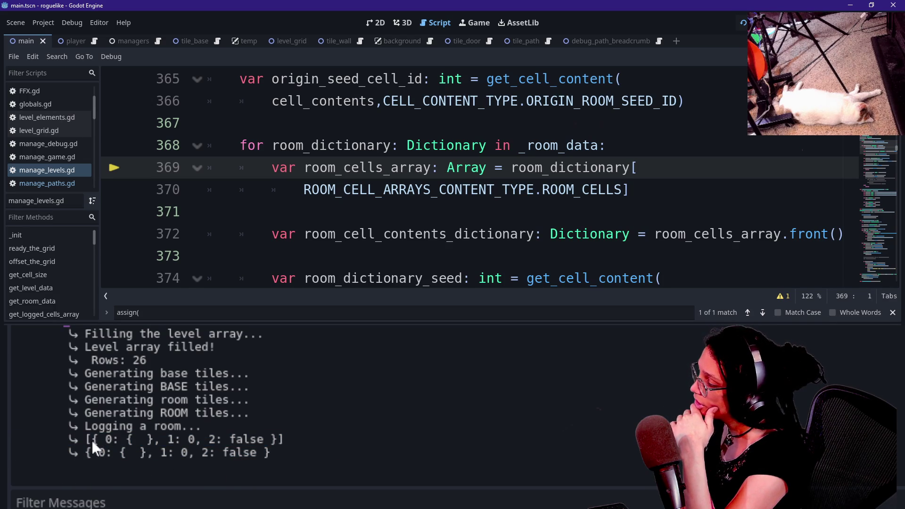
mouse_move(92, 439)
left_mouse_down()
mouse_move(272, 439)
mouse_move(270, 453)
left_mouse_up()
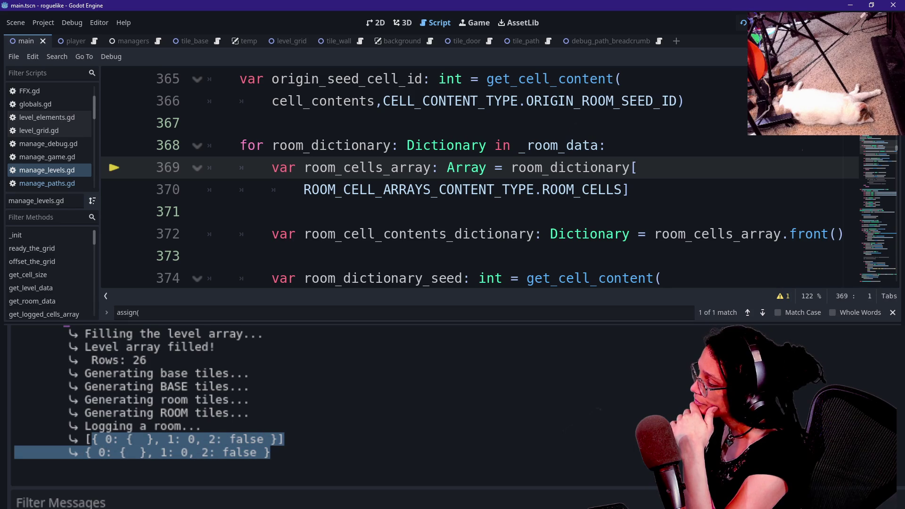
left_click(275, 442)
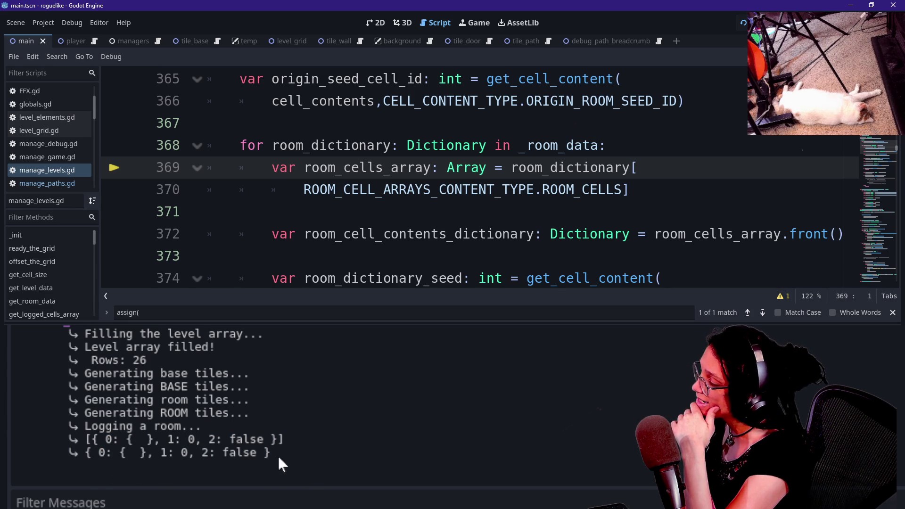
left_click_drag(78, 453, 118, 452)
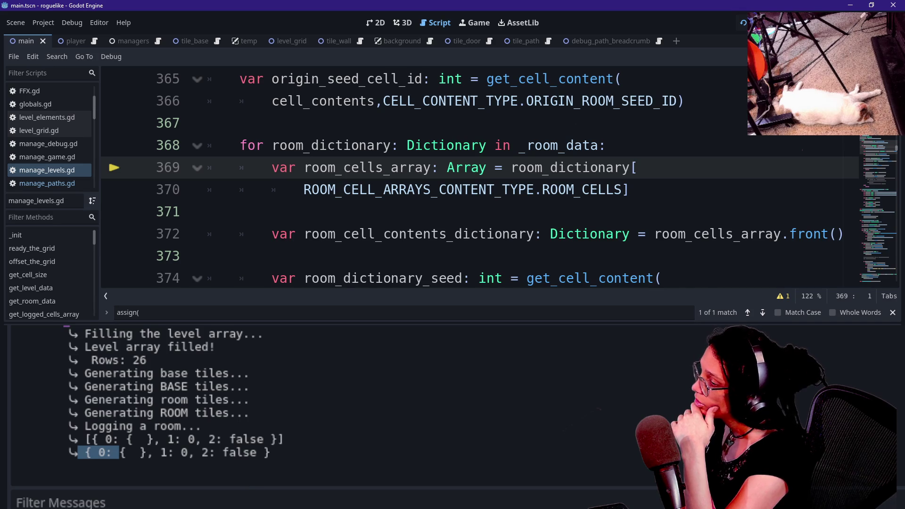
scroll(479, 177, "down", 2)
Search the script for assign( and then _room_data to trace its uses.
left_click(377, 211)
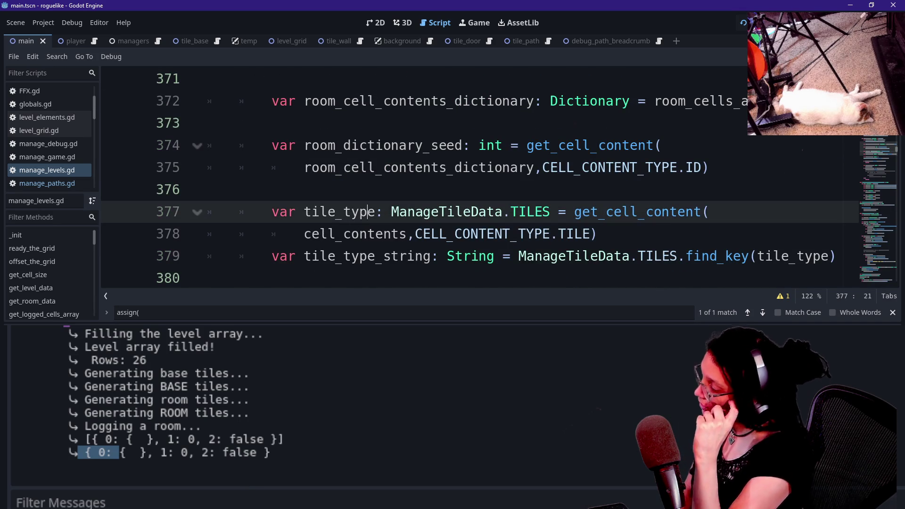
key("ctrl+f")
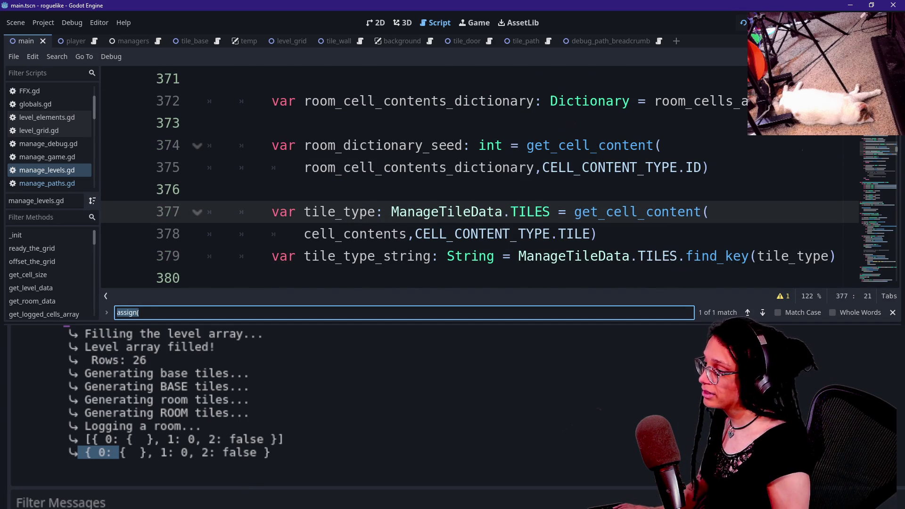
key("Return")
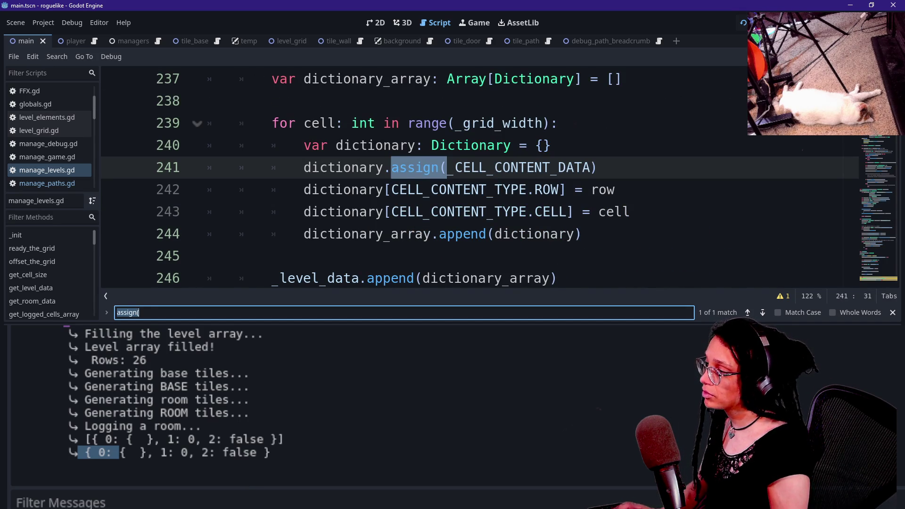
type("_room_data")
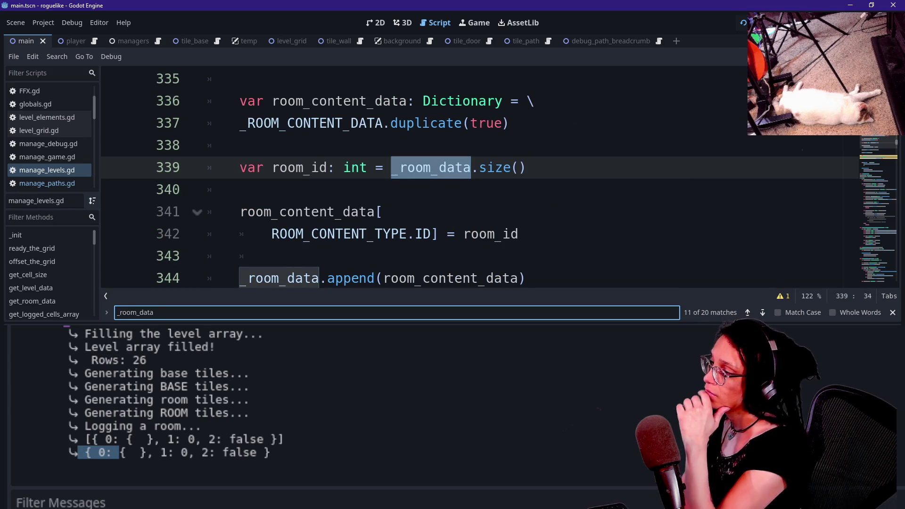
scroll(479, 177, "down", 2)
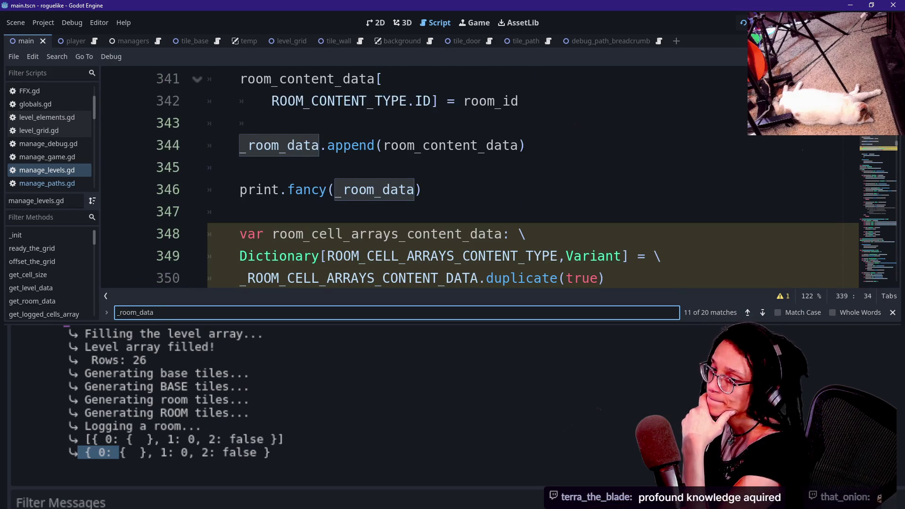
scroll(387, 198, "down", 1)
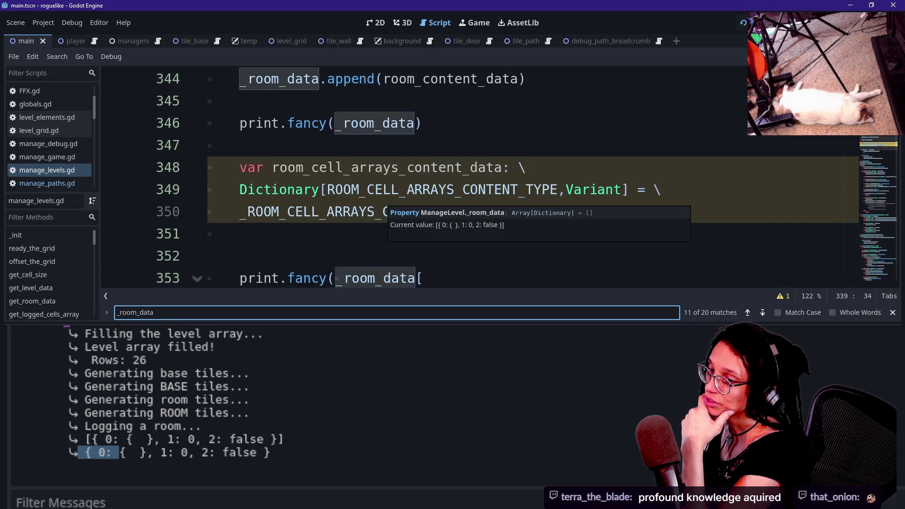
Insert a blank line after line 351, just above the print.fancy call.
left_click(415, 278)
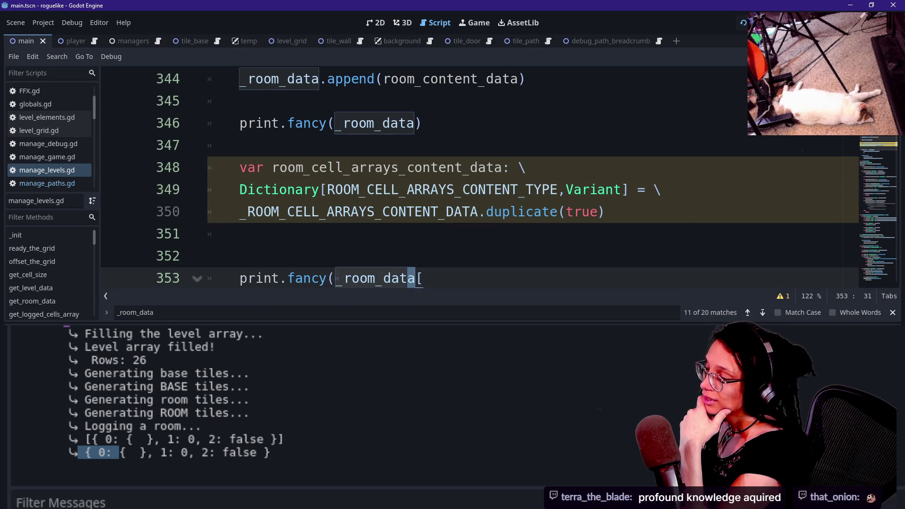
key("Up")
key("Up")
key("Up")
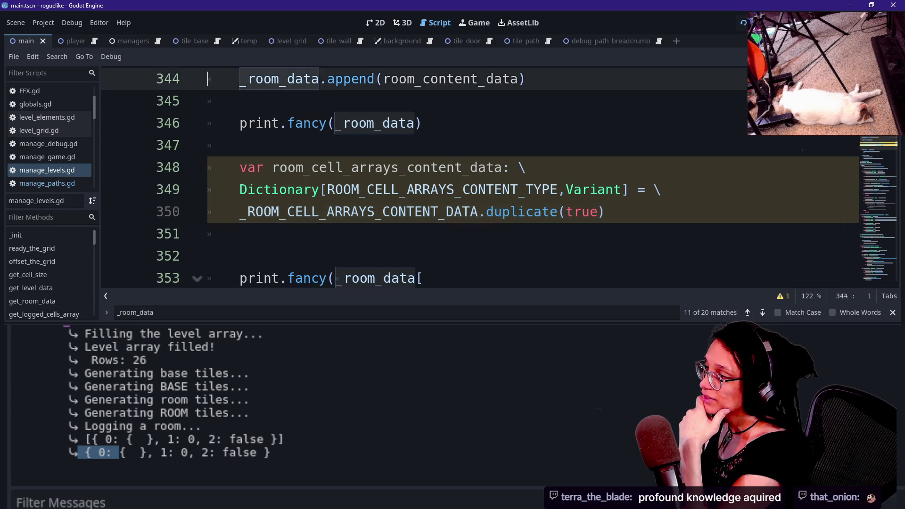
key("Up")
key("Up")
key("Up")
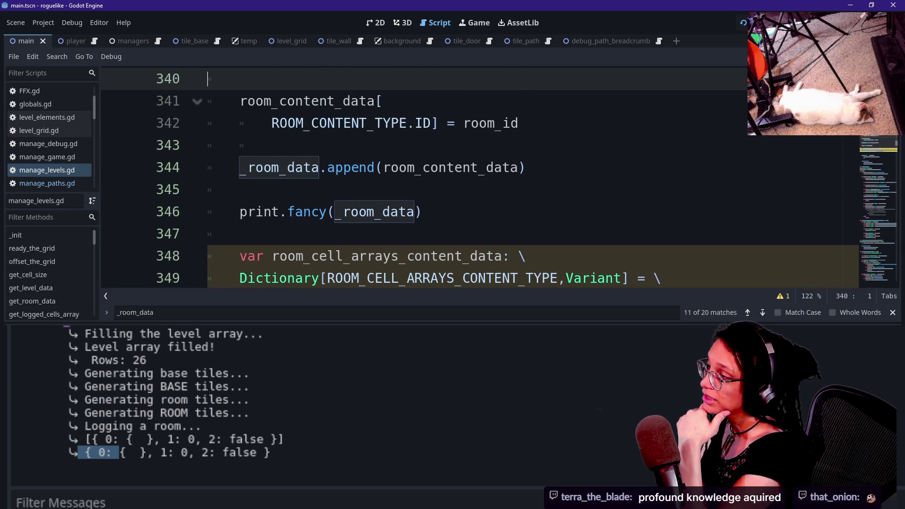
key("Down")
key("Down")
key("Down")
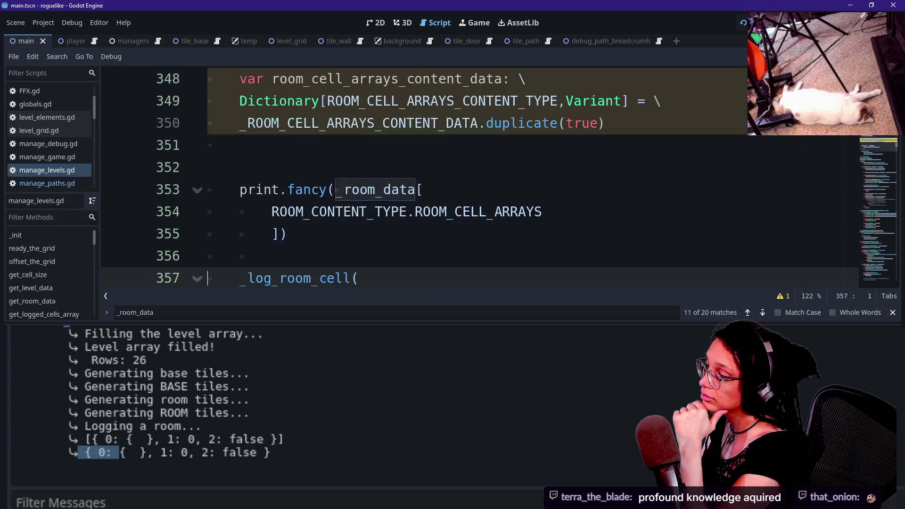
key("Down")
key("Down")
key("Up")
key("Up")
key("Up")
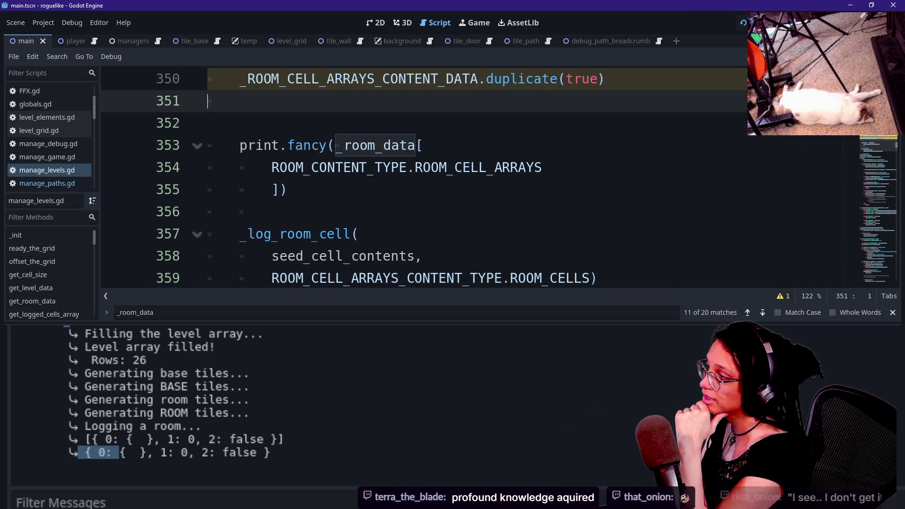
key("Down")
key("Up")
key("Return")
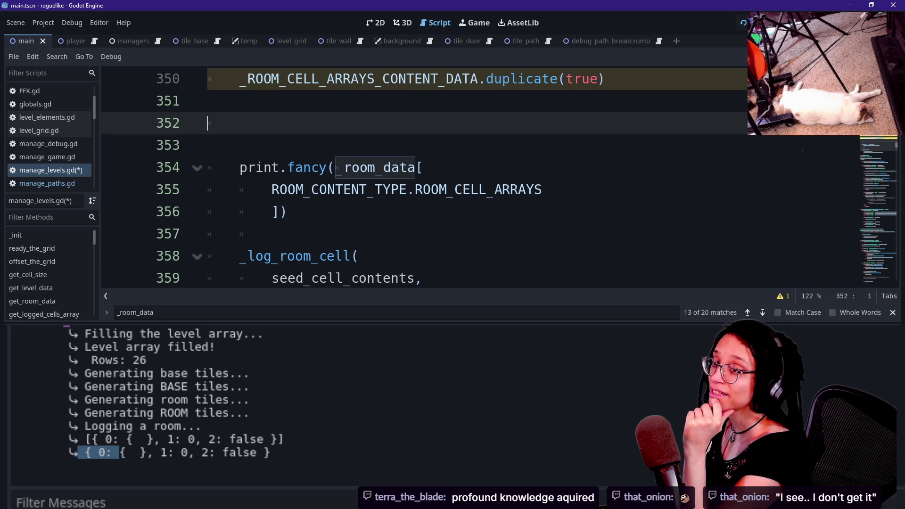
key("Up")
key("Down")
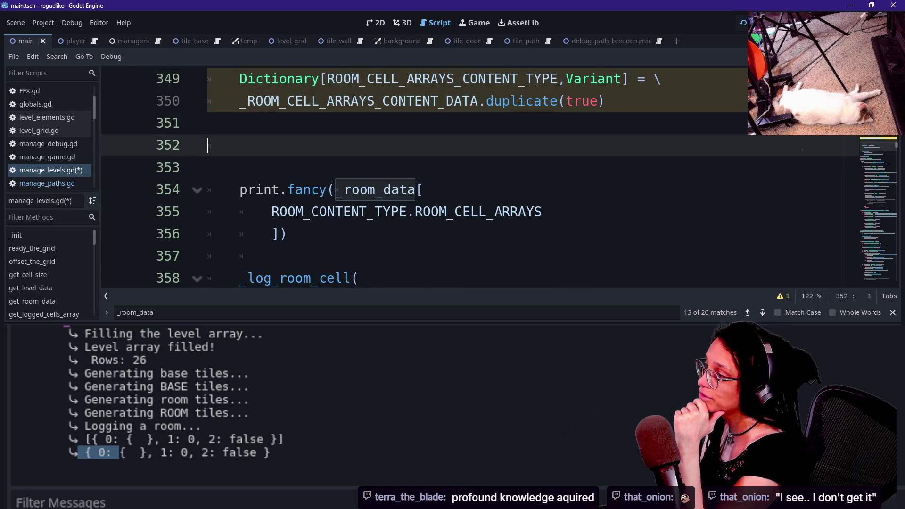
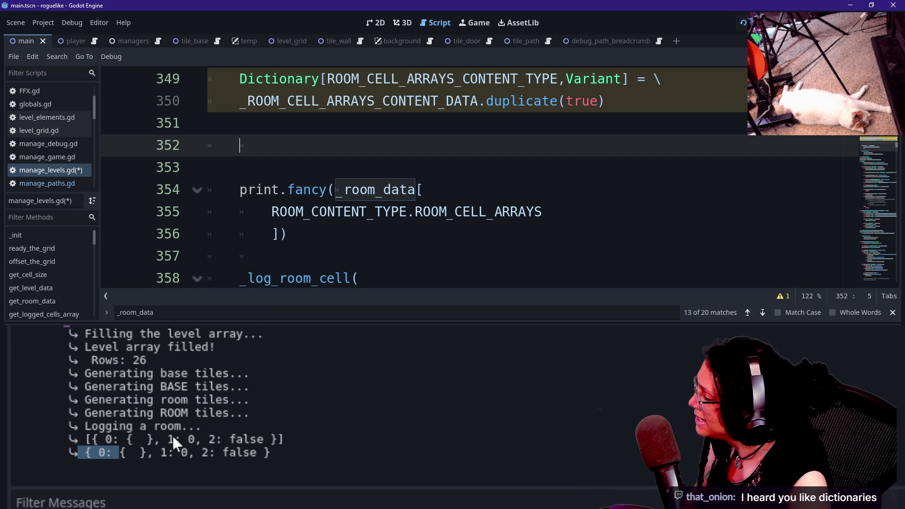
Inspect the logged room dictionary's key 1 and its 0 value in the Output log.
left_click_drag(169, 440, 181, 441)
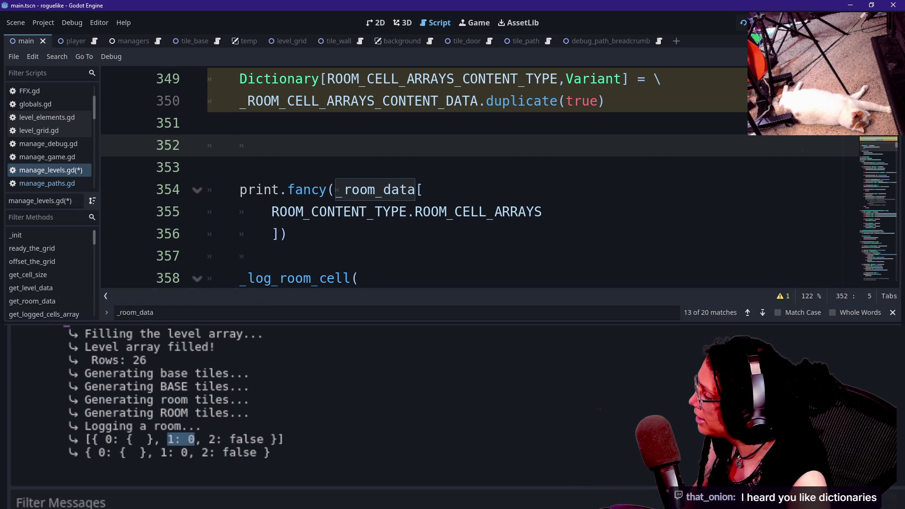
left_click(197, 443)
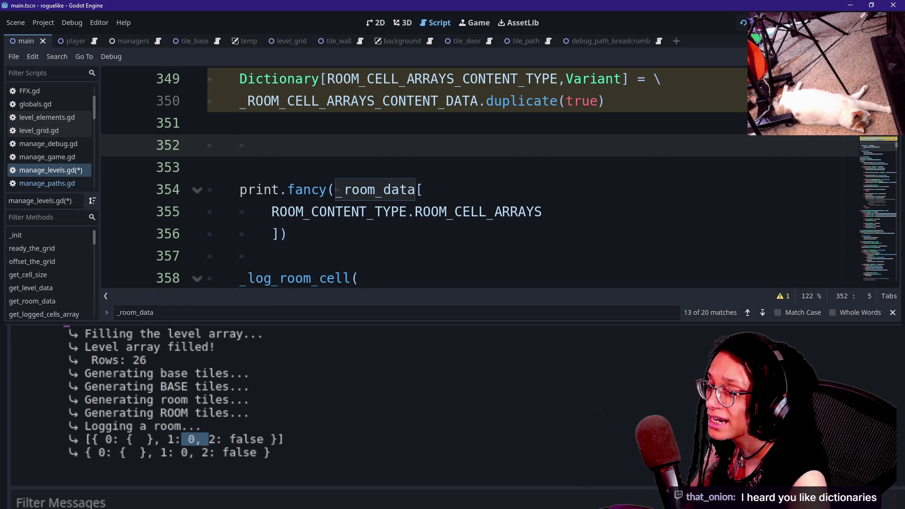
left_click(197, 441)
mouse_move(210, 441)
left_mouse_down()
mouse_move(168, 441)
mouse_move(169, 453)
left_mouse_up()
left_click(169, 453)
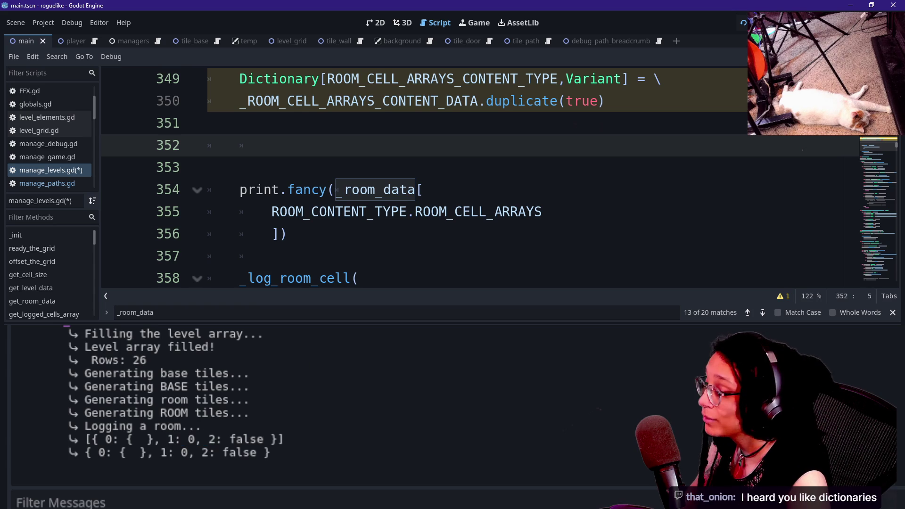
double_click(168, 440)
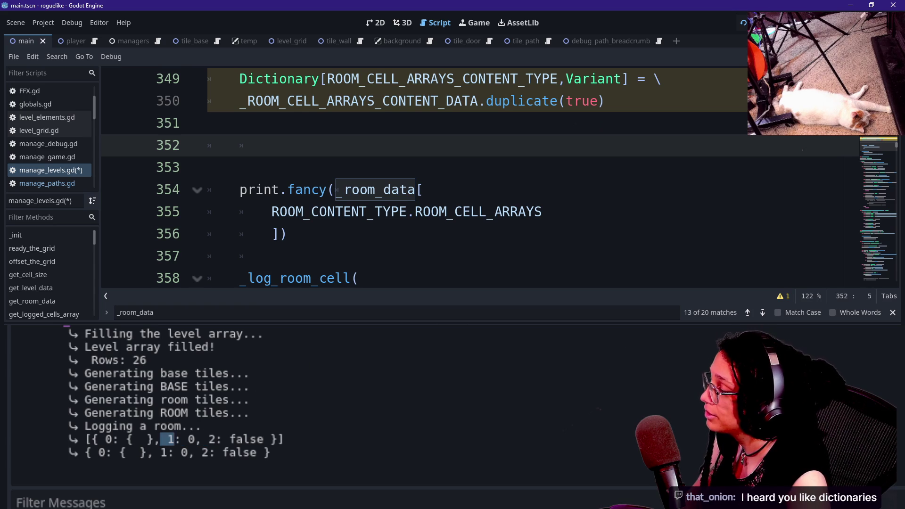
Jump from ROOM_CELL_ARRAYS on line 355 to the ROOM_CONTENT_TYPE enum and scroll to _ROOM_CONTENT_DATA.
left_click(480, 212)
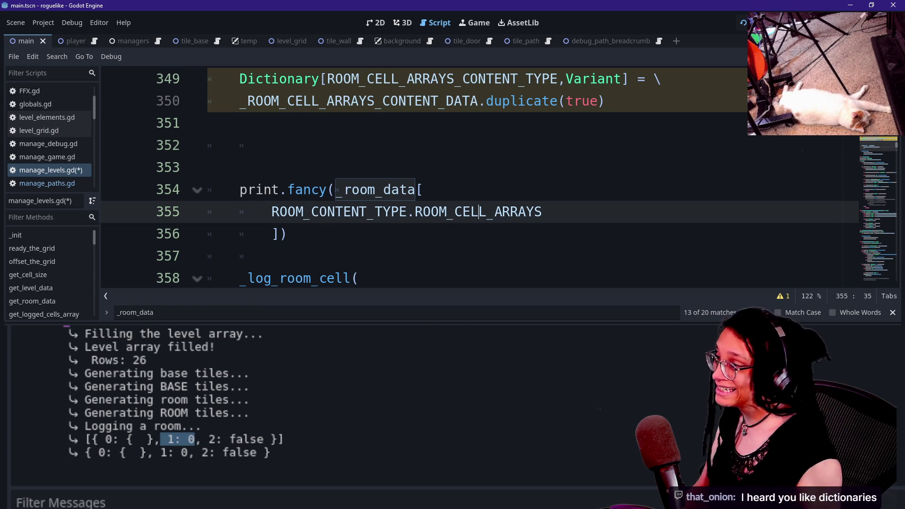
left_click(387, 213, "ctrl")
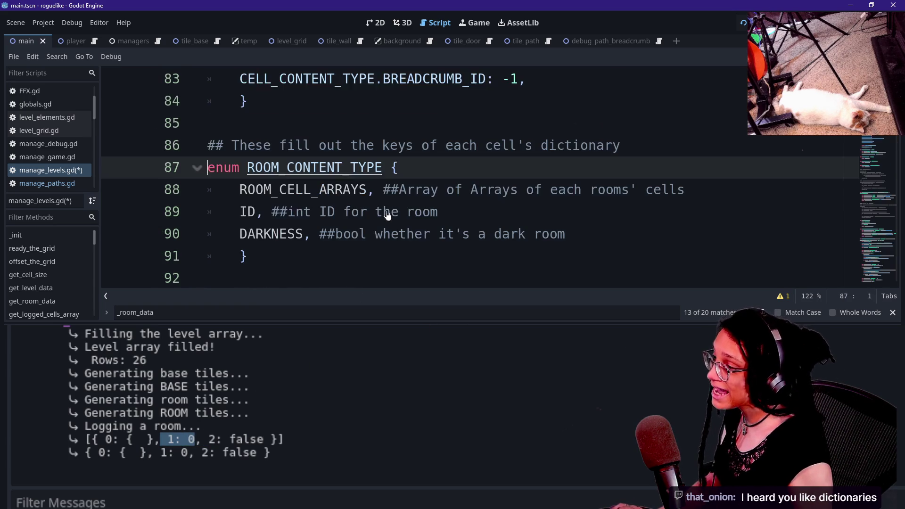
scroll(387, 213, "up", 3)
scroll(386, 214, "down", 4)
scroll(387, 213, "down", 1)
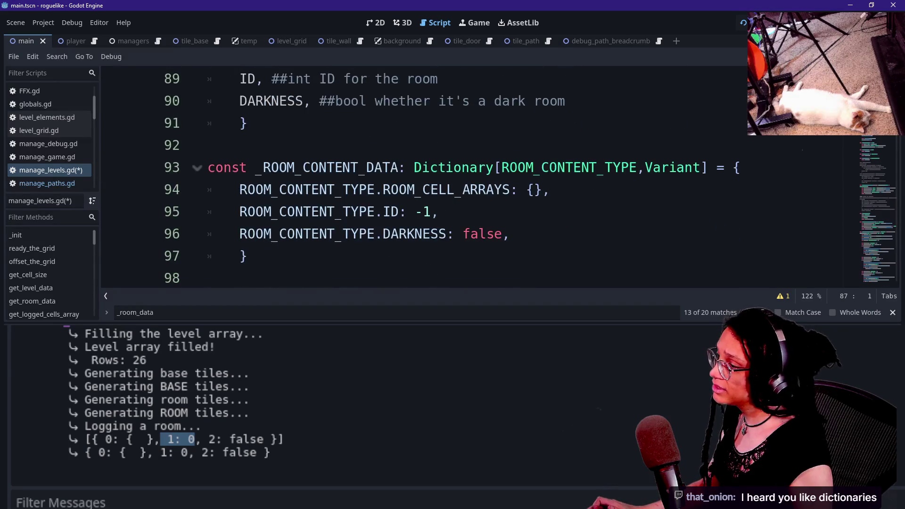
Compare the default ID -1 with the logged room ID 0, then search the script for _room_data.
left_click_drag(416, 211, 431, 211)
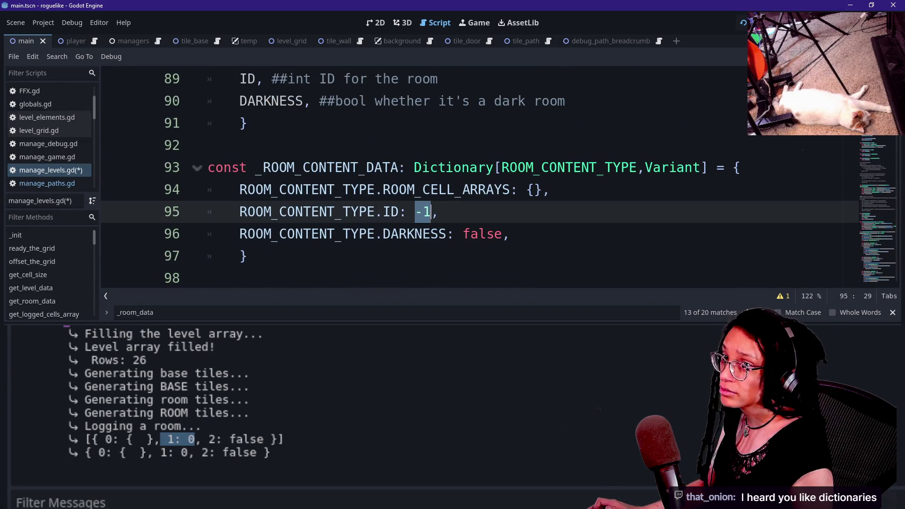
double_click(191, 439)
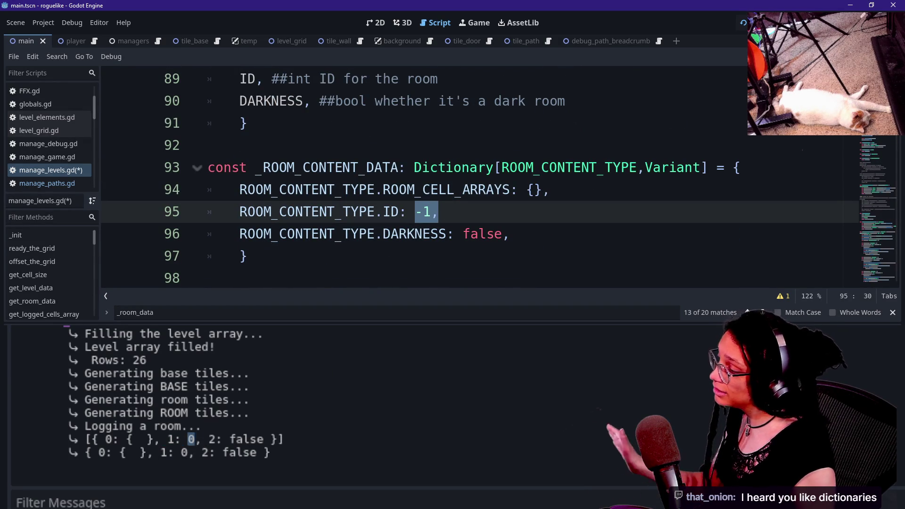
left_click(225, 419)
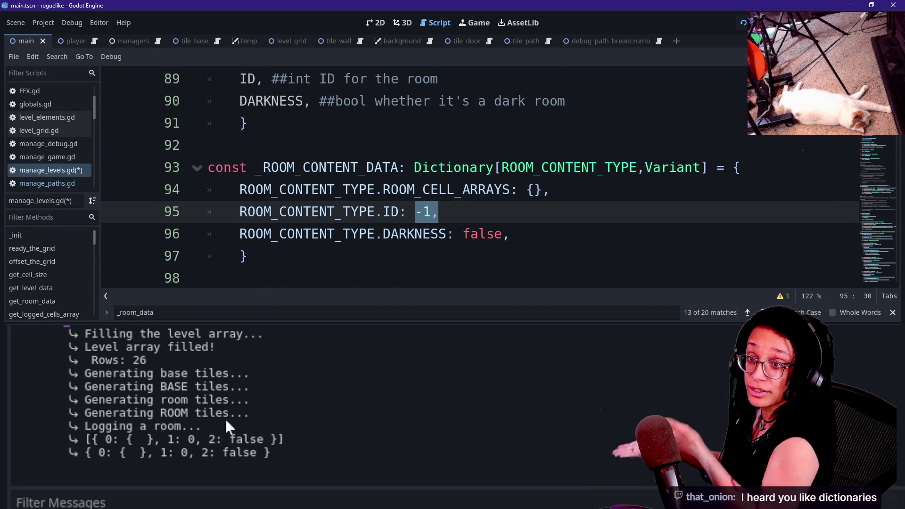
left_click(405, 313)
Step through the _room_data matches in manage_levels.gd.
key("Return")
key("Return")
key("Return")
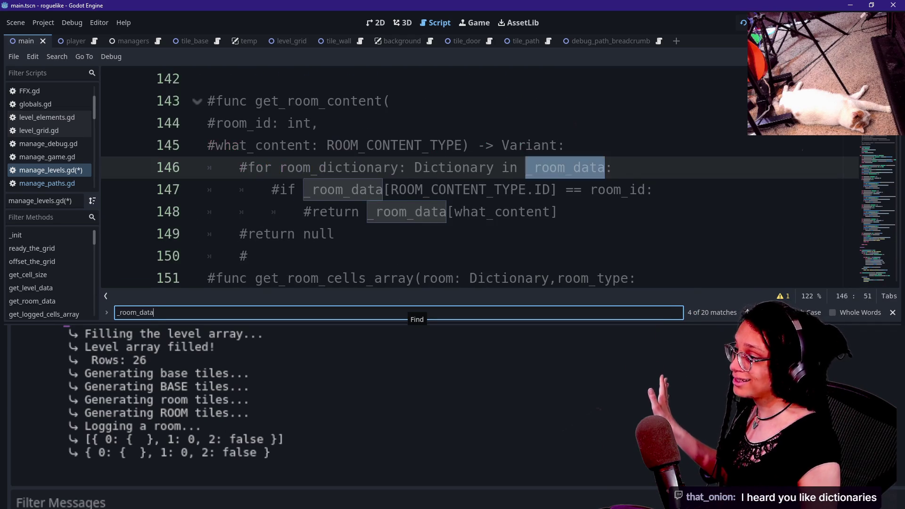
key("Return")
key("Return")
key("Return")
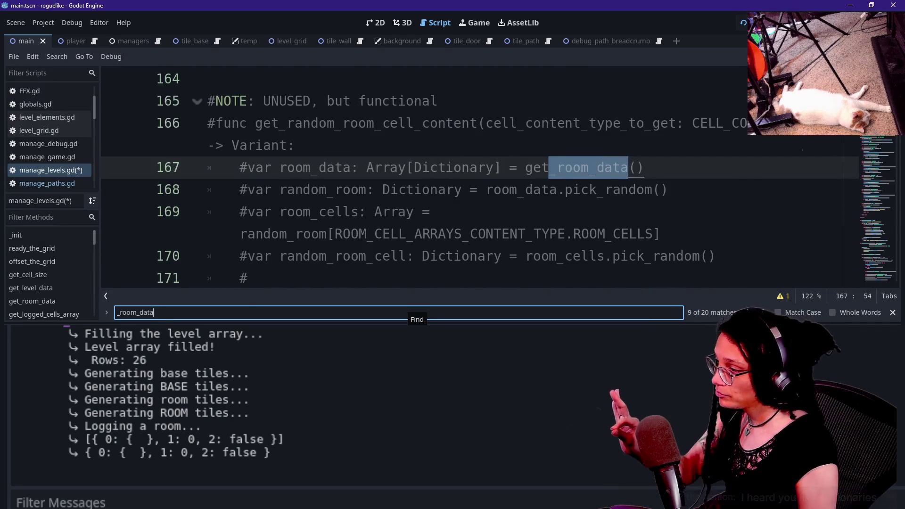
key("Return")
key("Return")
key("Return")
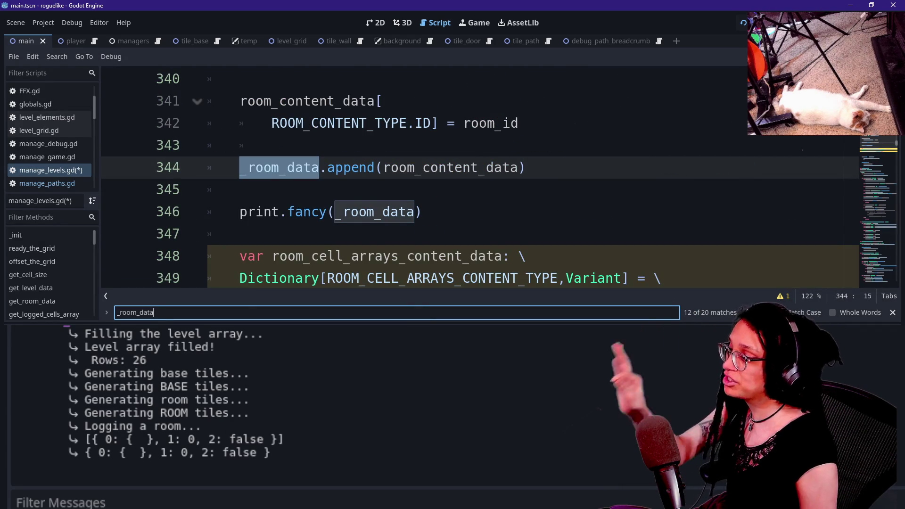
scroll(471, 179, "down", 2)
scroll(471, 180, "down", 1)
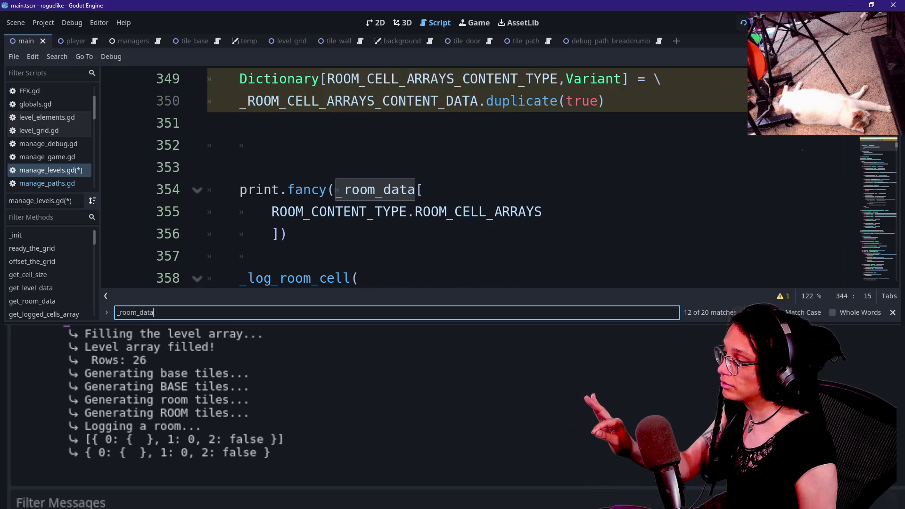
scroll(424, 268, "down", 1)
scroll(425, 268, "up", 1)
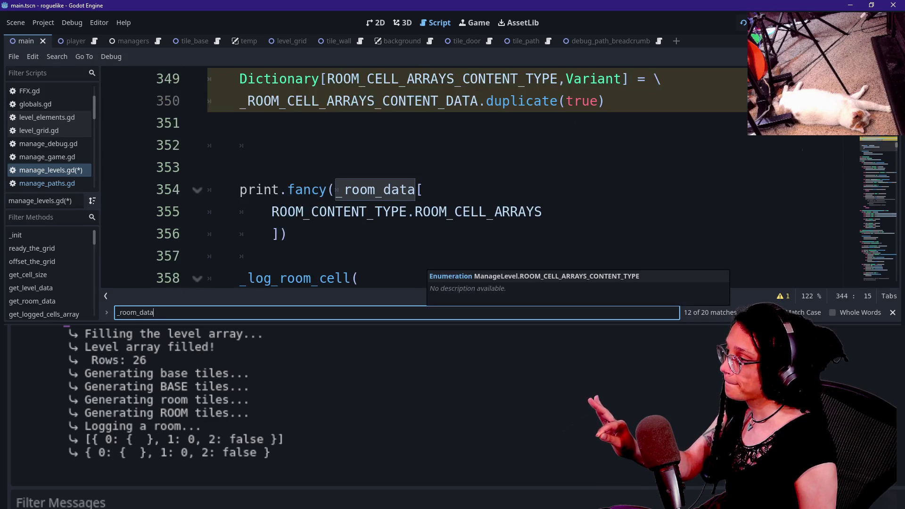
scroll(472, 179, "up", 1)
Inspect the room ID assignment and ROOM_CONTENT_TYPE usage on lines 340–354.
left_click(425, 256)
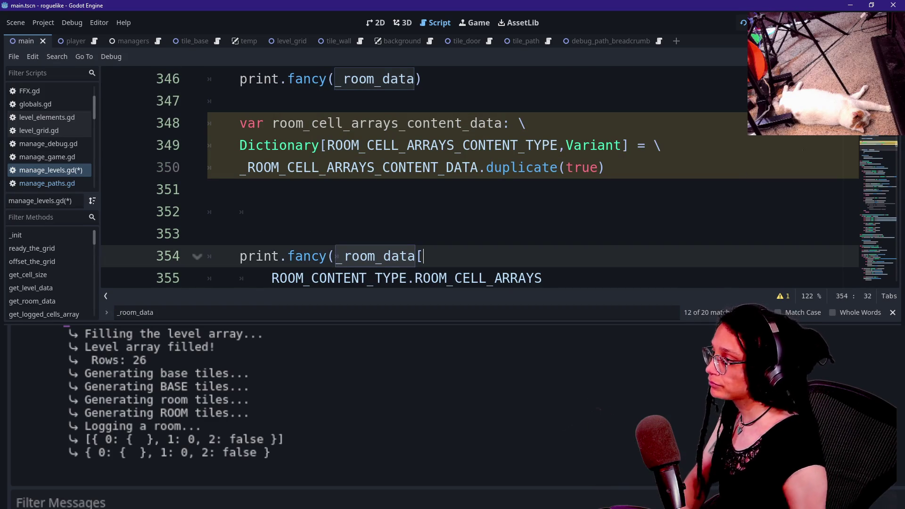
key("Up")
key("Up")
key("Up")
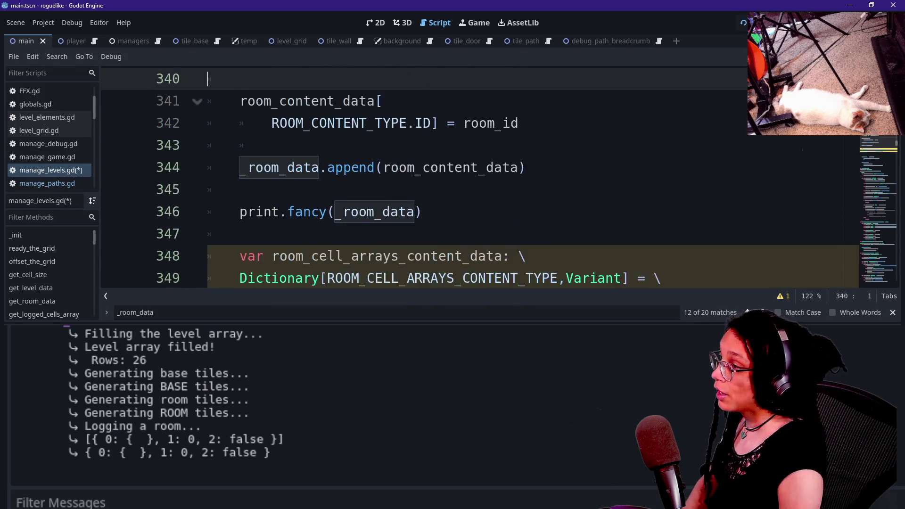
key("Up")
key("Up")
key("Down")
key("Down")
key("Down")
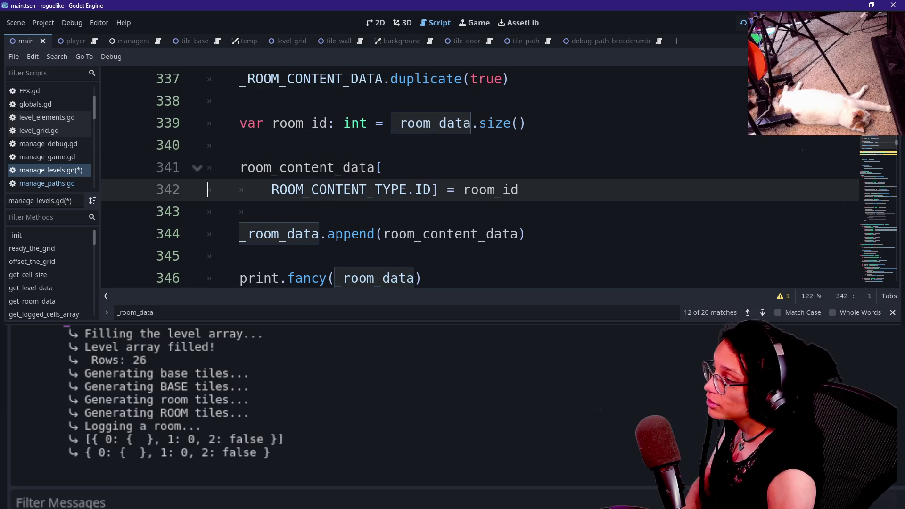
left_click_drag(272, 189, 400, 190)
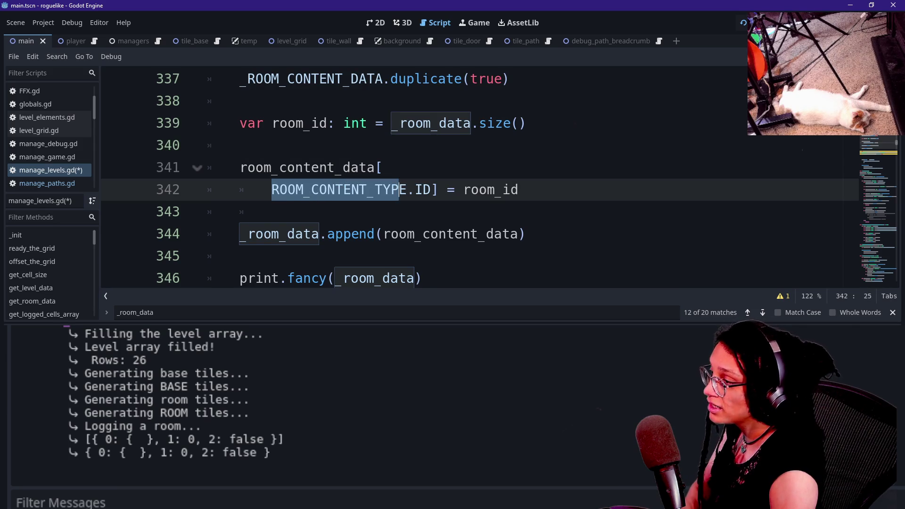
left_click(479, 190)
scroll(471, 179, "down", 6)
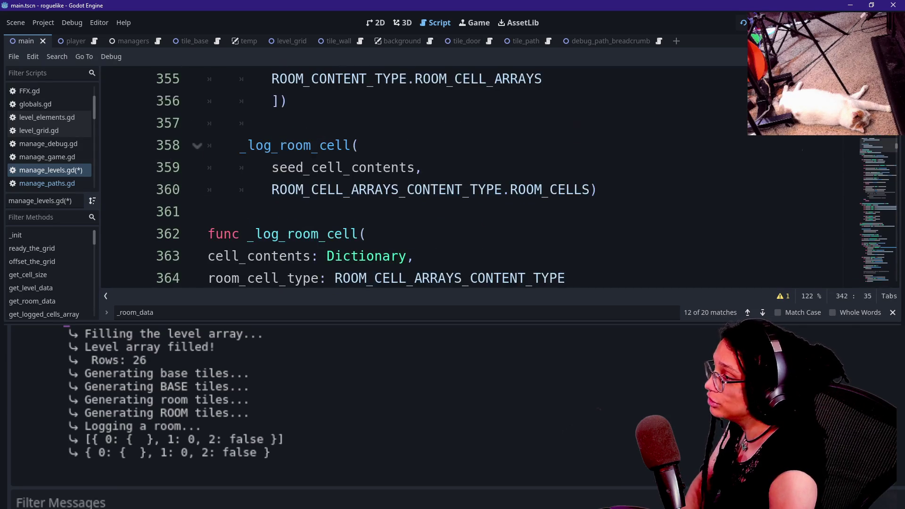
left_click(423, 168)
scroll(472, 180, "up", 2)
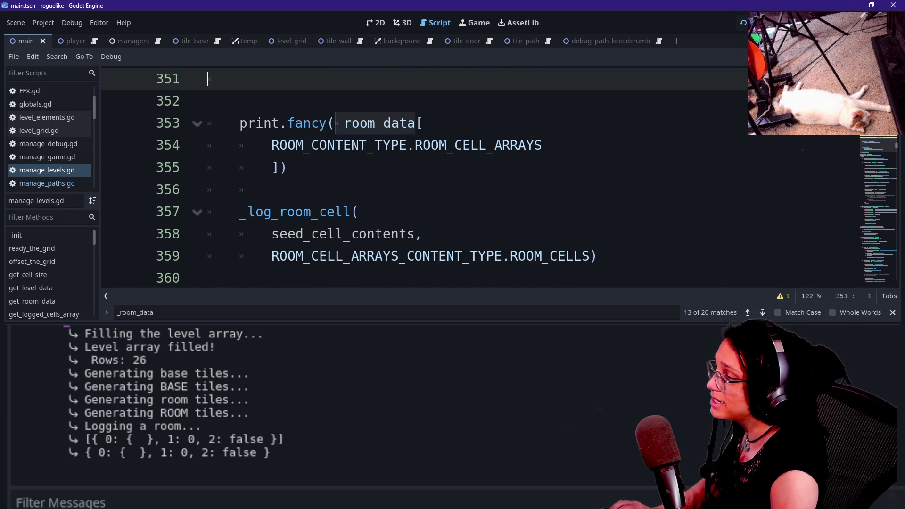
Undo the recent edits on line 354 and re-enter room_cell_arrays_content_data from autocomplete.
key("ctrl+z")
key("ctrl+z")
key("ctrl+z")
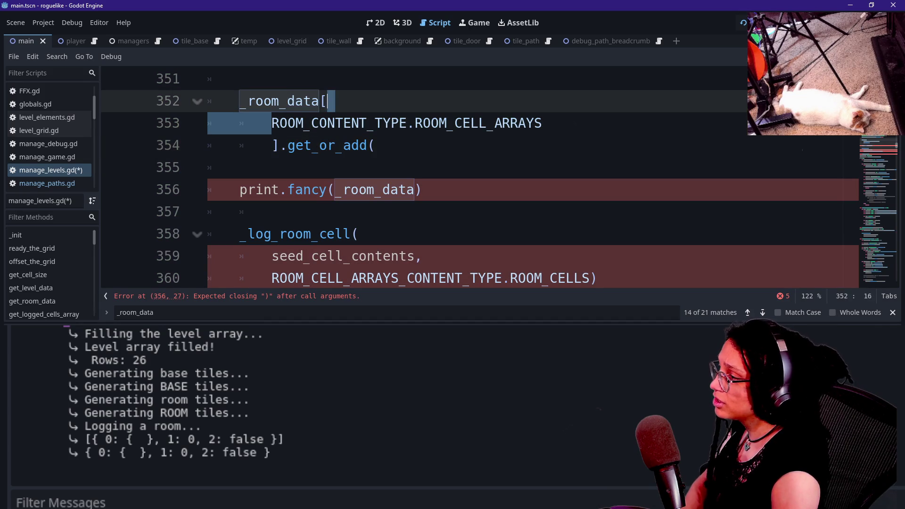
right_click(432, 157)
key("Escape")
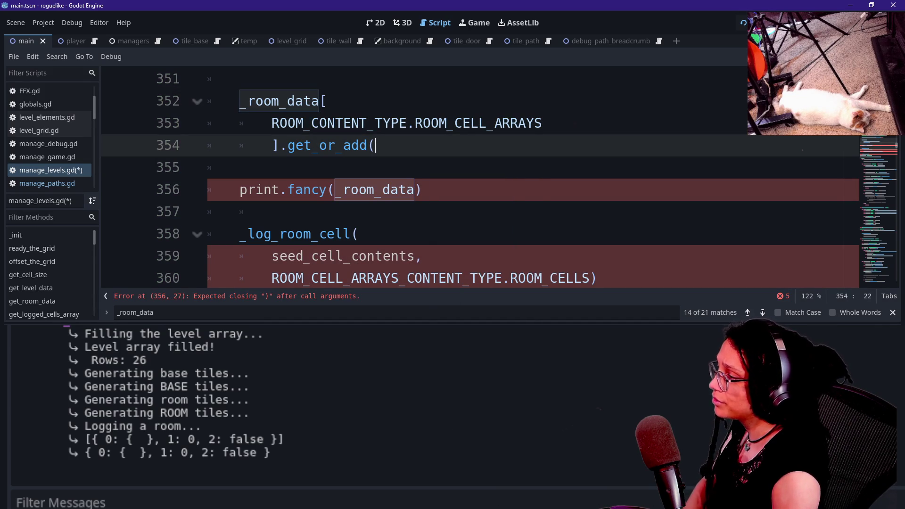
key("Up")
key("Up")
key("Up")
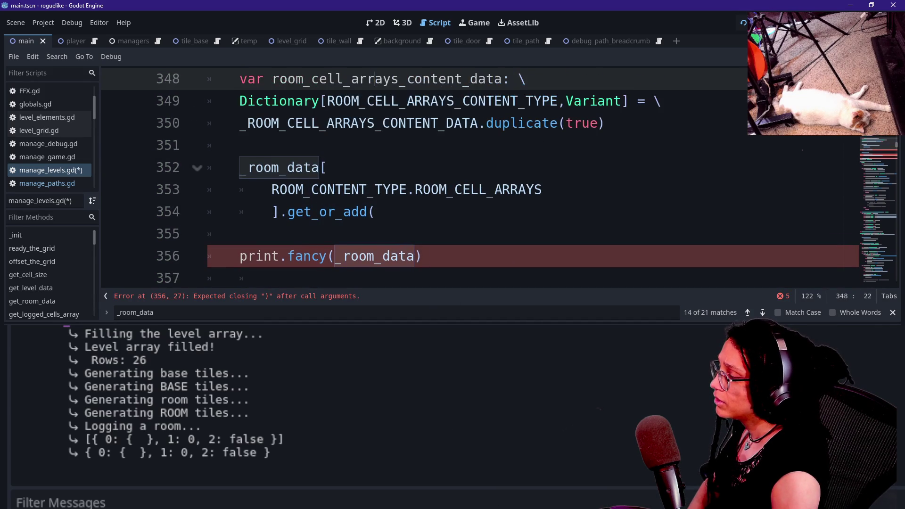
key("ctrl+z")
key("ctrl+z")
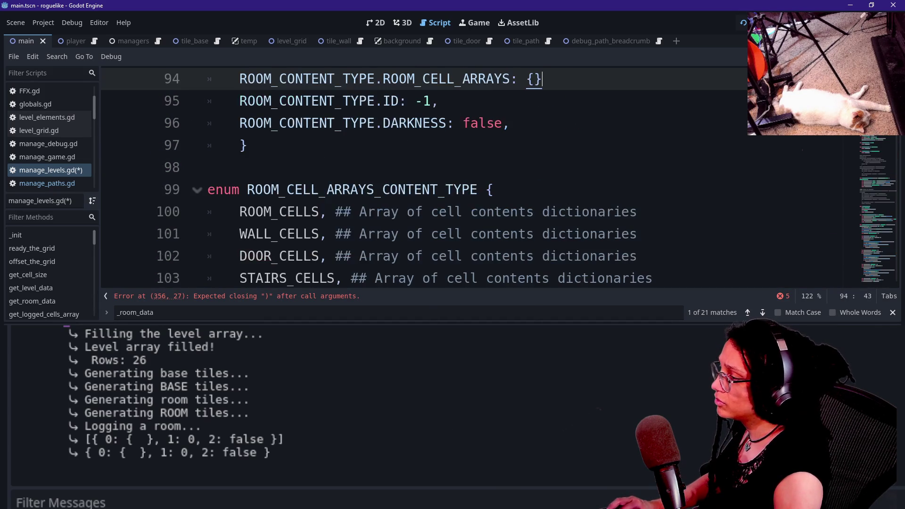
type("{},")
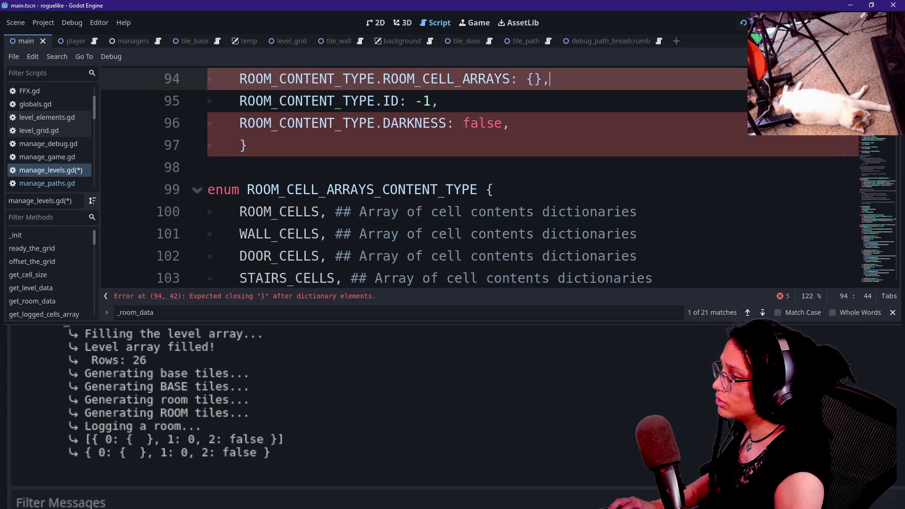
key("ctrl+z")
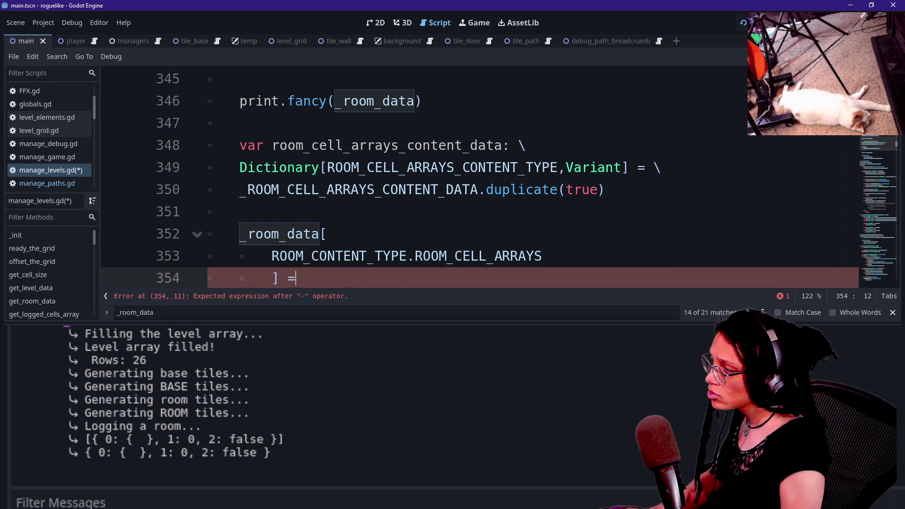
type(" room_cell")
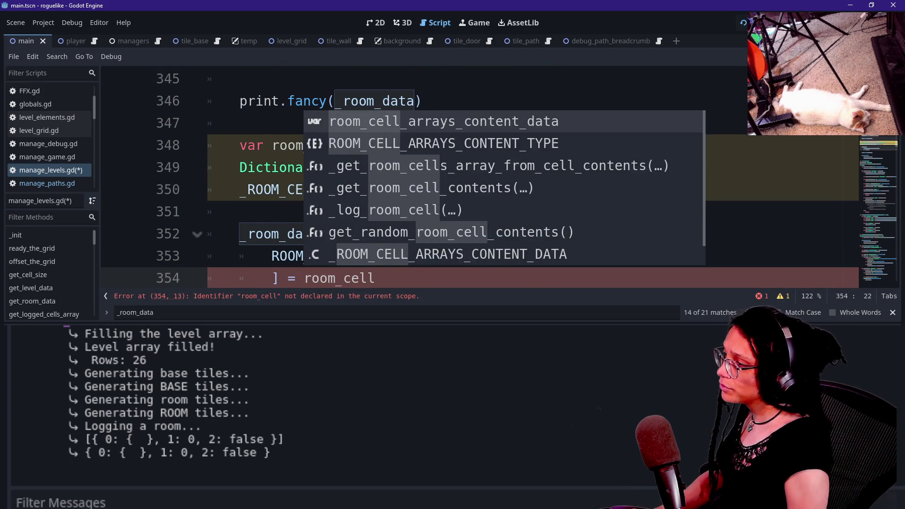
key("Return")
Review the room_id and room_content_data declarations on lines 340–341.
left_click(452, 168)
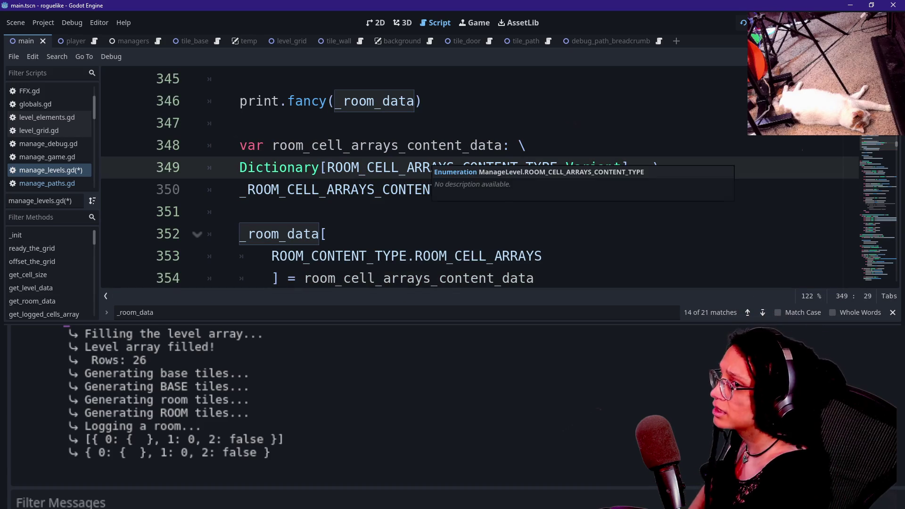
key("Up")
key("Up")
key("Up")
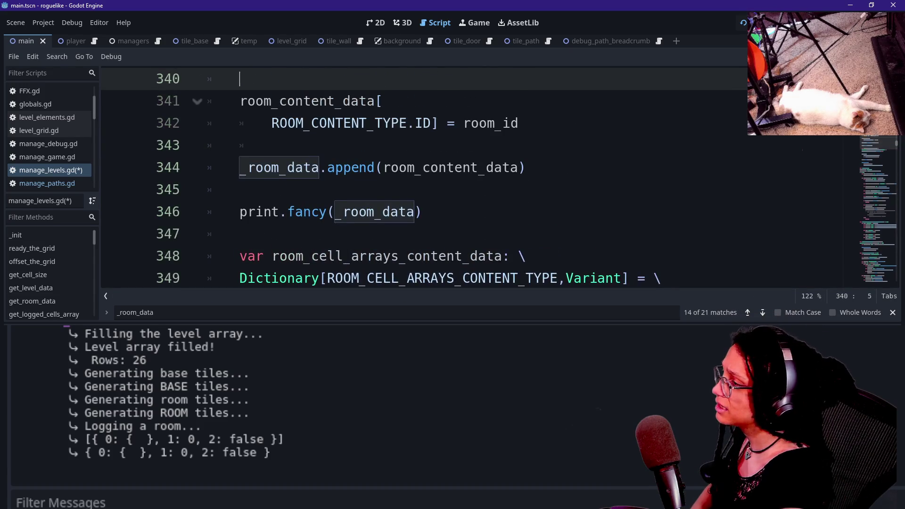
key("Up")
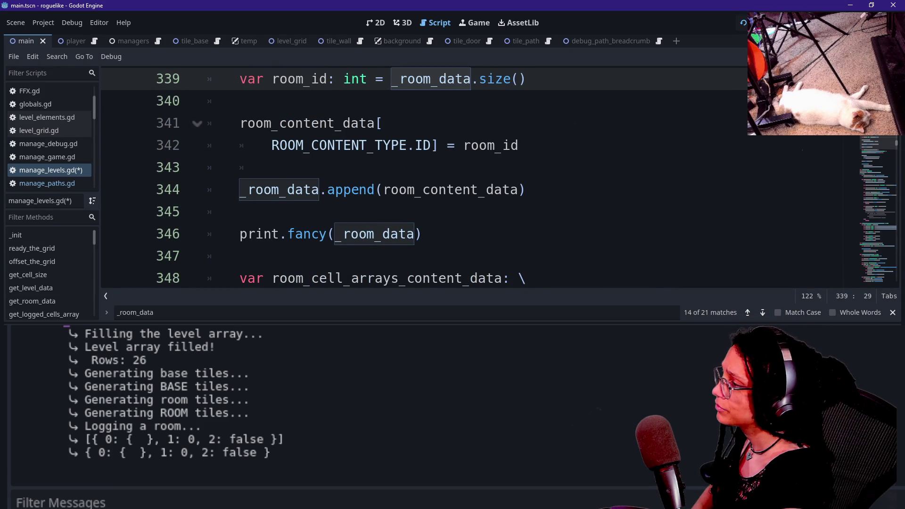
key("Down")
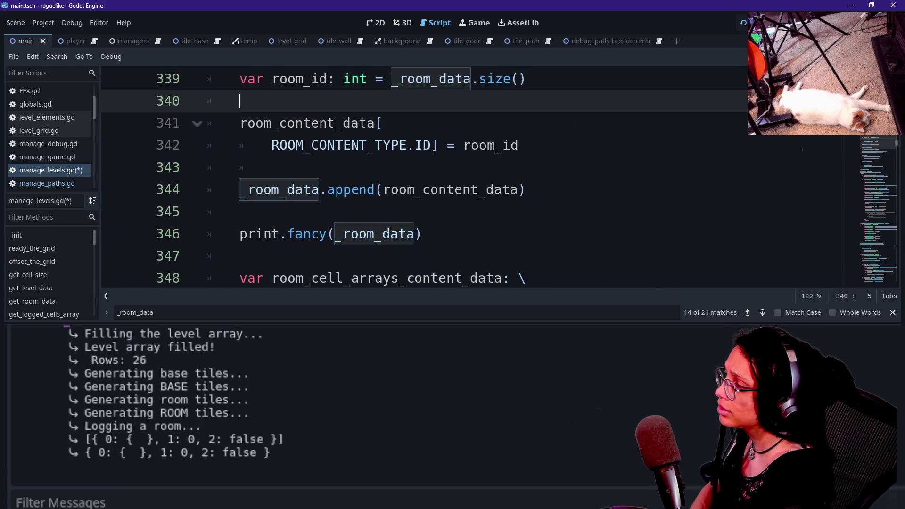
key("Down")
key("shift+Right")
key("shift+Right")
key("shift+Right")
key("Right")
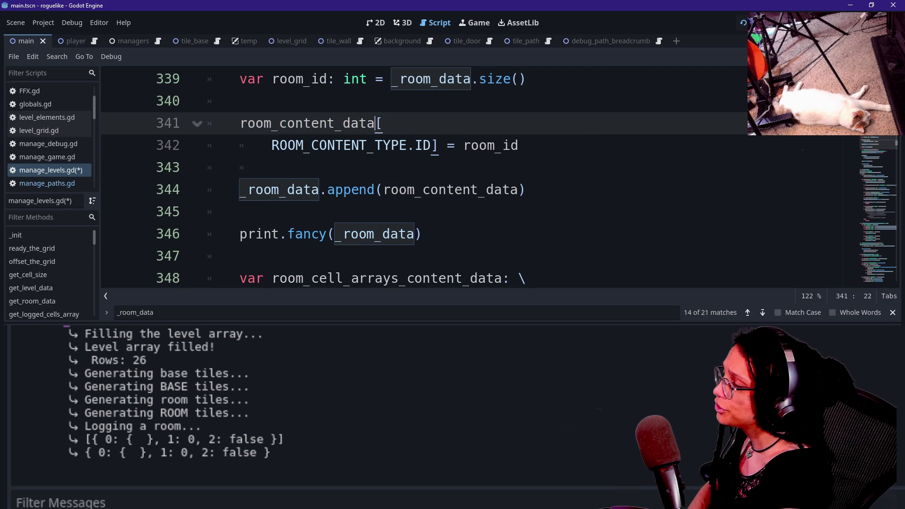
key("shift+End")
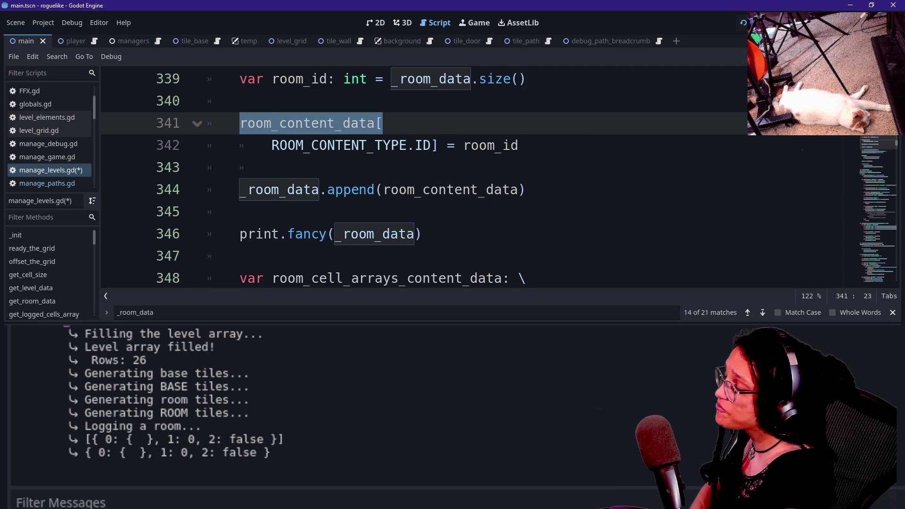
Examine the _room_data append call and its room_content_data argument on line 344.
key("Down")
key("Down")
key("Down")
key("ctrl+shift+Right")
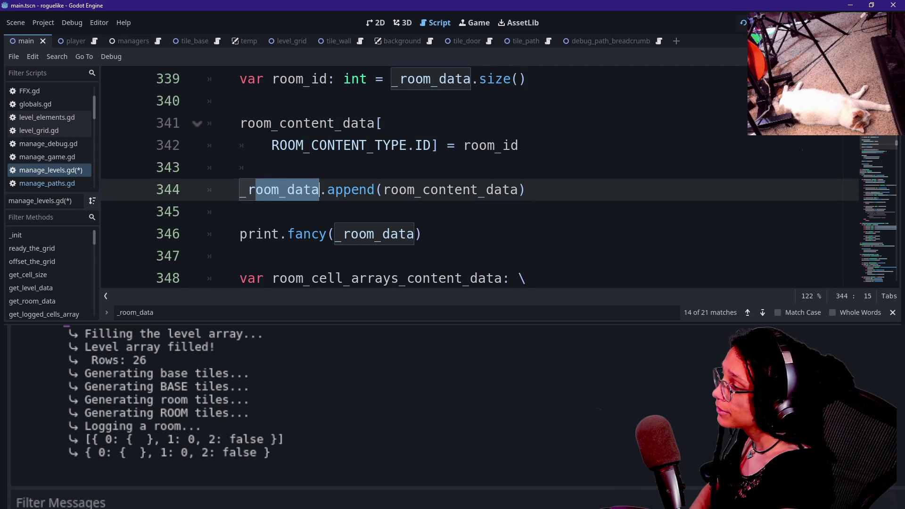
key("Right")
key("Right")
key("shift+Right")
key("shift+Right")
key("Right")
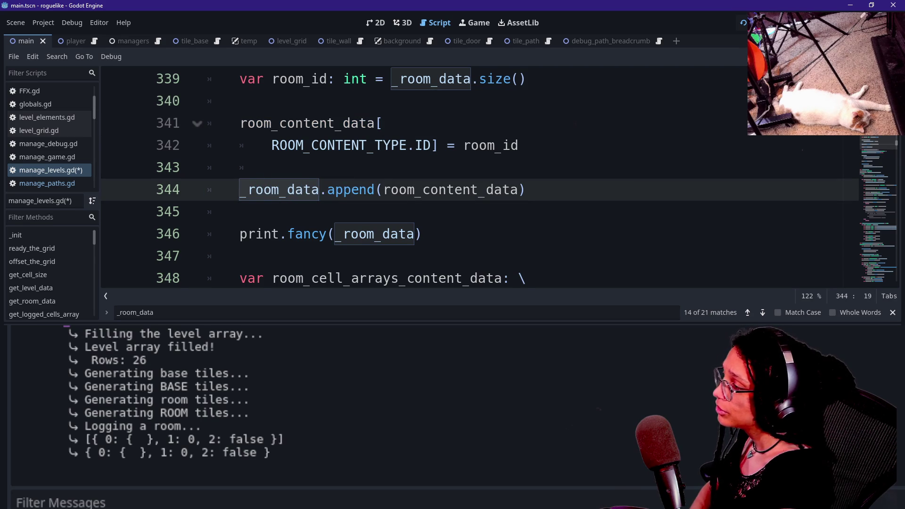
key("shift+Home")
key("shift+Right")
key("shift+Right")
key("shift+Right")
key("Right")
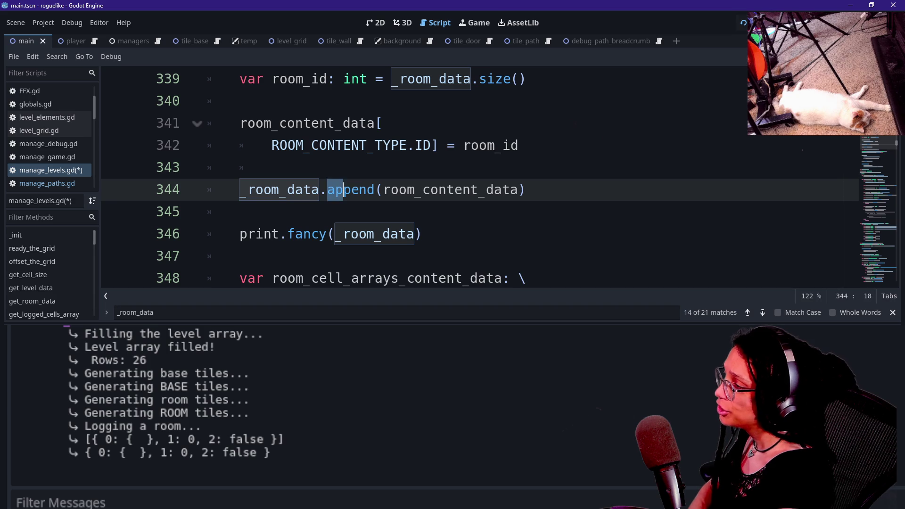
left_click(352, 189)
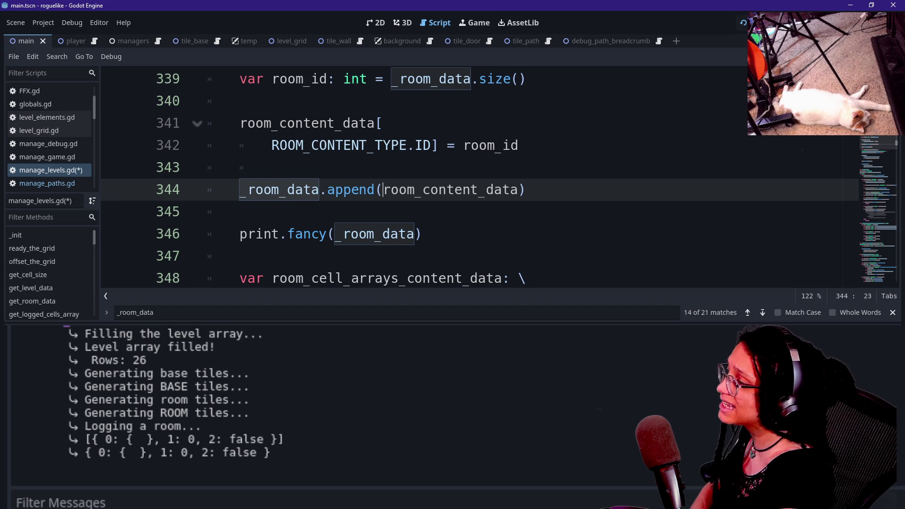
key("shift+Home")
key("Right")
key("ctrl+shift+Right")
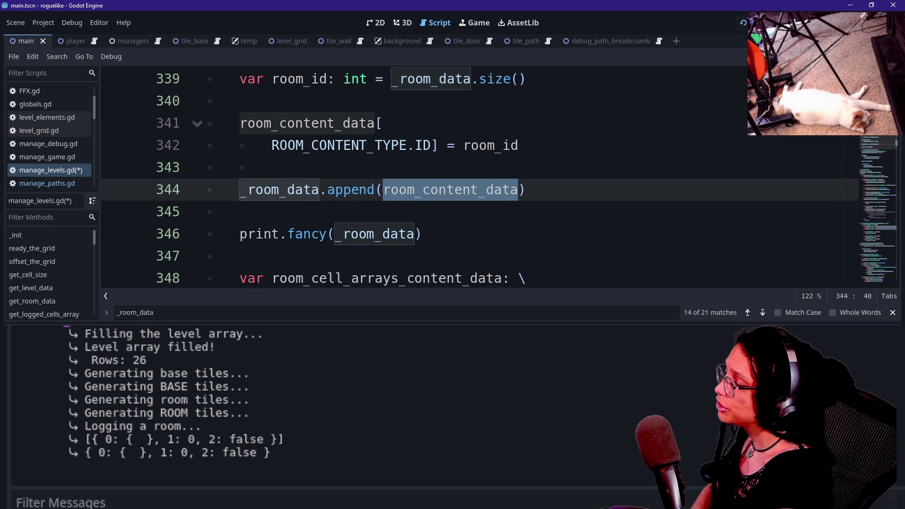
Step through the lines down to 351 and back up to the print call.
key("Down")
key("Down")
key("Down")
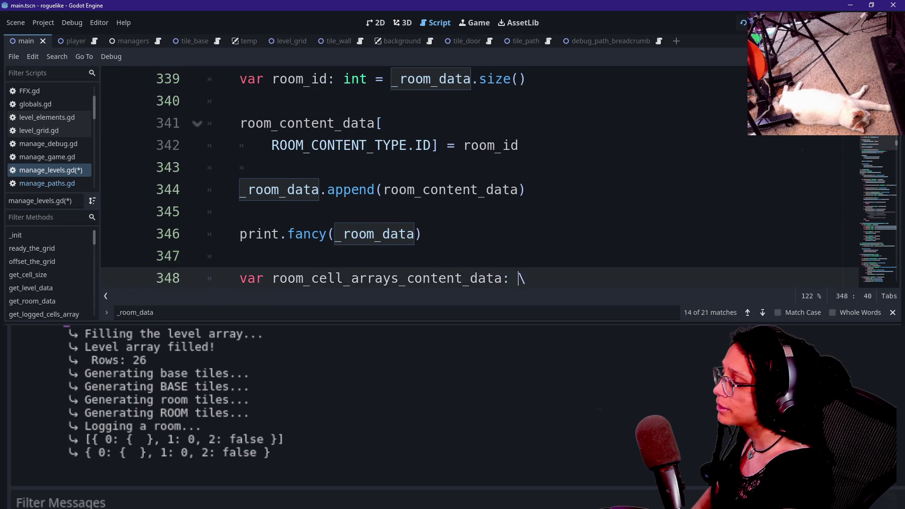
key("Down")
key("Up")
key("Up")
key("Up")
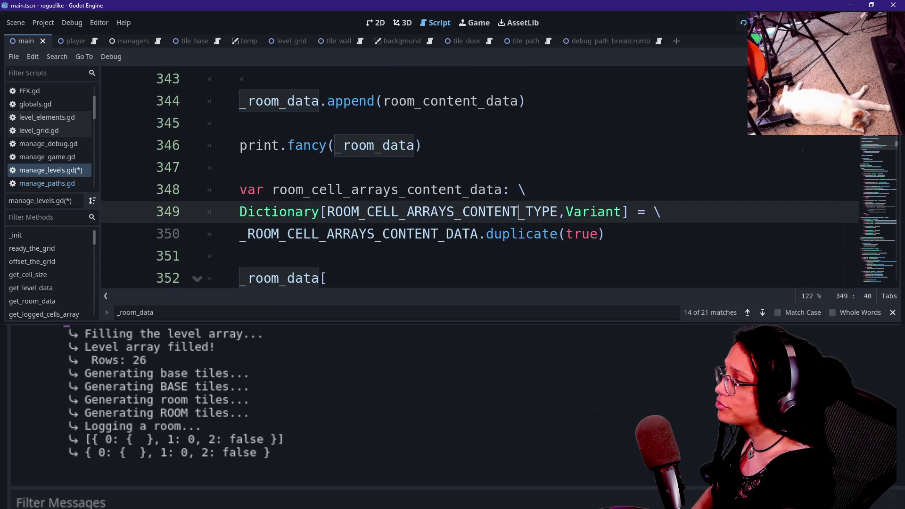
key("Up")
key("Up")
key("Up")
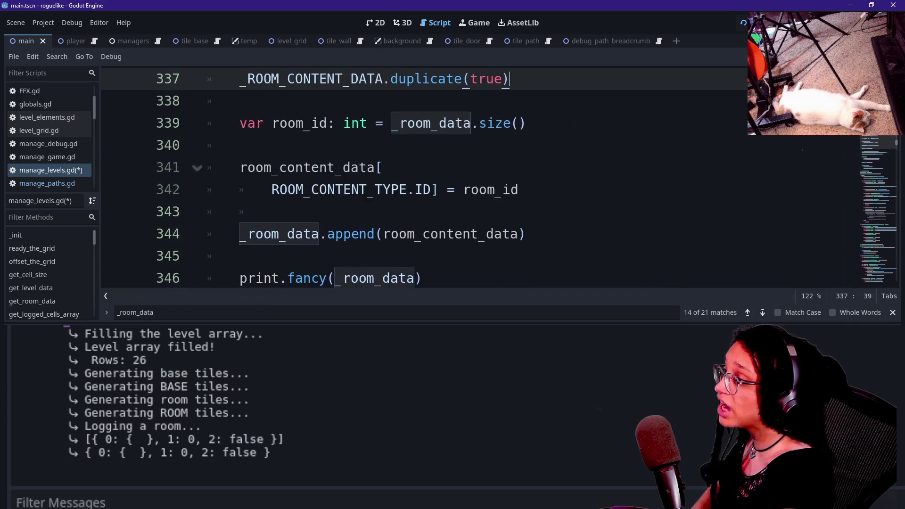
key("Down")
key("Down")
key("Down")
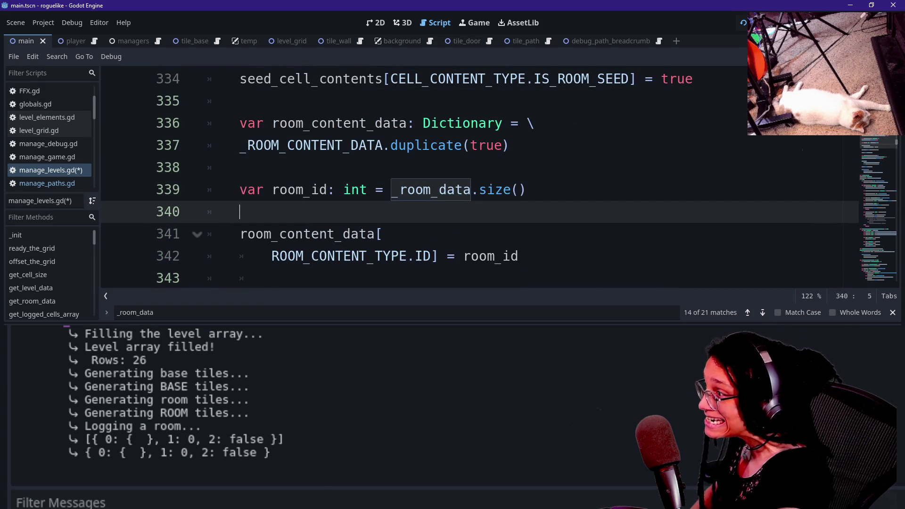
key("Up")
key("Up")
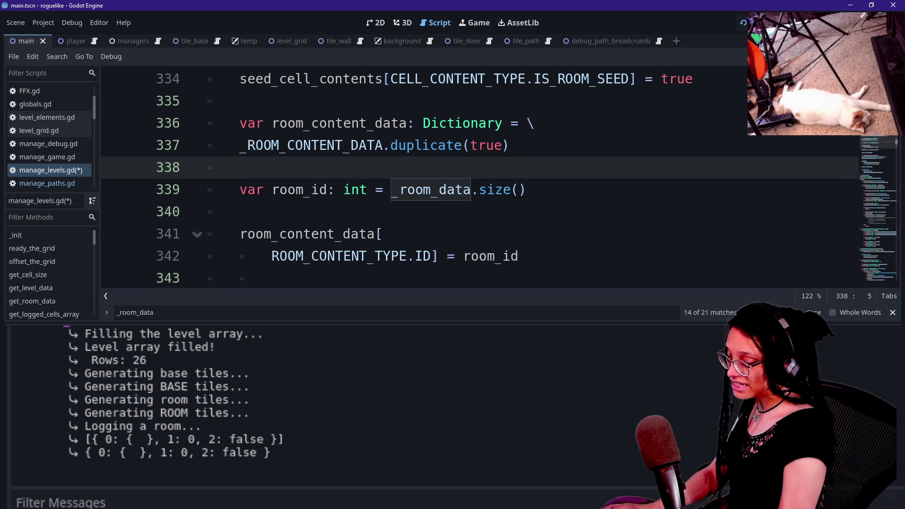
Hide the bottom Output panel with Ctrl+J to enlarge the code area.
key("ctrl+j")
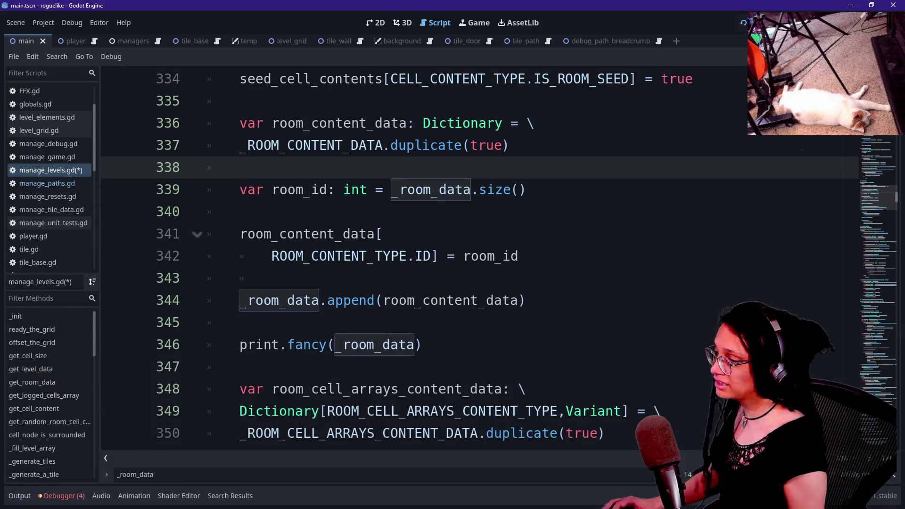
scroll(472, 260, "down", 3)
scroll(425, 259, "down", 2)
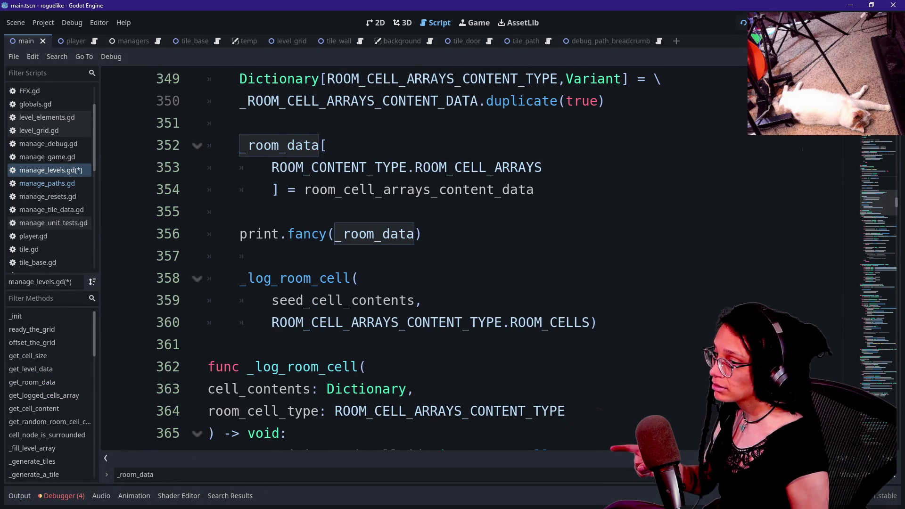
scroll(873, 216, "down", 2)
scroll(873, 217, "down", 5)
scroll(875, 215, "up", 6)
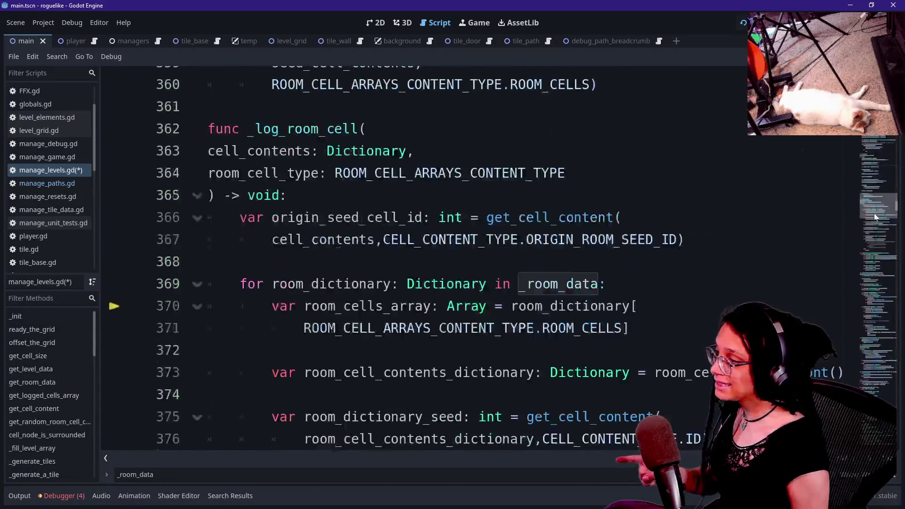
Add an unindented empty line after the _log_room_cell call on line 360.
left_click(422, 360)
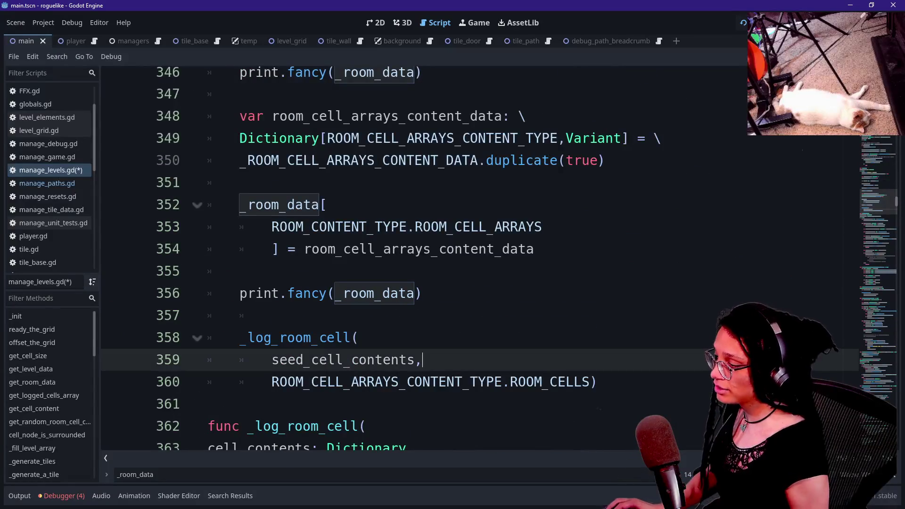
left_click(598, 382)
key("Return")
key("Return")
key("BackSpace")
key("BackSpace")
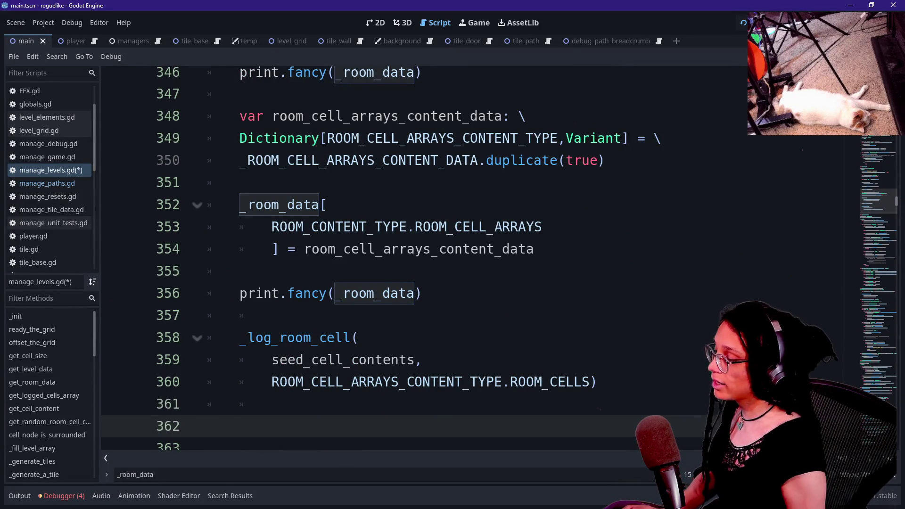
scroll(471, 259, "down", 2)
Write the signature func _set_room_content(room_id: int, what_content: ROOM_CONTENT_TYPE) -> bool.
key("BackSpace")
key("BackSpace")
key("BackSpace")
type("unc")
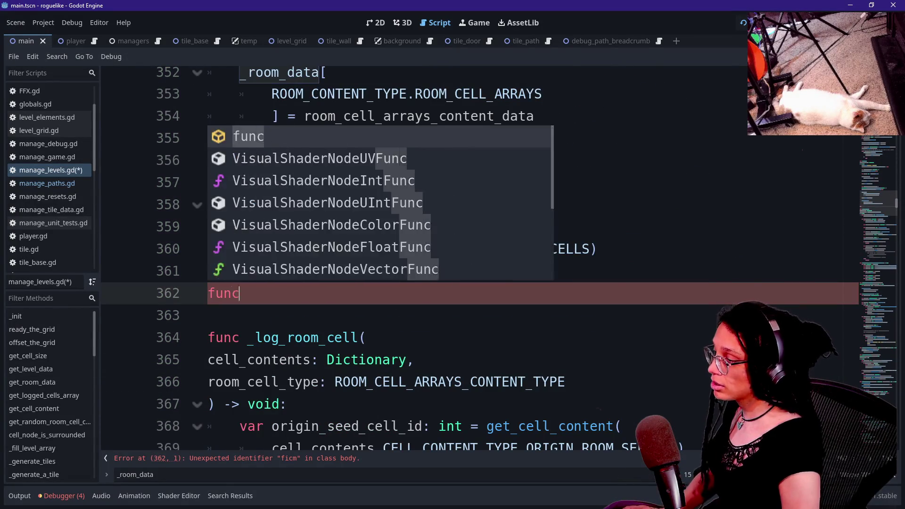
type(" _set_room_content(")
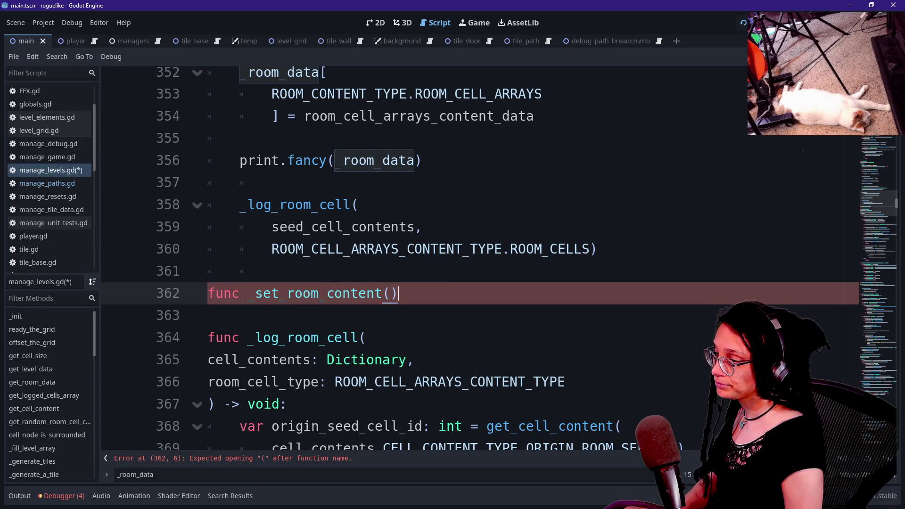
key("BackSpace")
type("room")
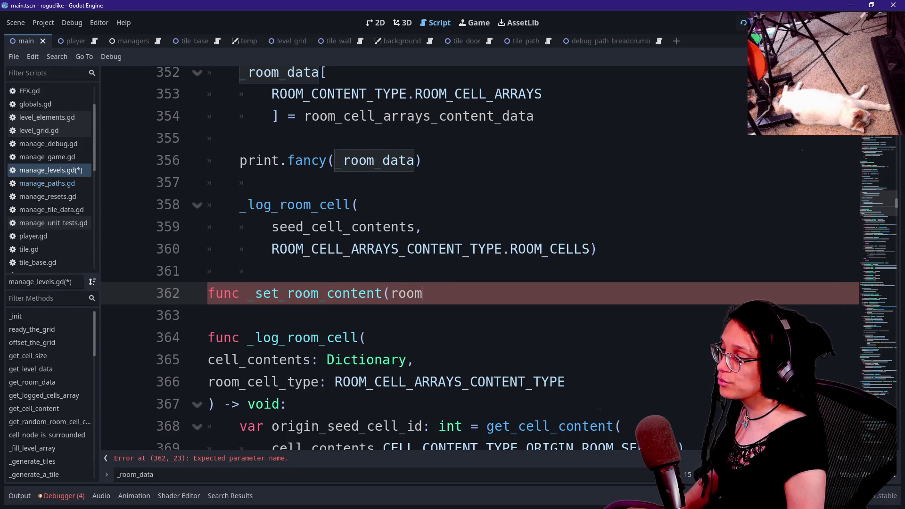
type("_id: int,")
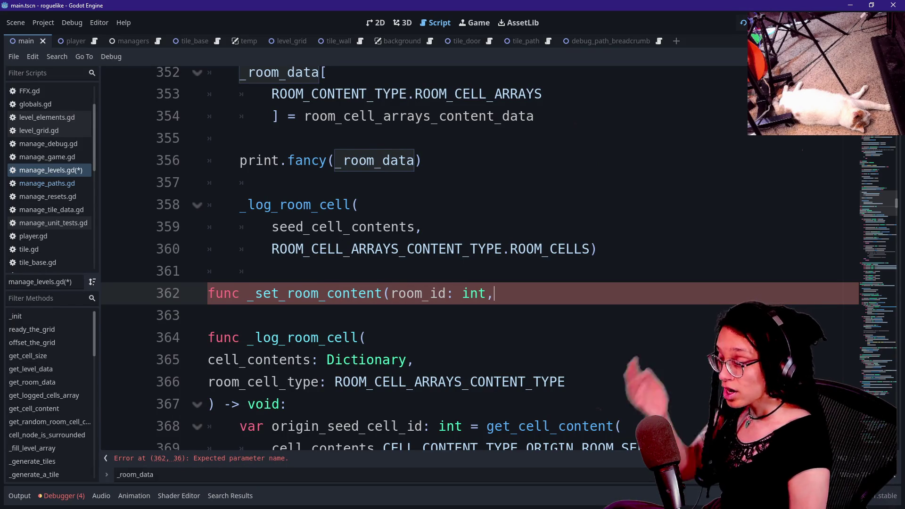
type("R")
key("BackSpace")
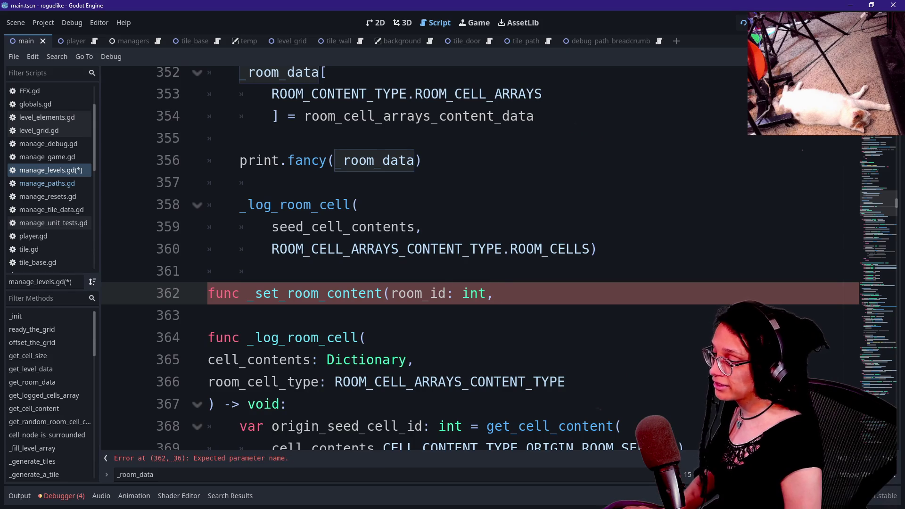
type("what_content: ROO")
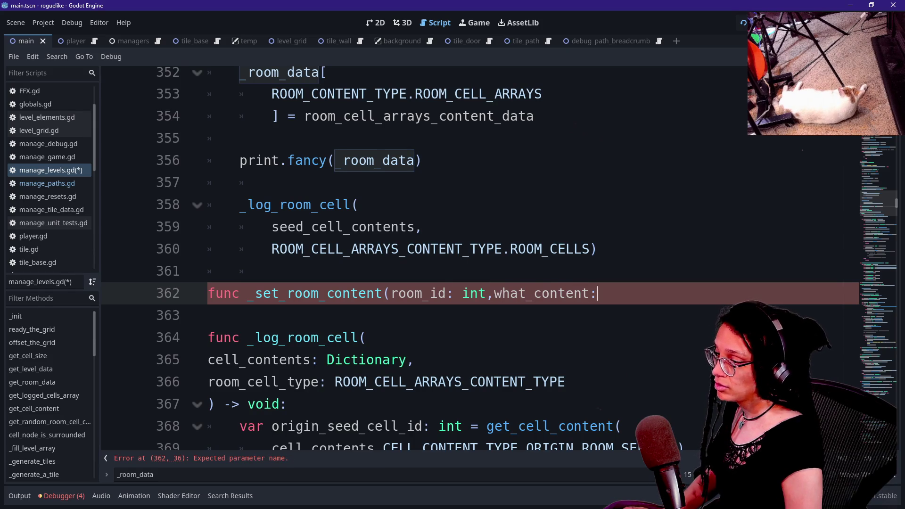
type("M_")
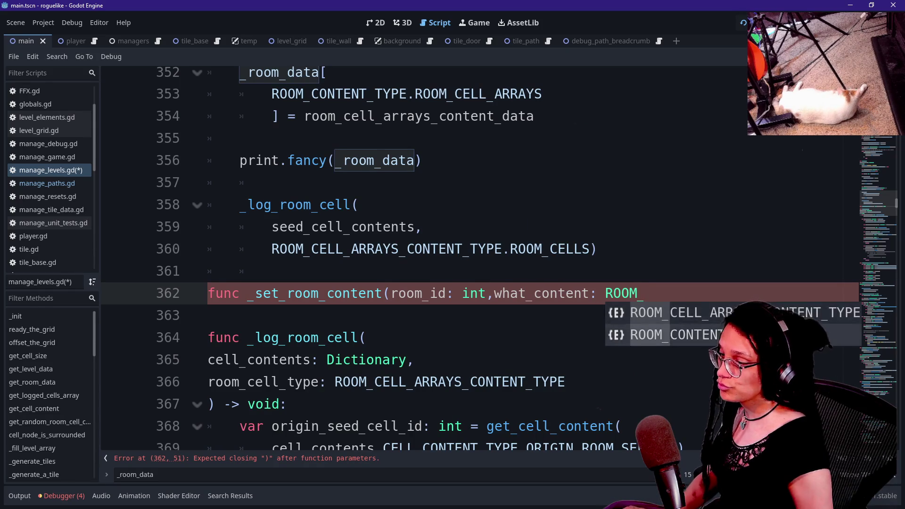
key("Down")
key("Return")
type(") ->")
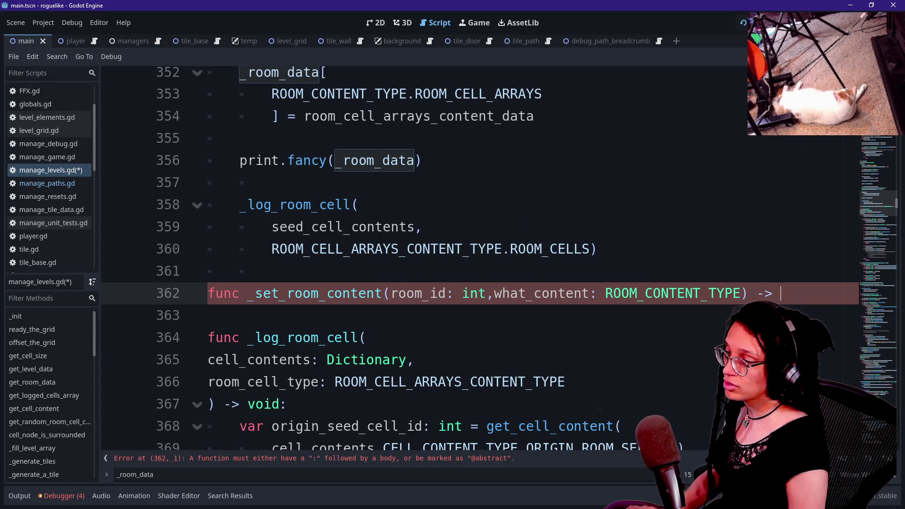
type(" b")
key("BackSpace")
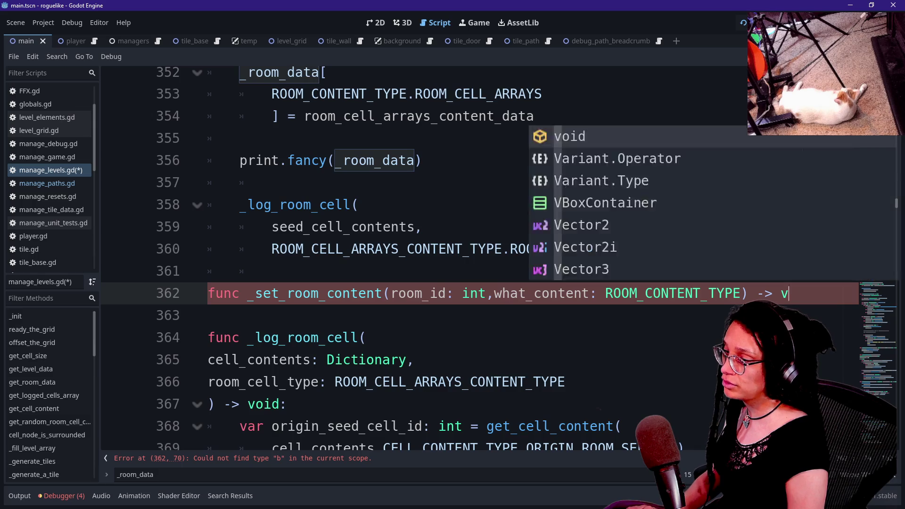
key("BackSpace")
type("bool")
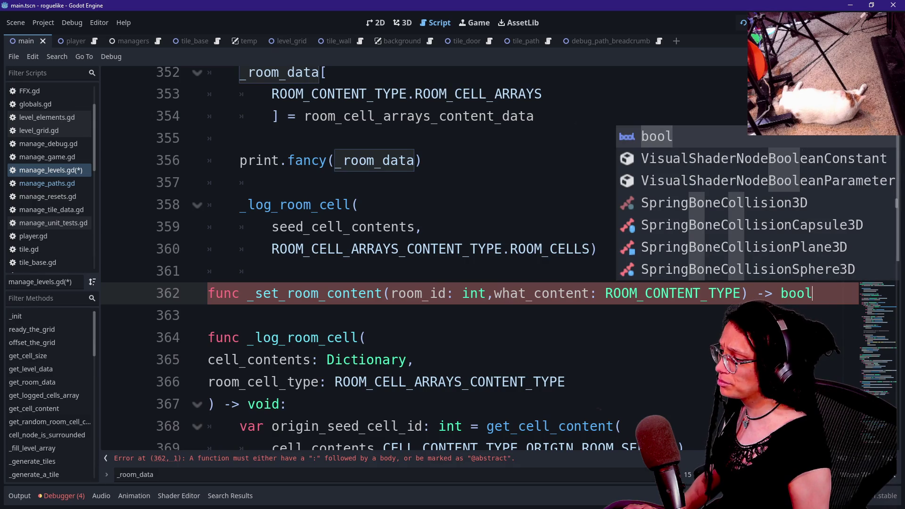
Close the signature with a colon and start an indented function body.
key("Escape")
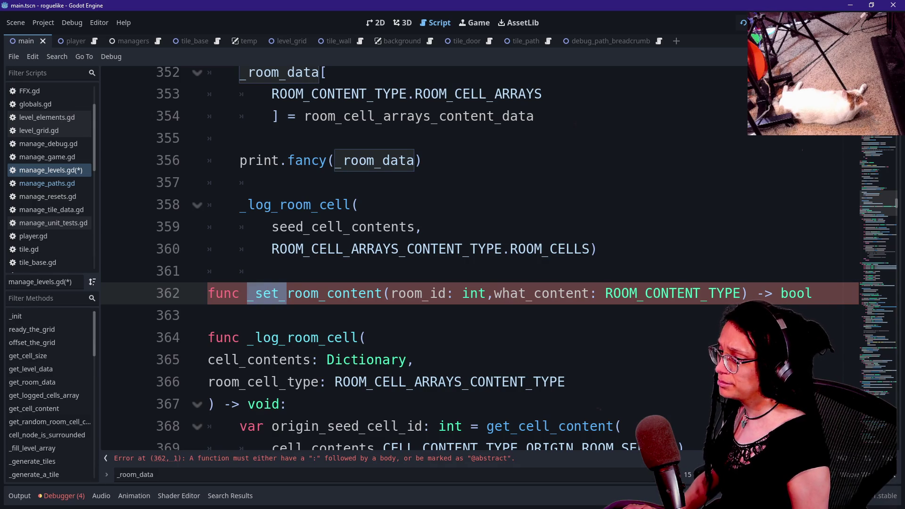
key("Return")
key("BackSpace")
type(":")
key("Return")
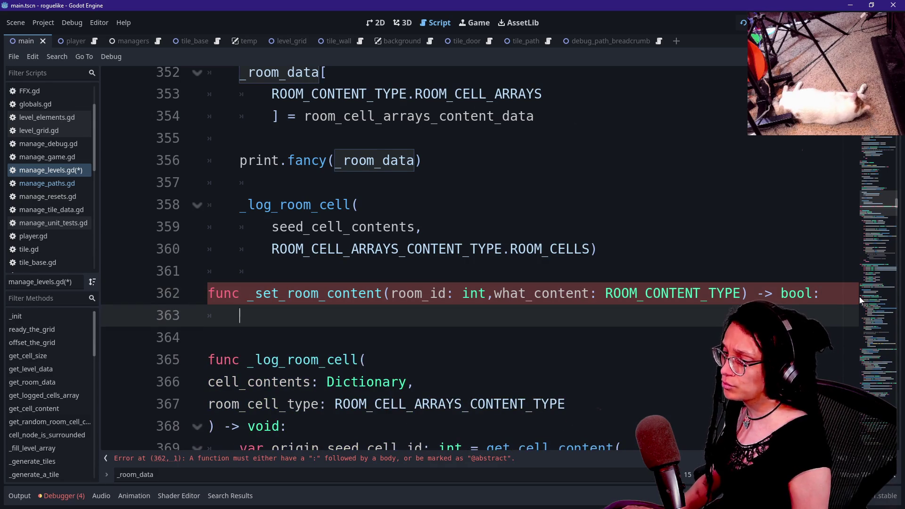
mouse_move(377, 231)
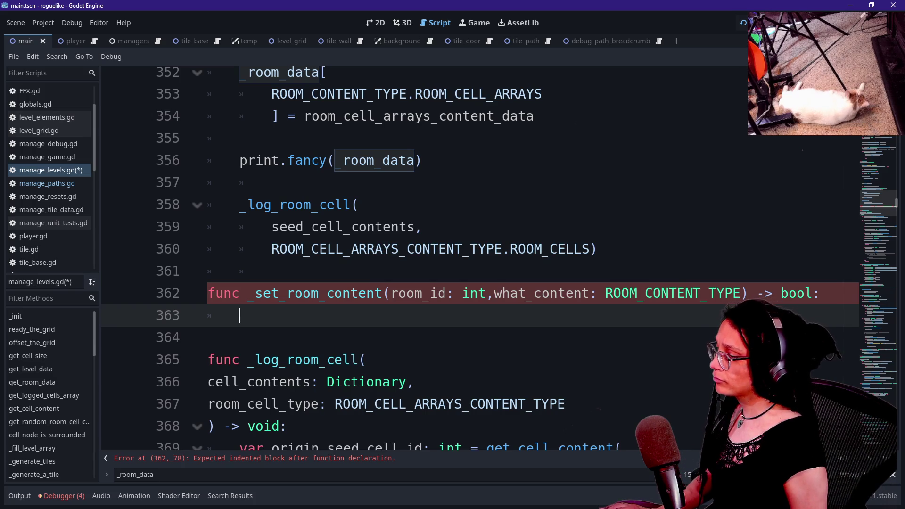
Check the earlier _room_data assignment code, then begin the _set_room_content body with 'for'.
scroll(472, 260, "up", 1)
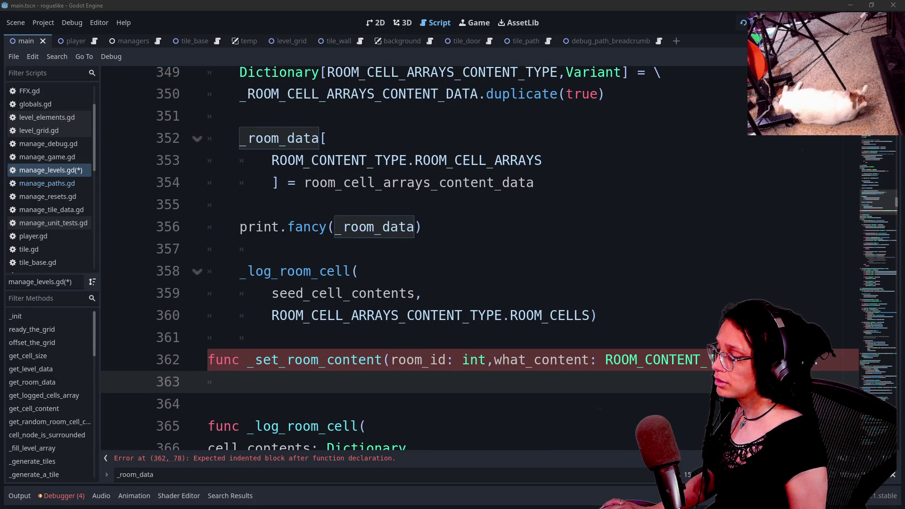
left_click(534, 182)
scroll(472, 259, "up", 3)
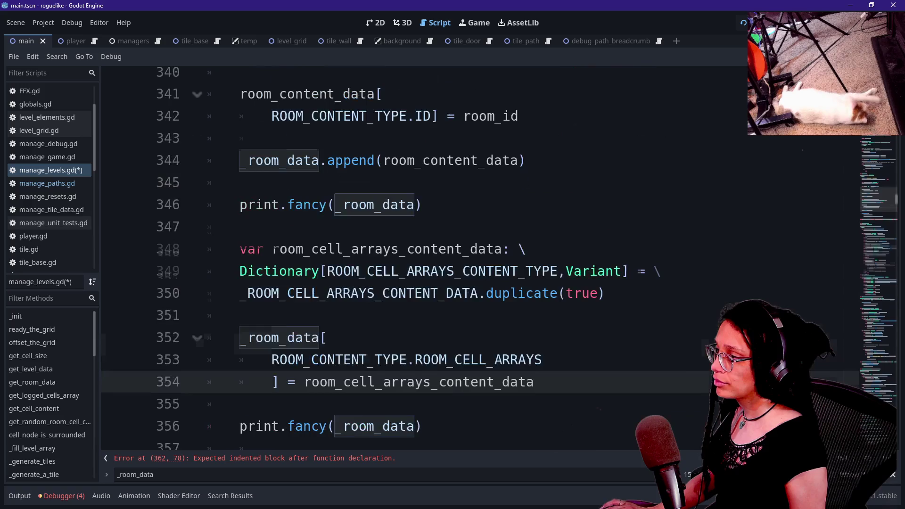
scroll(472, 259, "down", 4)
left_click(240, 315)
type("for")
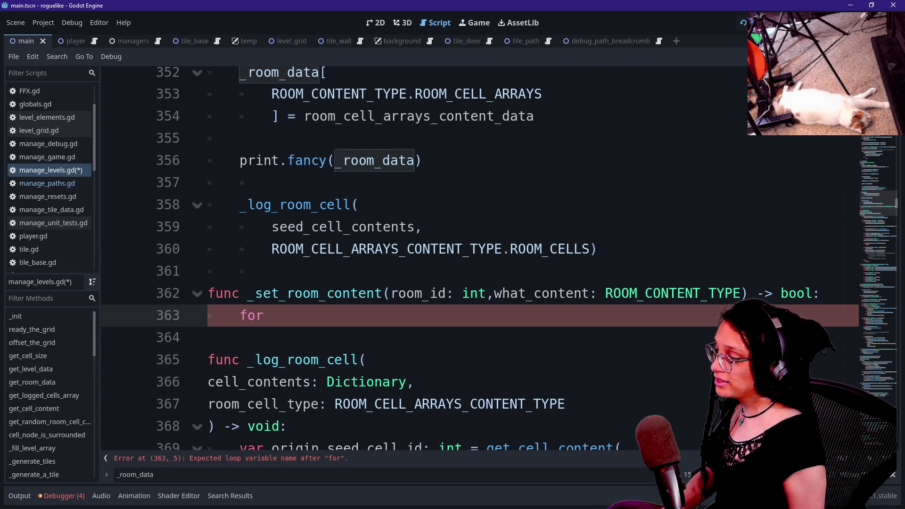
scroll(472, 259, "down", 3)
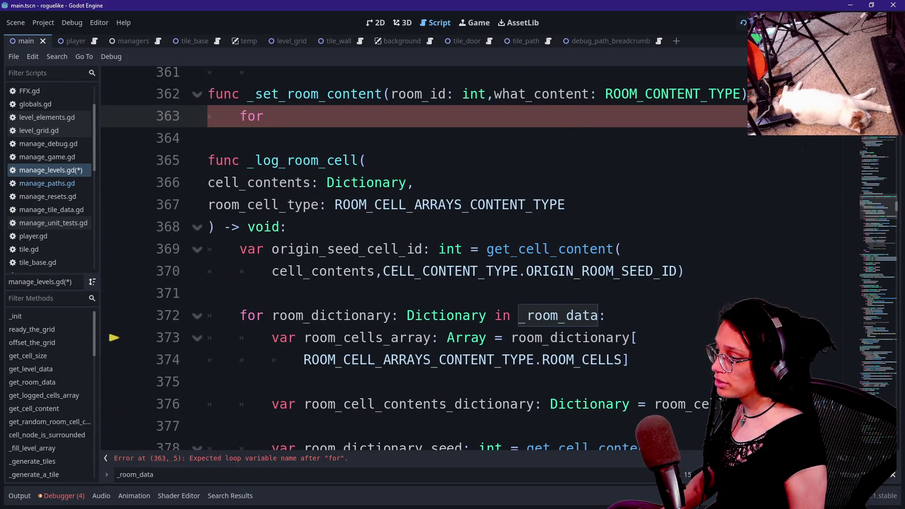
scroll(471, 259, "up", 2)
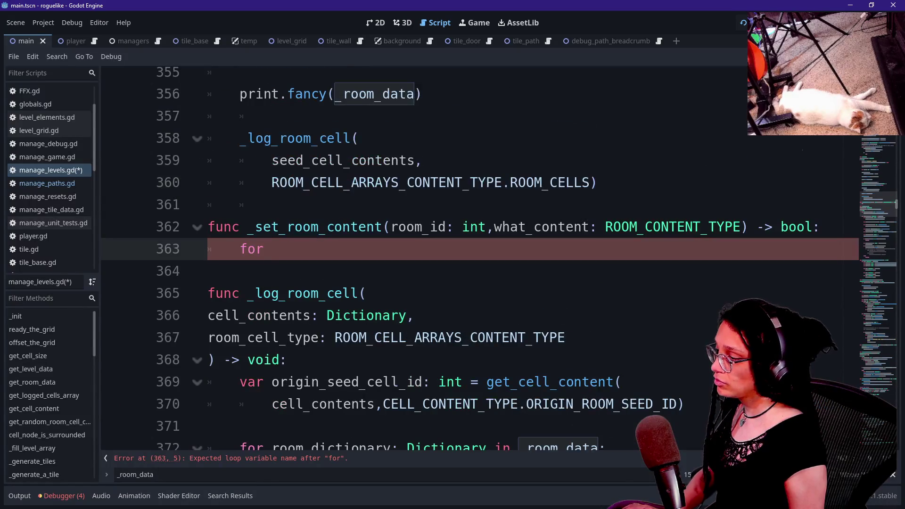
Find get_room_content and select its commented-out loop body.
key("ctrl+f")
type("_get_co")
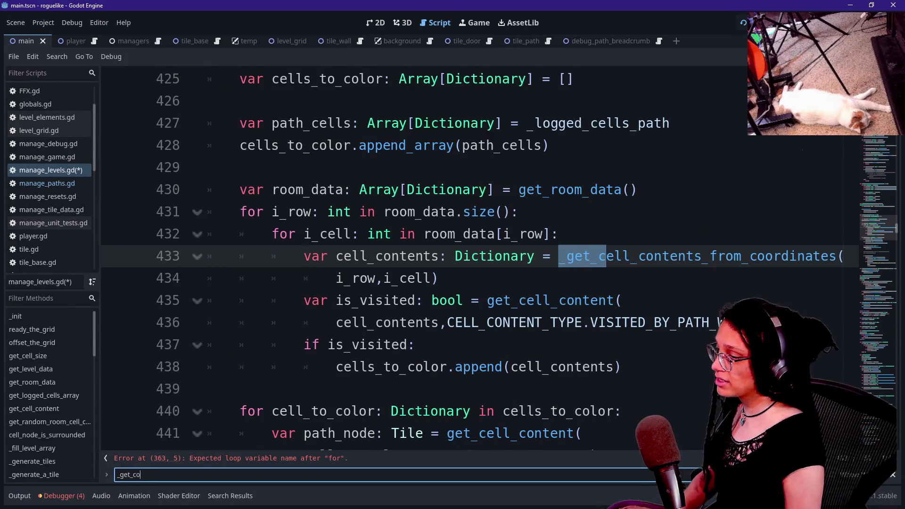
key("BackSpace")
key("BackSpace")
type("room_content")
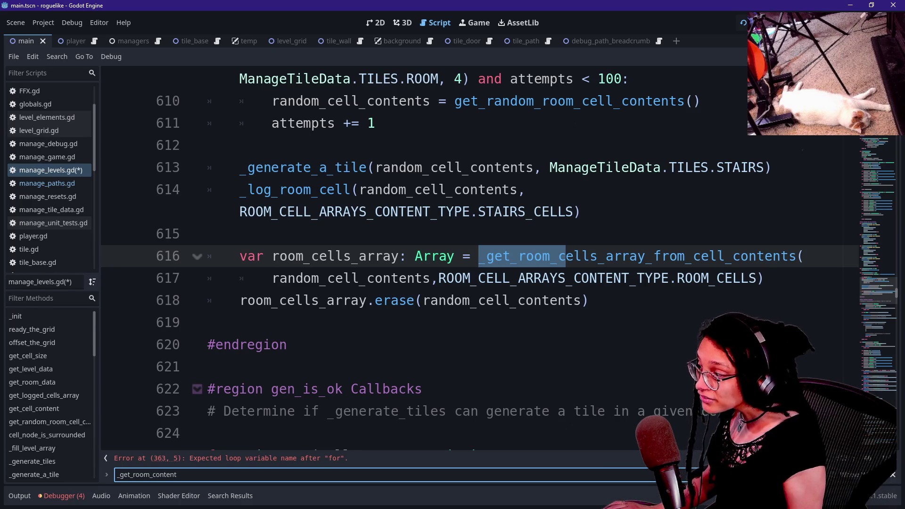
key("ctrl+a")
type("get_room")
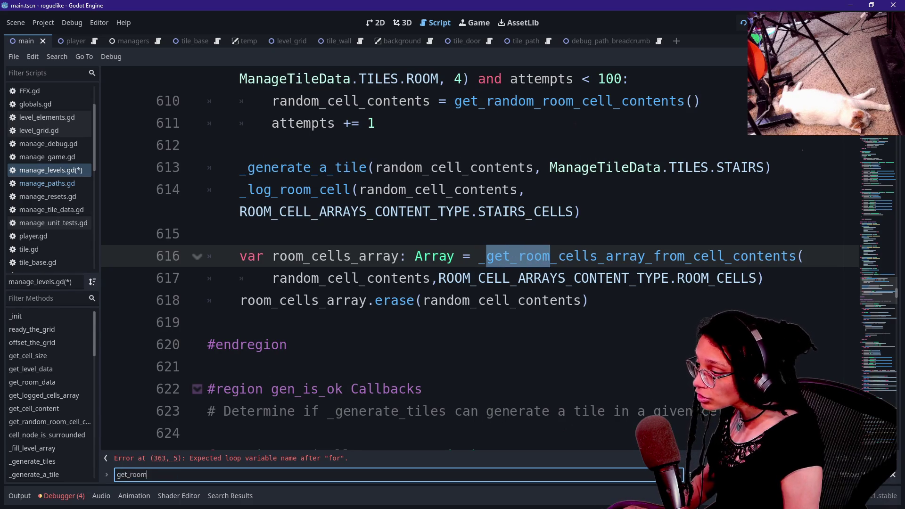
type("_content")
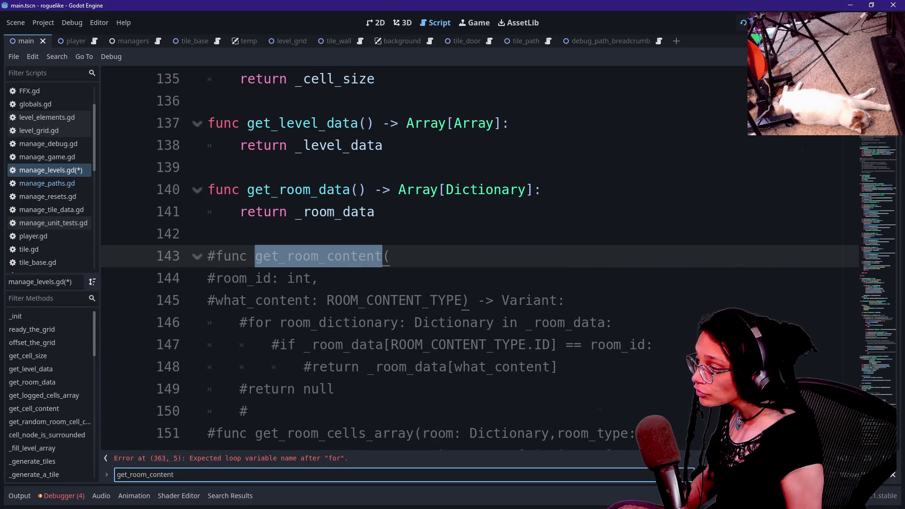
left_click(307, 323)
left_click(320, 278)
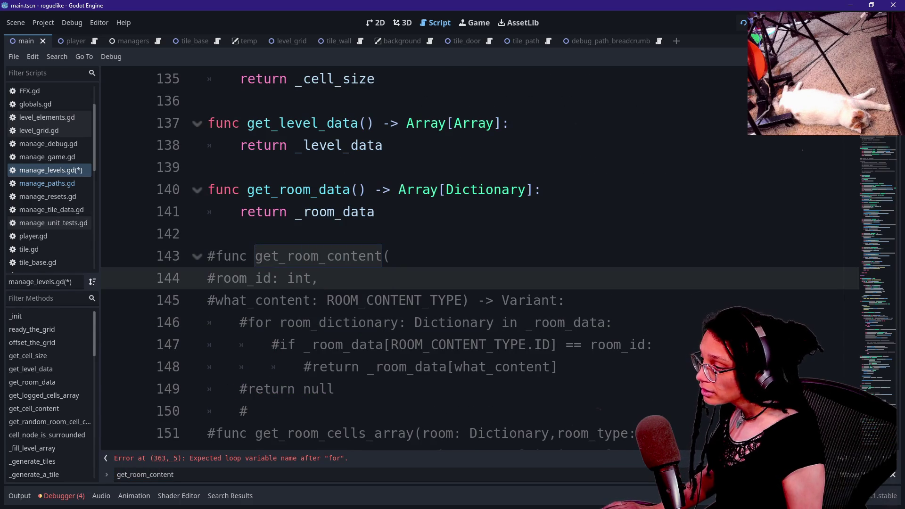
mouse_move(240, 322)
left_mouse_down()
mouse_move(415, 367)
mouse_move(248, 411)
left_mouse_up()
Move the unfinished _set_room_content function above the old get_room_content.
key("ctrl+f")
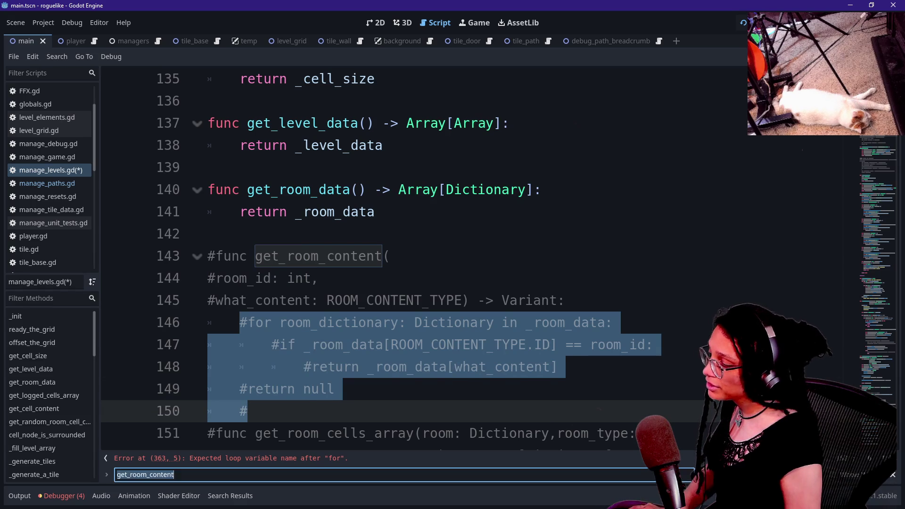
type("_set_room")
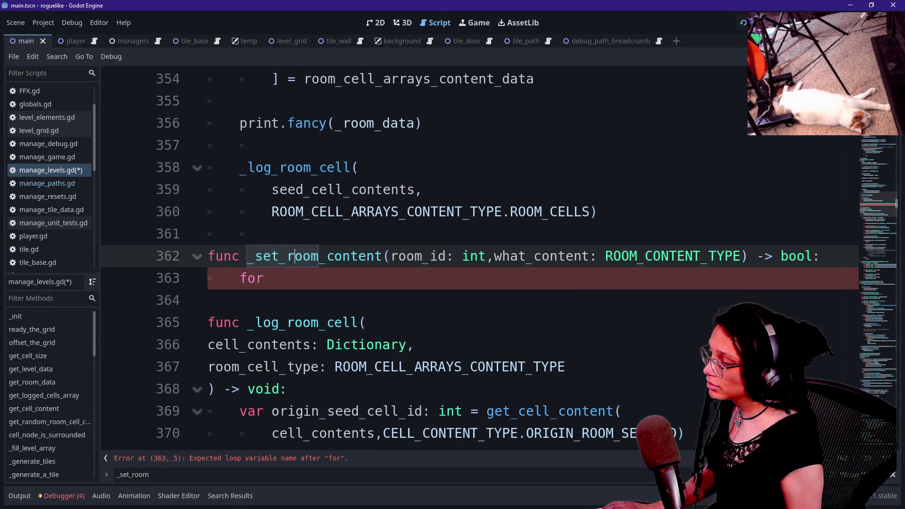
left_click_drag(272, 278, 273, 234)
key("BackSpace")
key("BackSpace")
key("BackSpace")
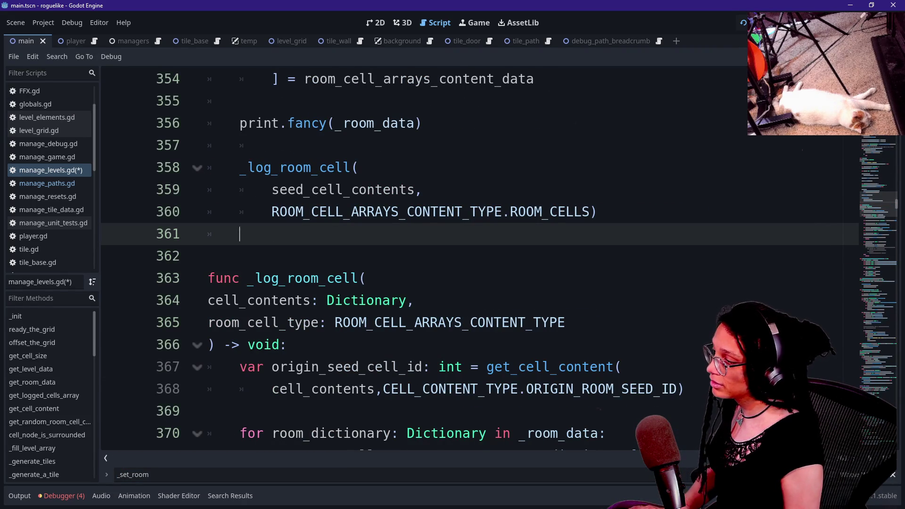
key("ctrl+f")
type(")")
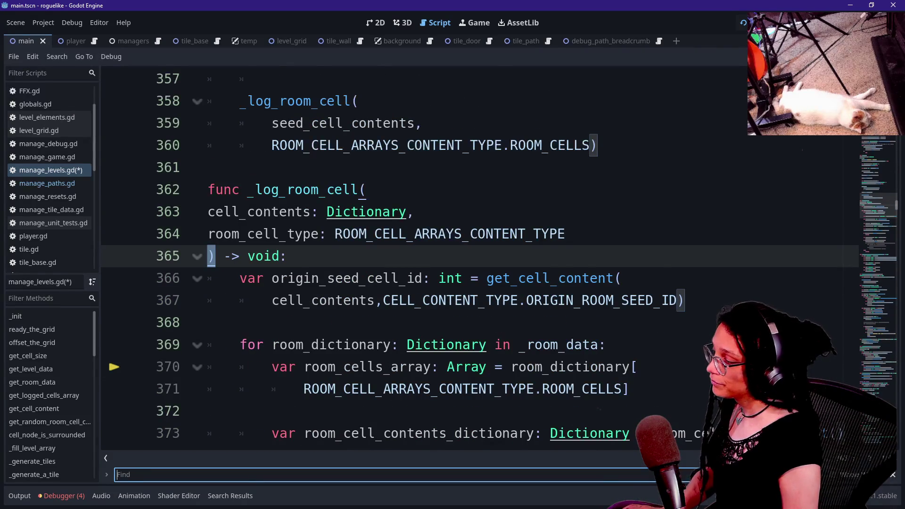
type("_get_room_cont")
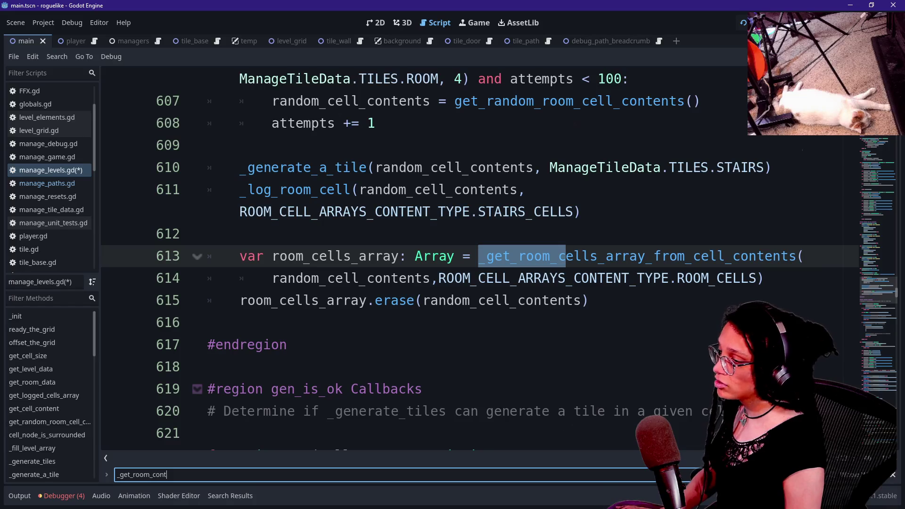
key("ctrl+a")
type("get_room_")
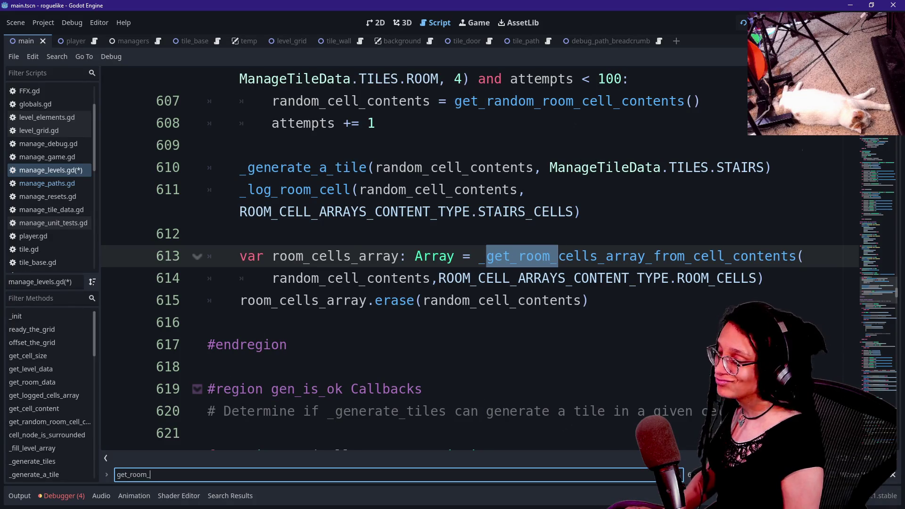
type("cont")
left_click(208, 234)
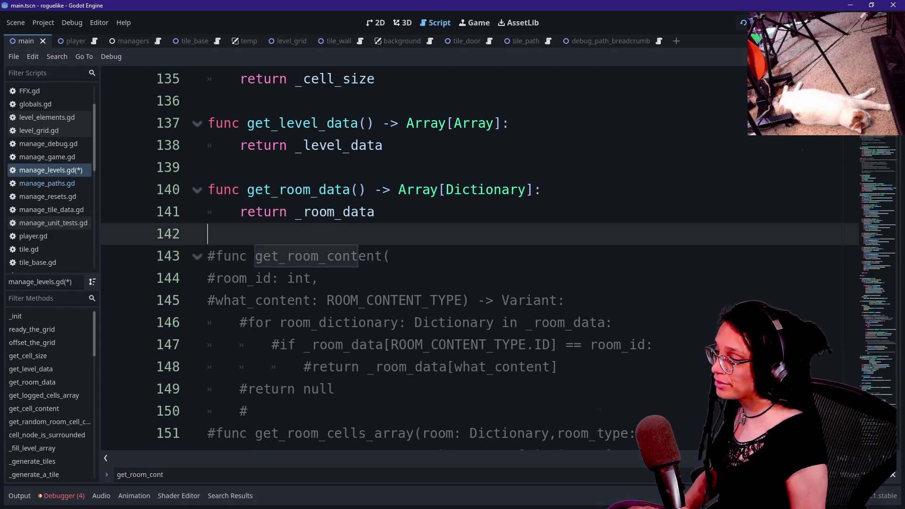
key("ctrl+shift+z")
key("ctrl+shift+z")
key("ctrl+shift+z")
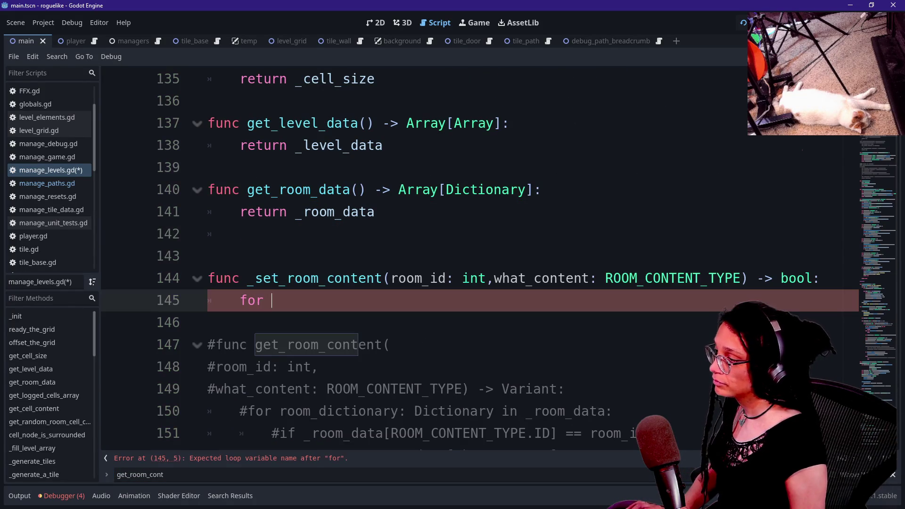
key("Up")
key("Up")
key("Up")
key("BackSpace")
key("BackSpace")
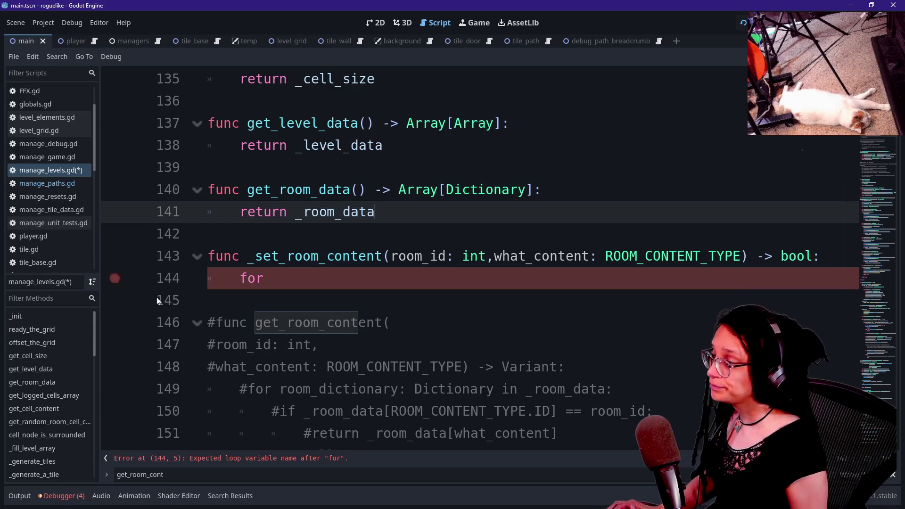
Write the for loop over _room_data with a room_dictionary: Dictionary variable.
left_click(279, 256)
key("Down")
key("Down")
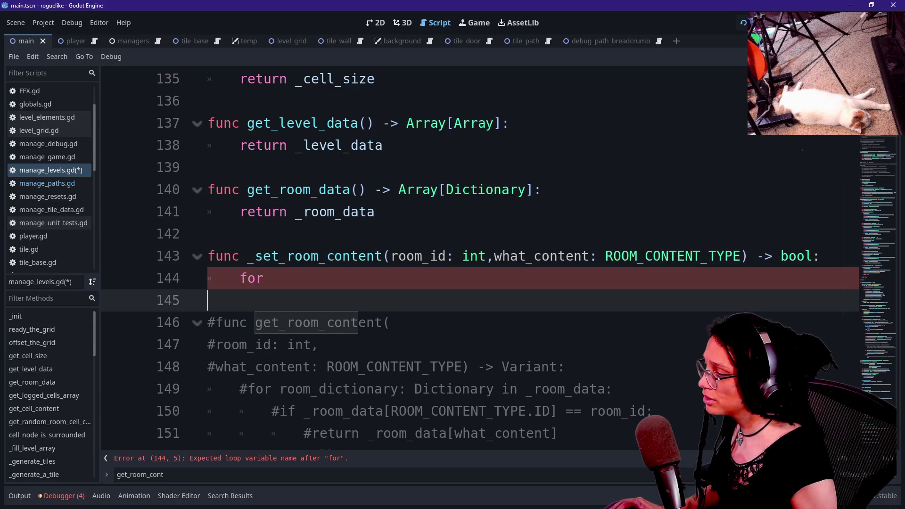
key("Up")
scroll(472, 260, "down", 1)
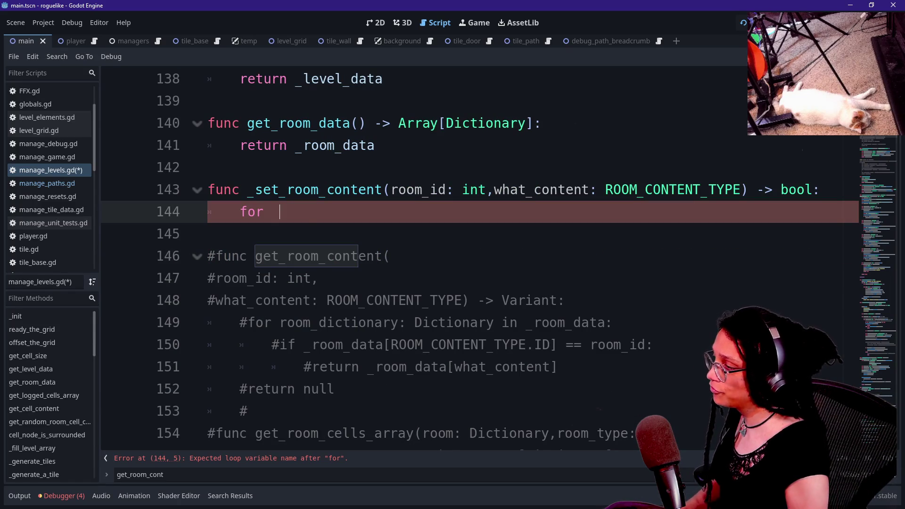
type("room_dictionary: ")
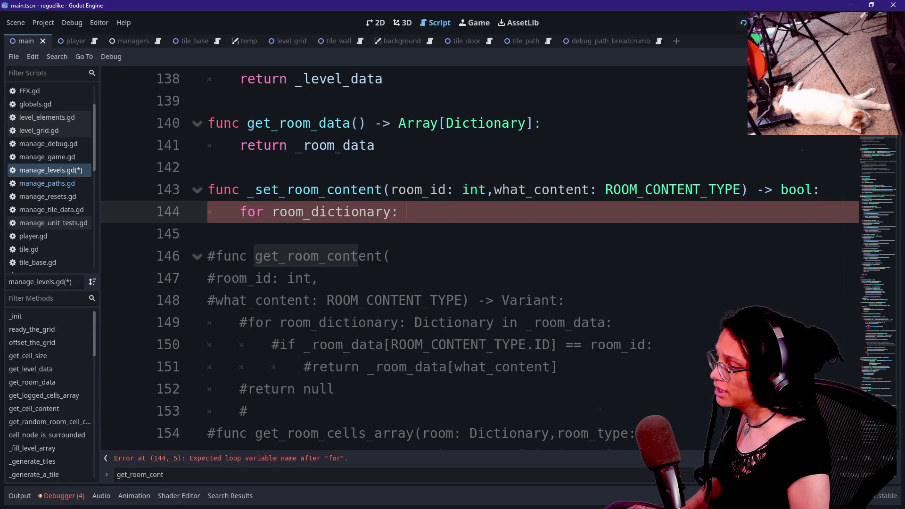
type("Dicti")
key("Return")
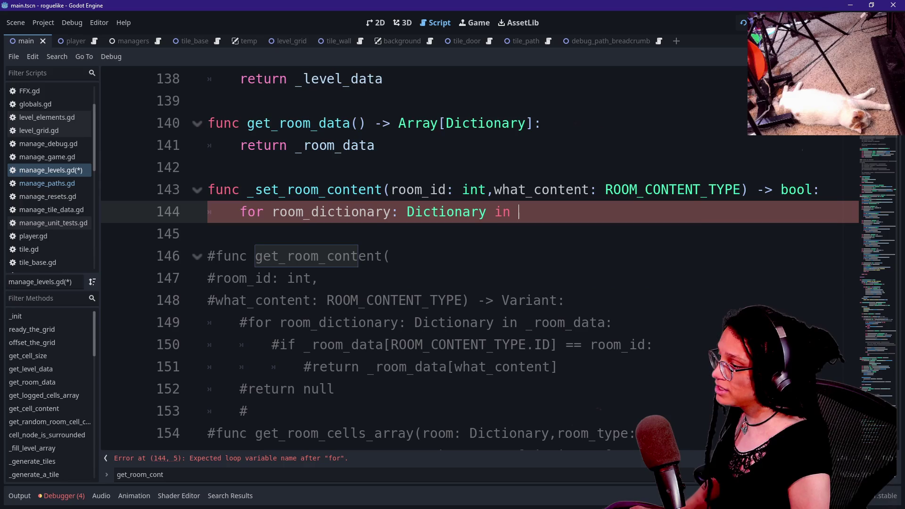
key("BackSpace")
type("_room_data:")
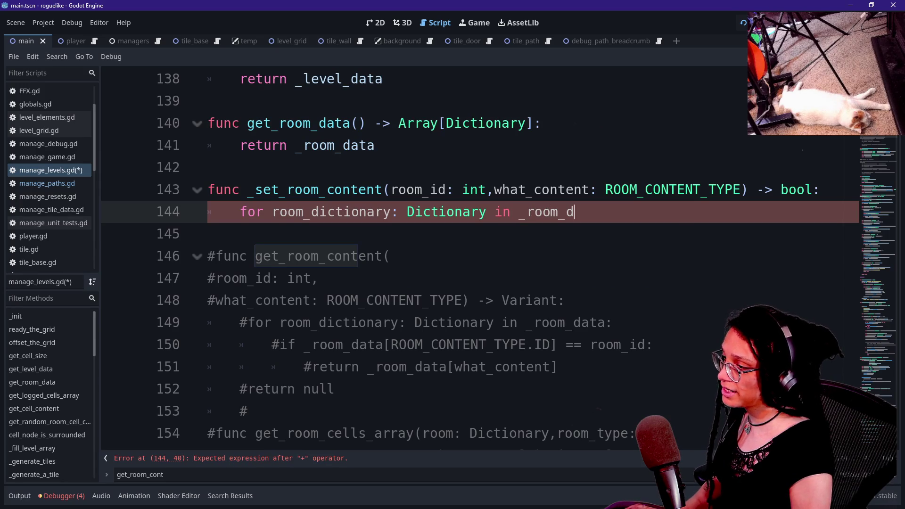
key("Return")
Add an if comparing the ROOM_CONTENT_TYPE.ID entry to room_id.
type("if _room_data[C")
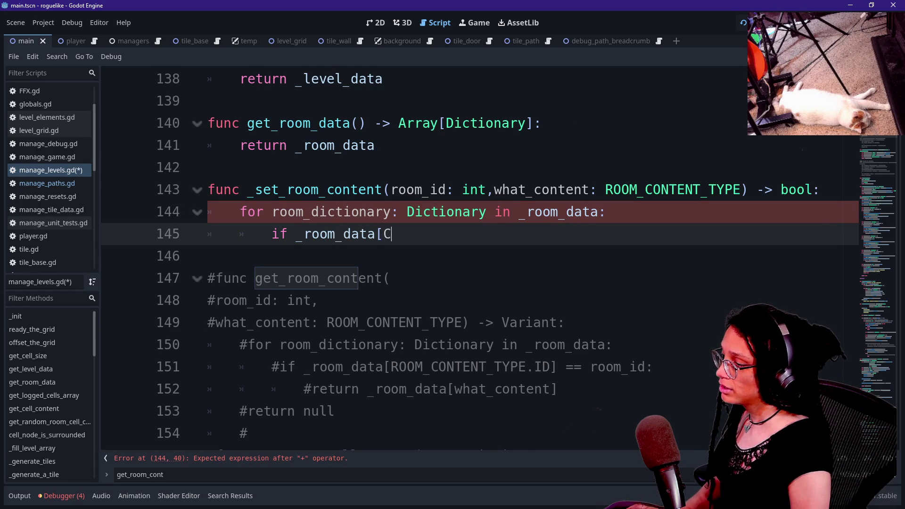
key("BackSpace")
type("ROOM_C")
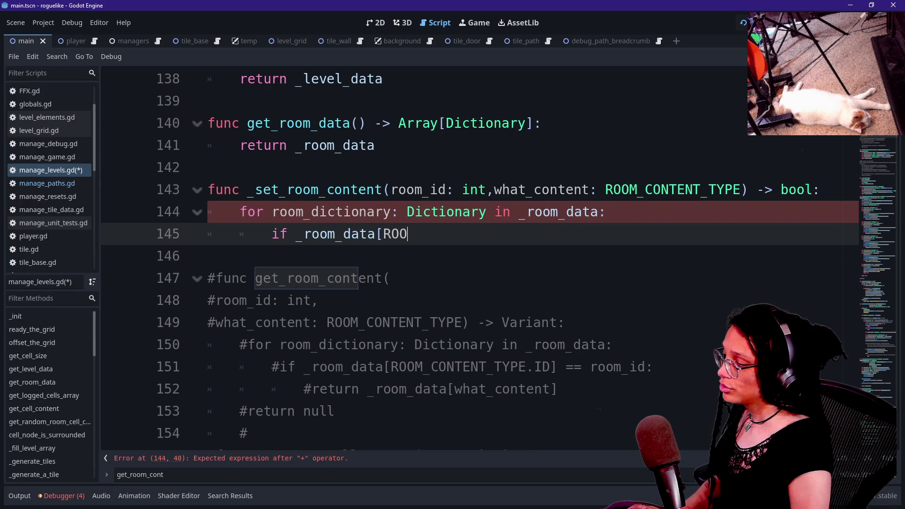
type("ONTENT_TYPE")
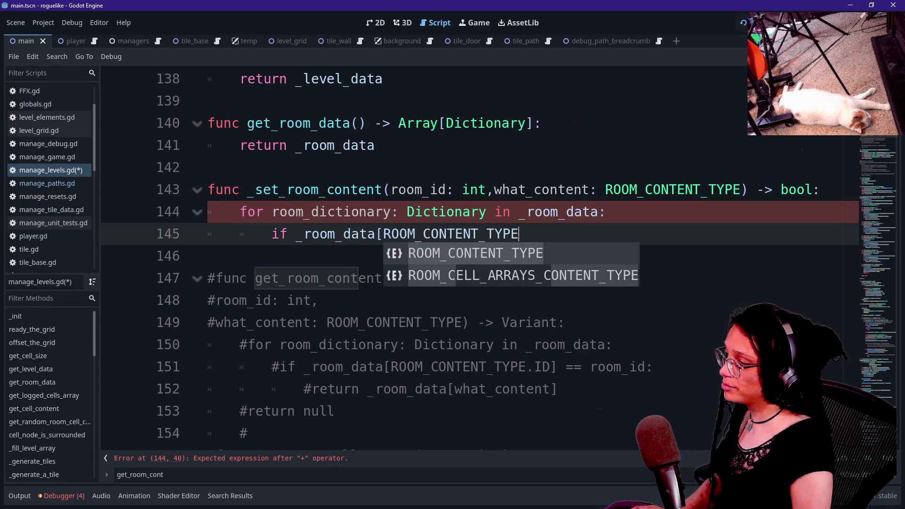
type(".ID[")
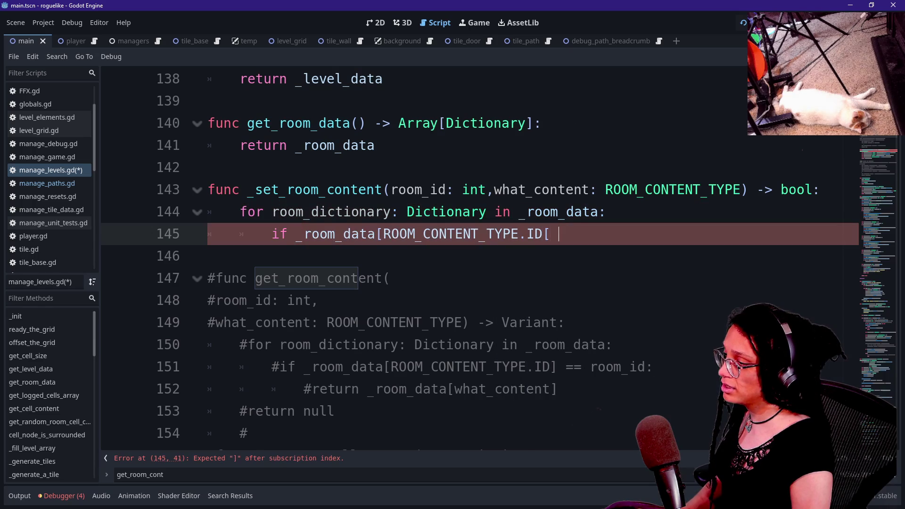
key("BackSpace")
type("] ==")
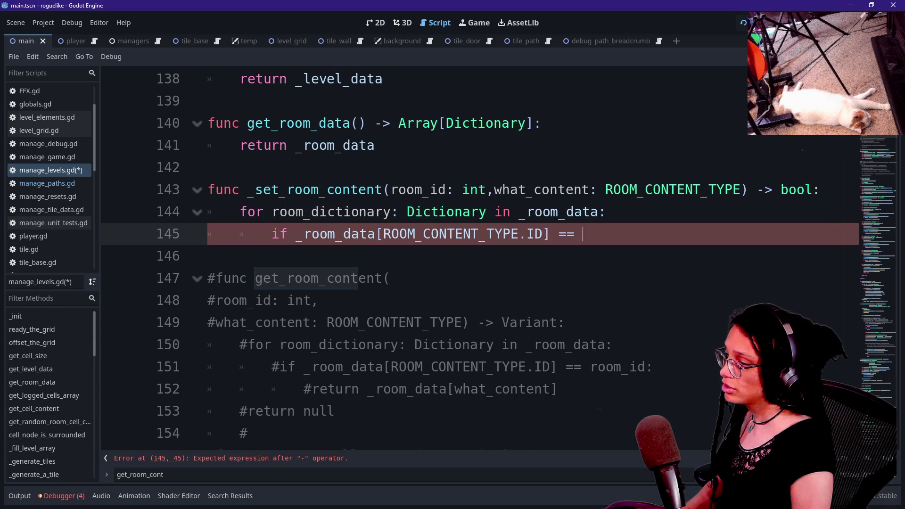
type("room_id:")
key("Return")
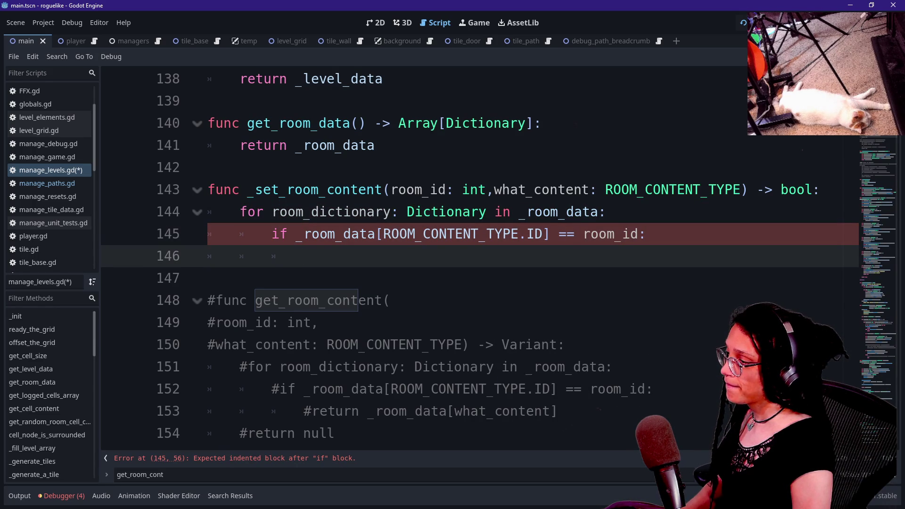
Begin the if body with room_dictionary[what_content].
left_click(317, 412)
left_click(304, 257)
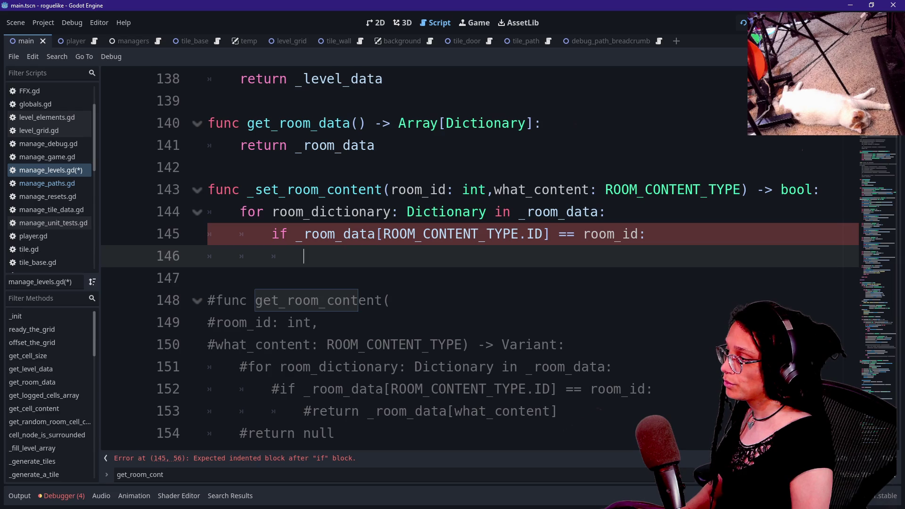
type("rooM_")
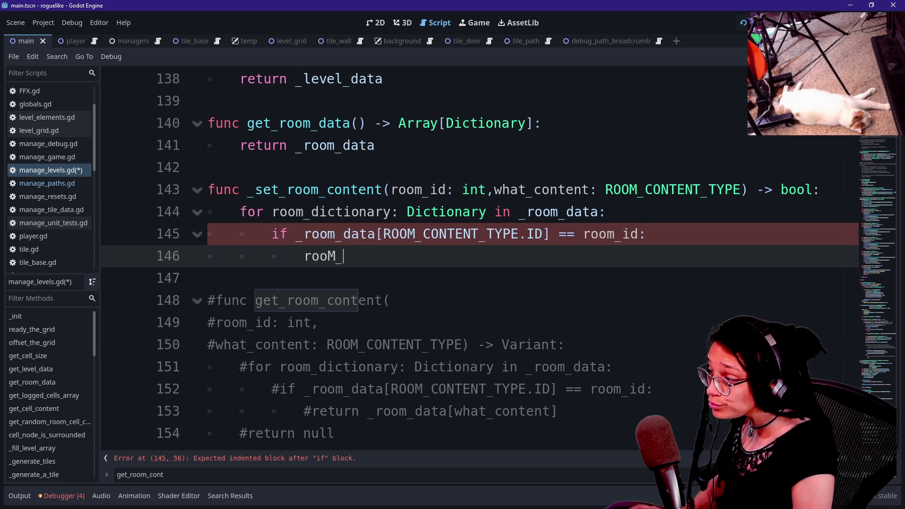
key("BackSpace")
key("BackSpace")
type("m_dict")
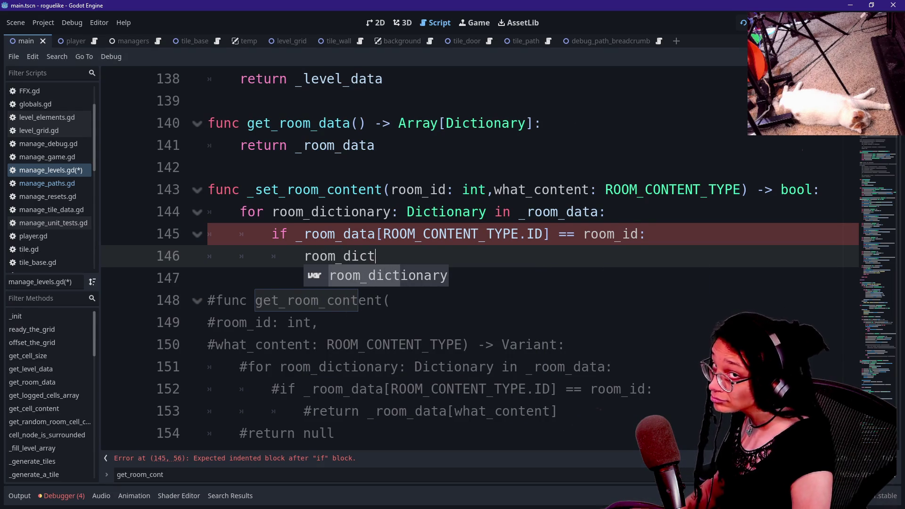
type("ionary")
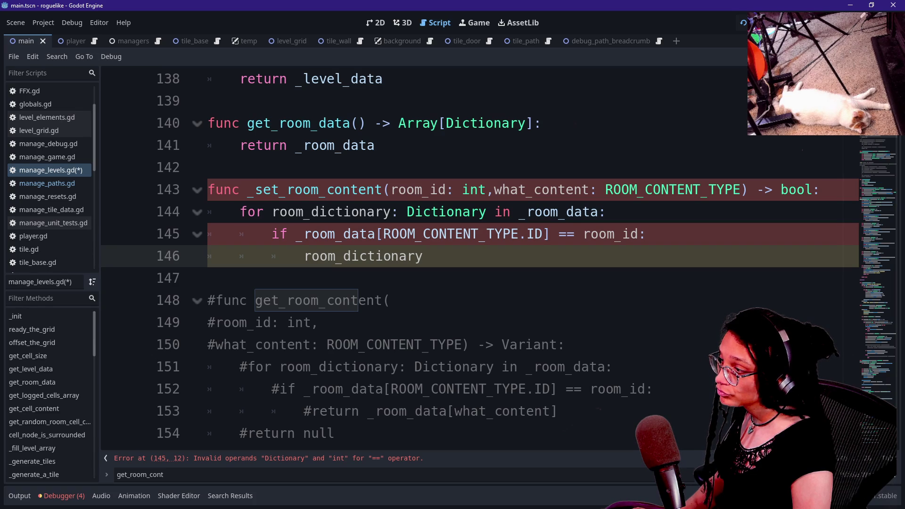
type("[what_")
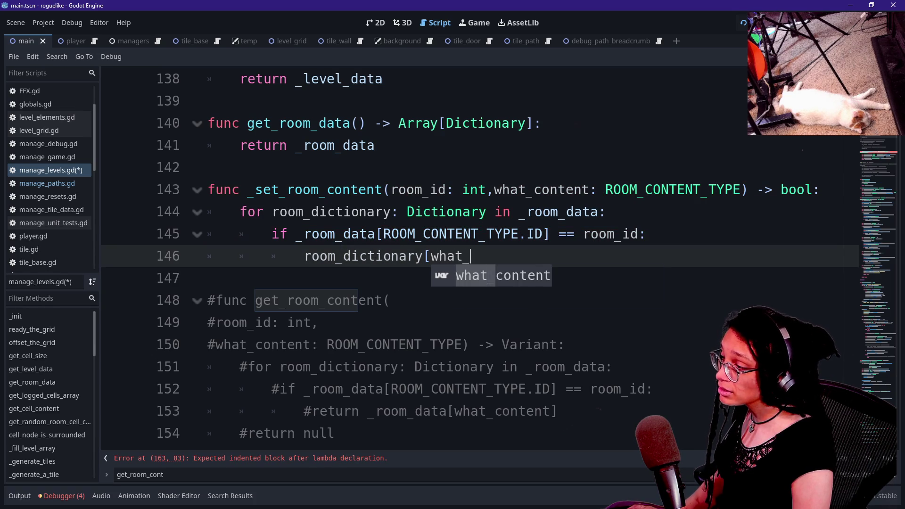
type("content] =")
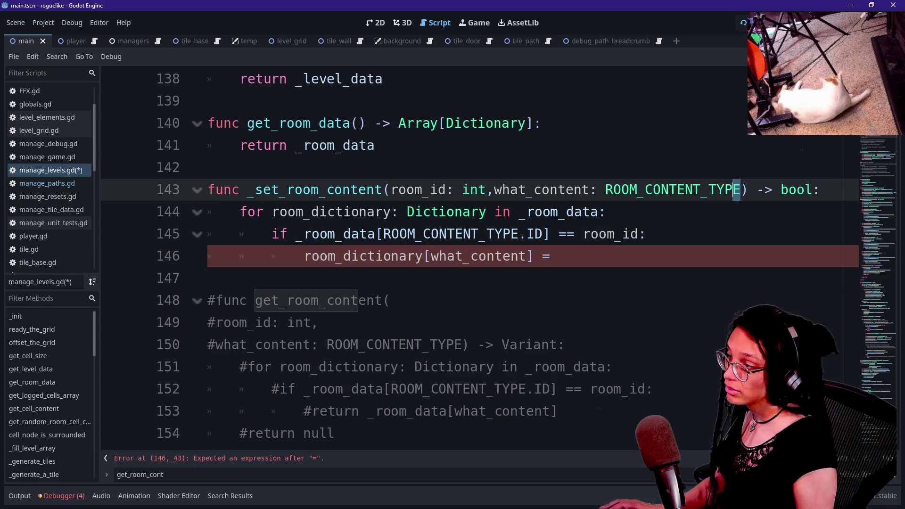
Split _set_room_content's parameters onto separate unindented lines.
left_click(735, 189)
left_click(388, 190)
key("Return")
left_click(343, 212)
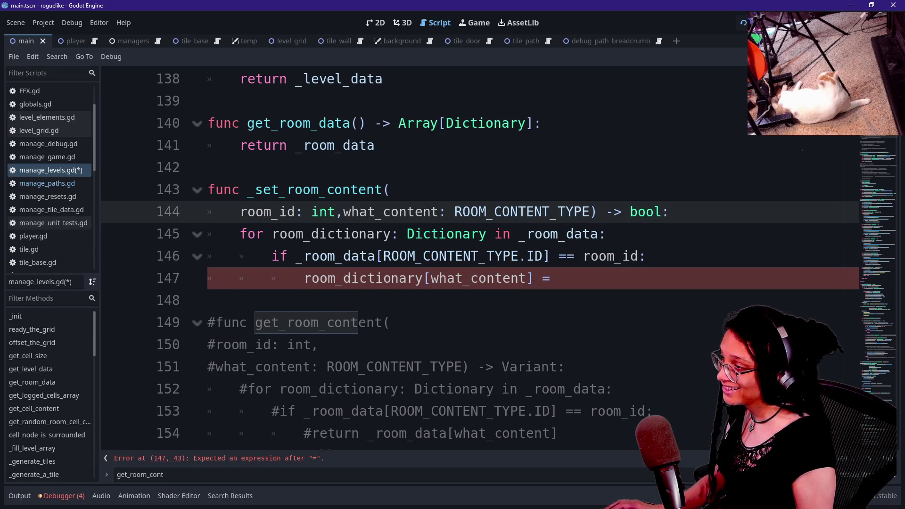
key("Return")
left_click(334, 211)
key("shift+Down")
key("shift+Tab")
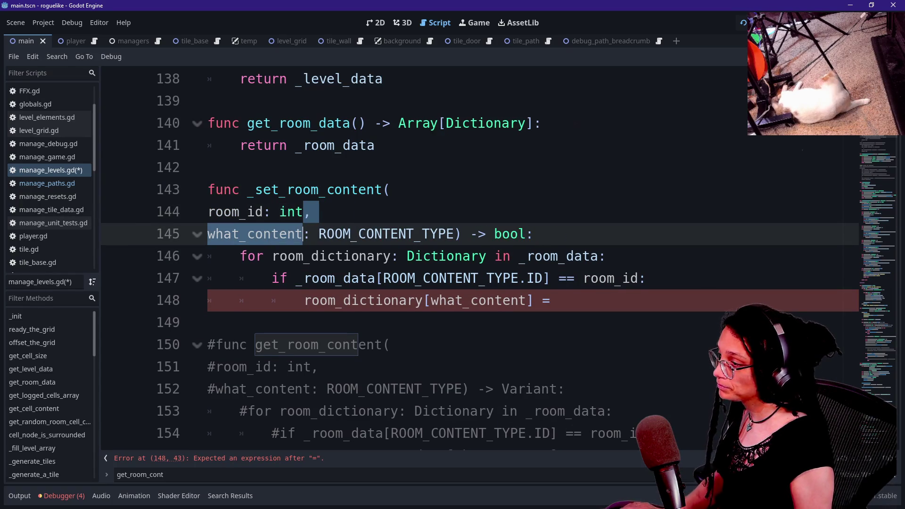
left_click(453, 234)
type(",")
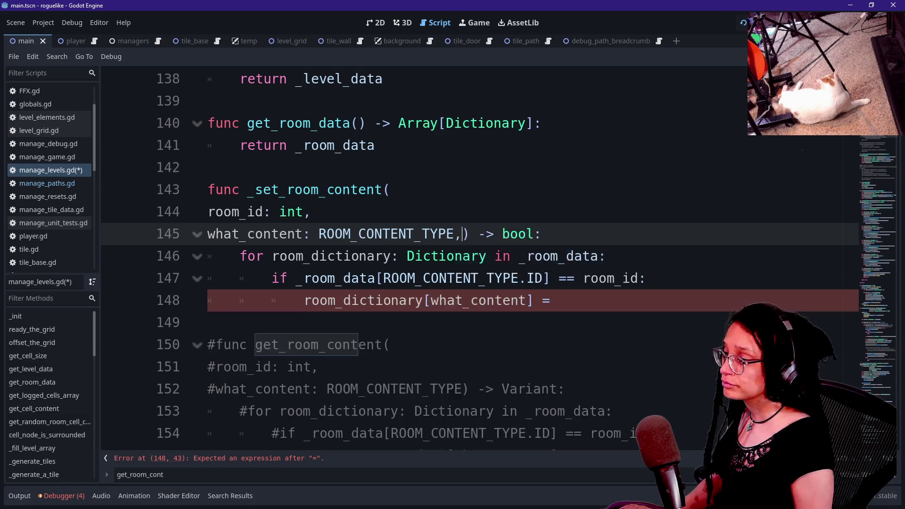
key("Return")
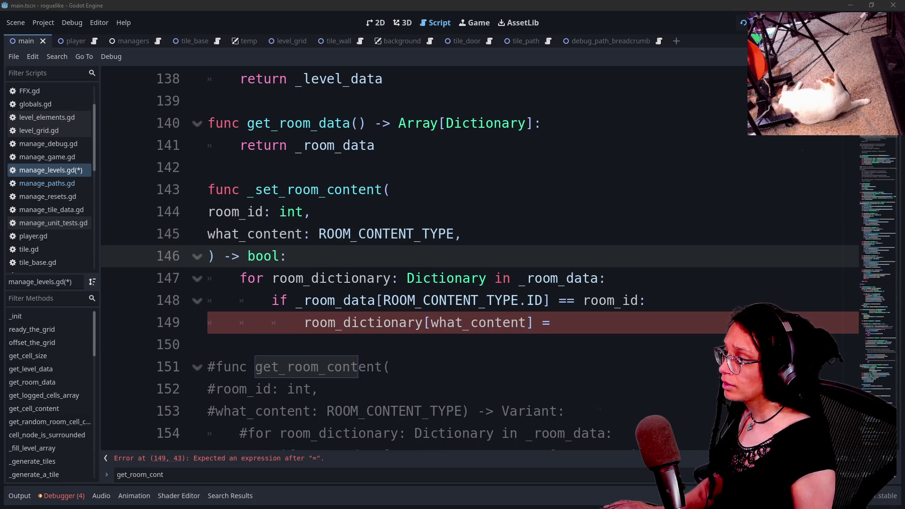
Add a set_what: Variant parameter after what_content.
left_click(461, 233)
key("Return")
type("se")
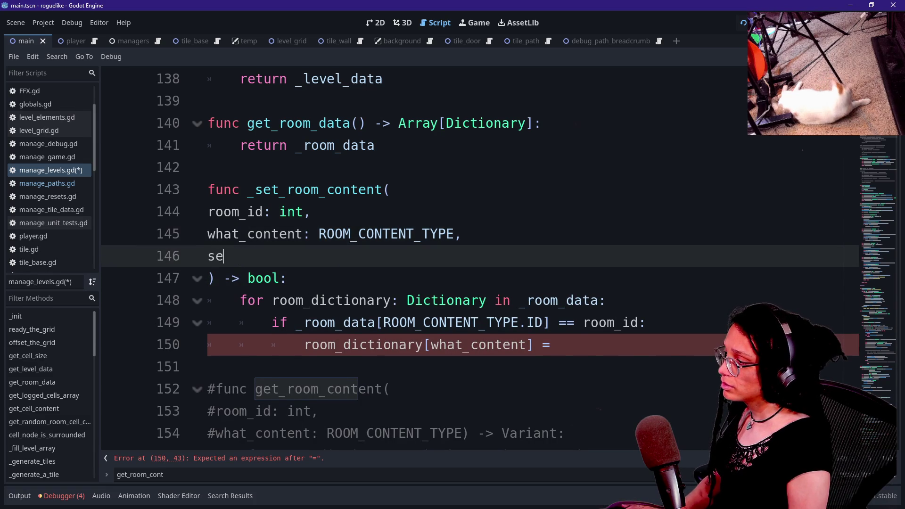
type("t_what: ")
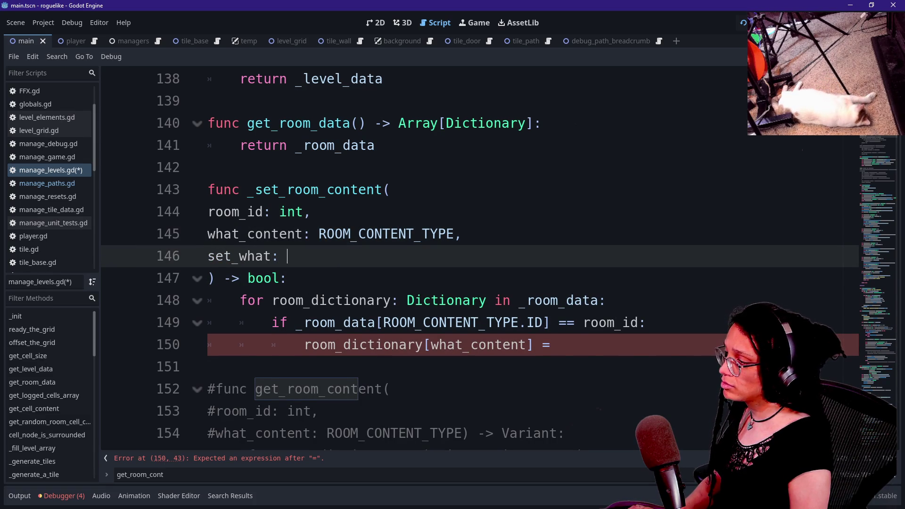
type("Variant")
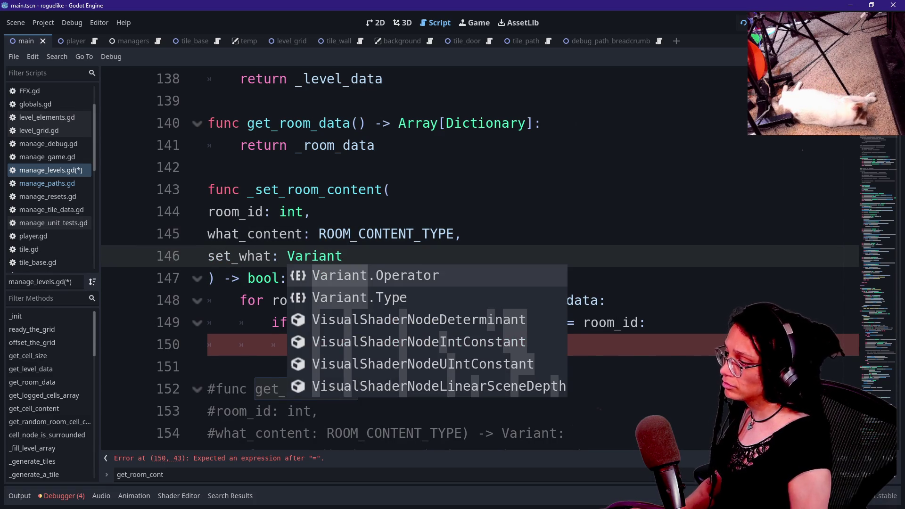
left_click(407, 234)
Complete the assignment as room_dictionary[what_content] = set_what.
scroll(411, 250, "down", 1)
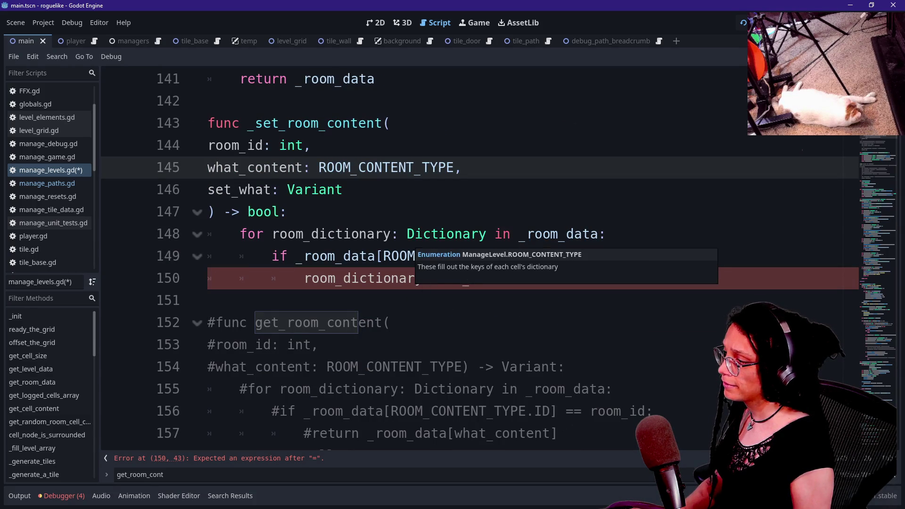
left_click(559, 278)
type("set")
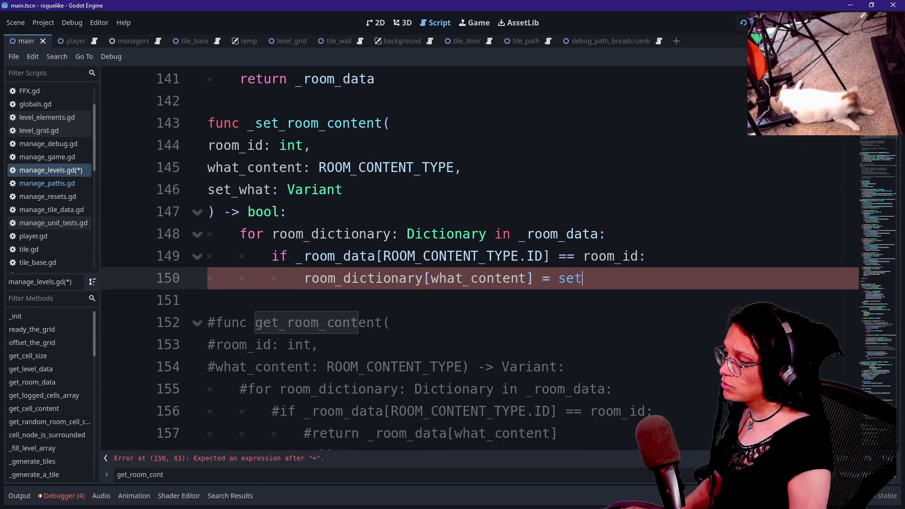
type("_what")
left_click(286, 212)
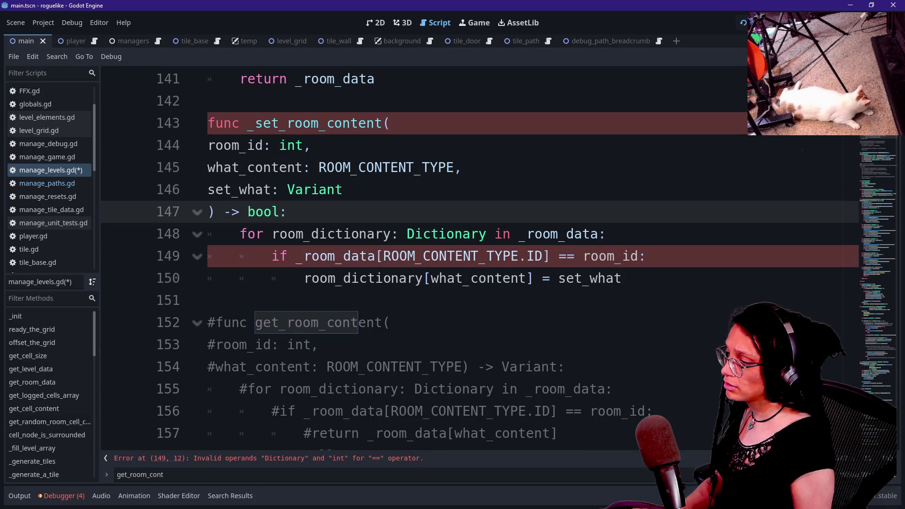
left_click(622, 278)
key("Down")
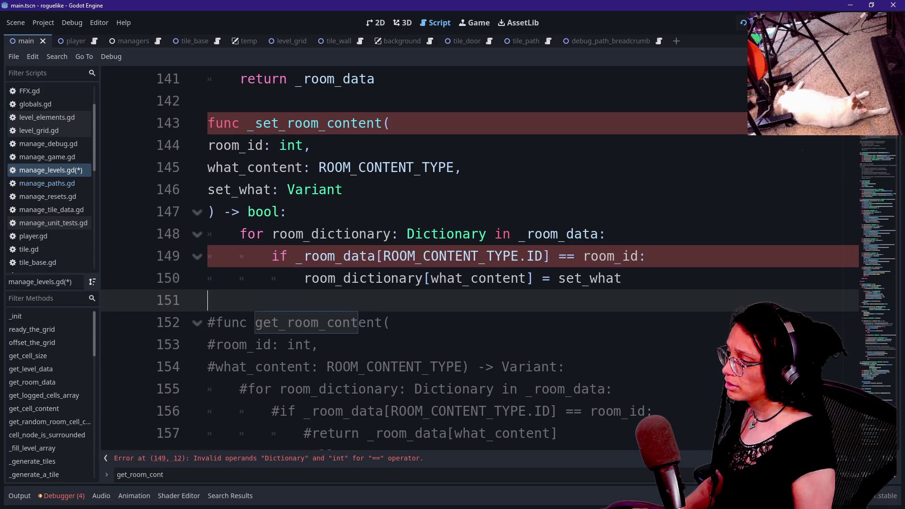
Replace _room_data with room_dictionary in the room-id check on line 149.
left_click(383, 256)
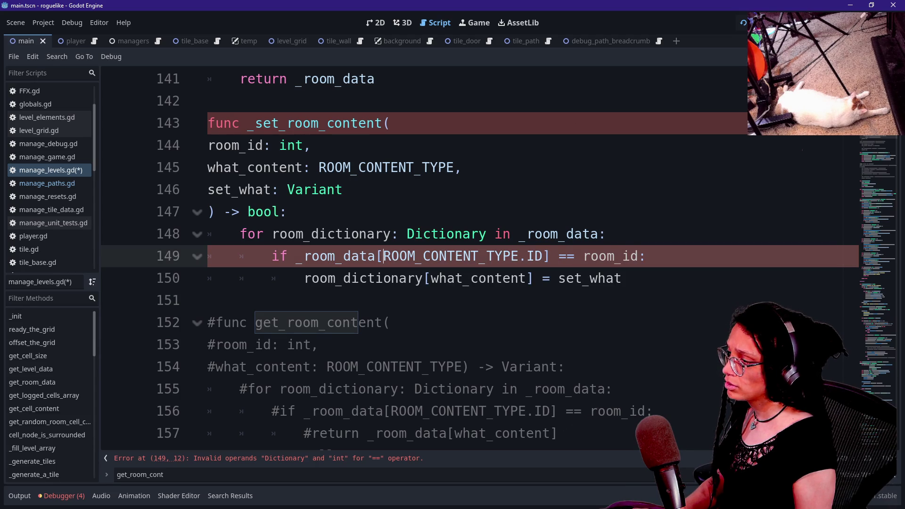
left_click(297, 256, "shift")
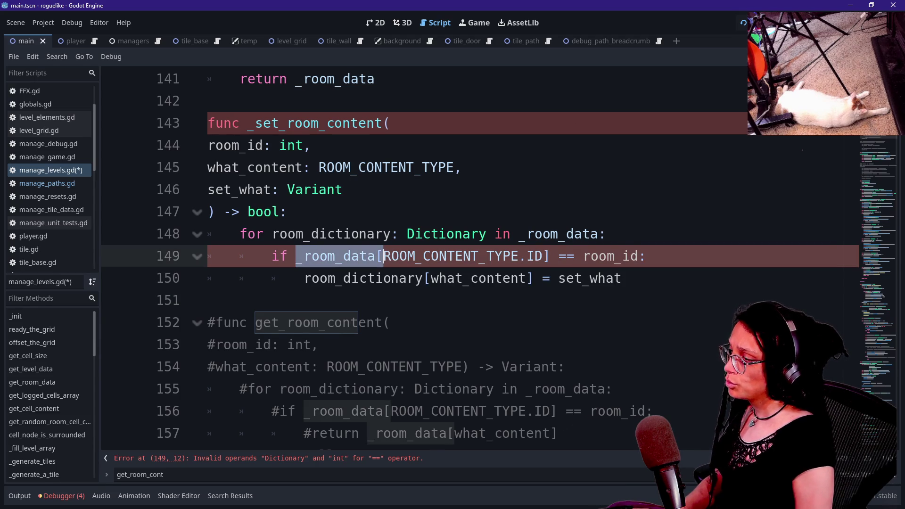
type("room_dicti")
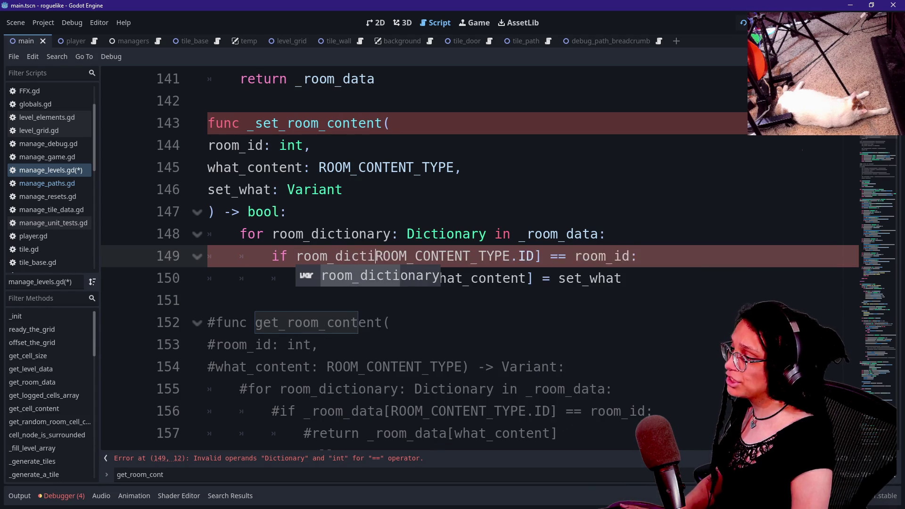
key("Return")
left_click_drag(288, 256, 494, 278)
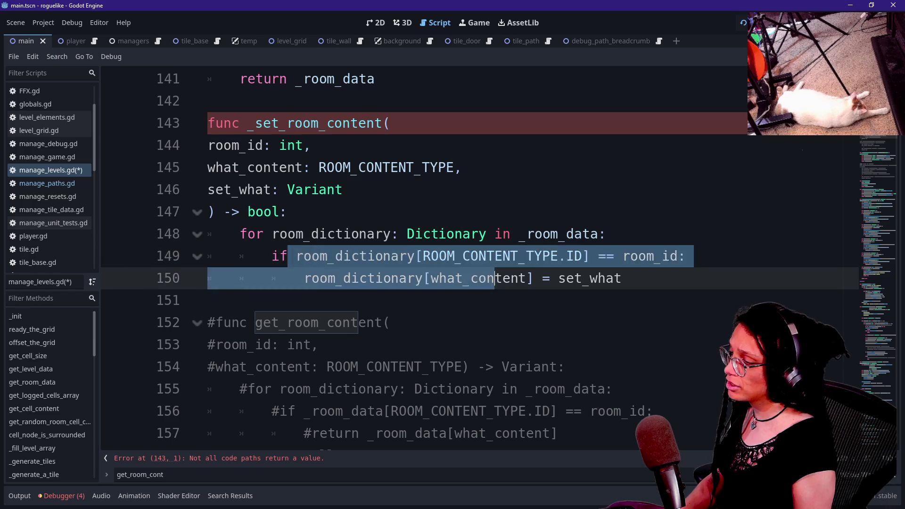
left_click(495, 278)
left_click_drag(288, 256, 495, 278)
left_click(494, 278)
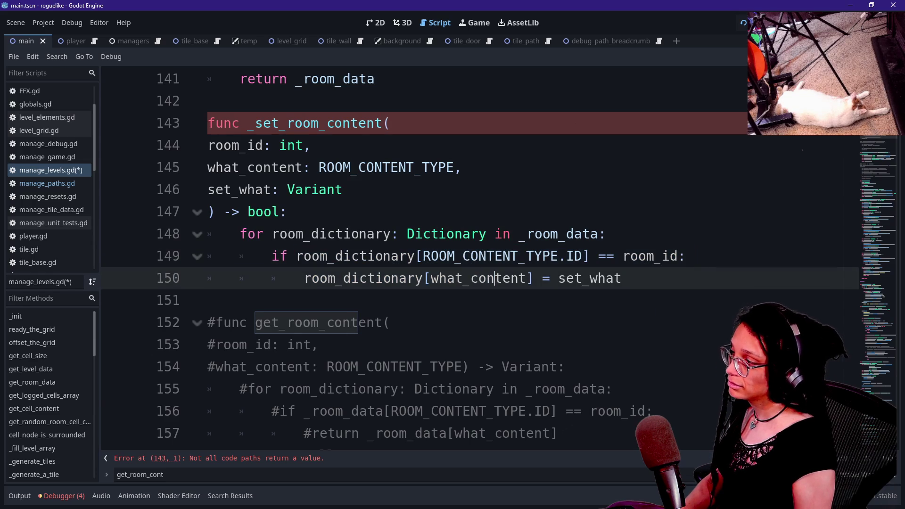
Review the loop variable, the ROOM_CONTENT_TYPE.ID key and the assignment target.
left_click(328, 234)
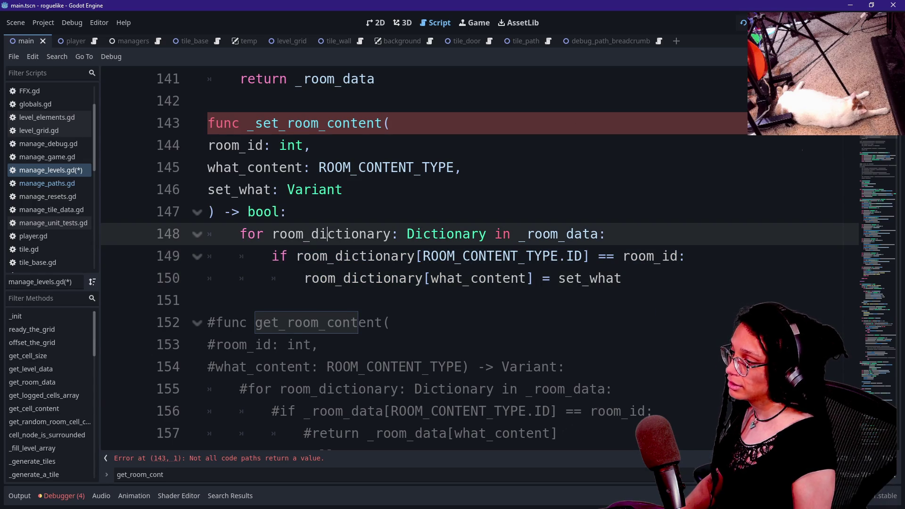
left_click_drag(273, 234, 423, 234)
left_click(583, 234)
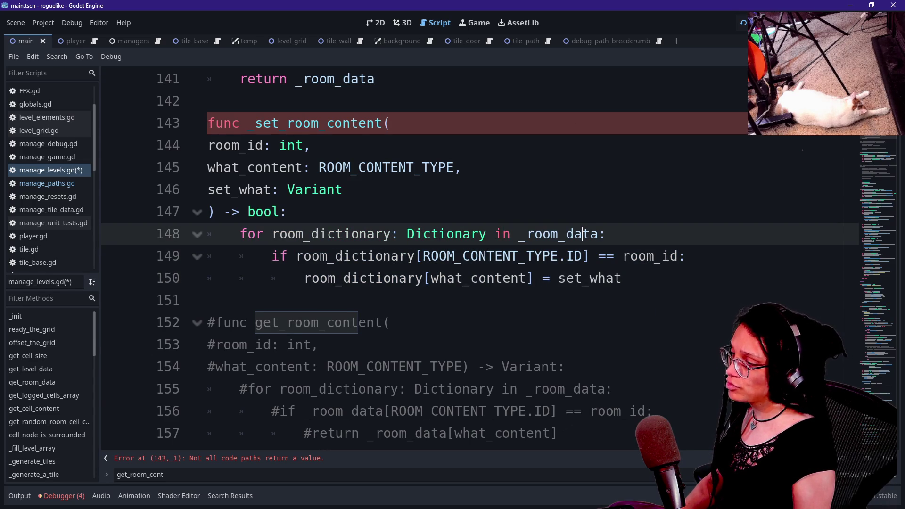
left_click_drag(296, 256, 352, 256)
left_click(353, 256)
left_click_drag(422, 256, 592, 256)
left_click(589, 256)
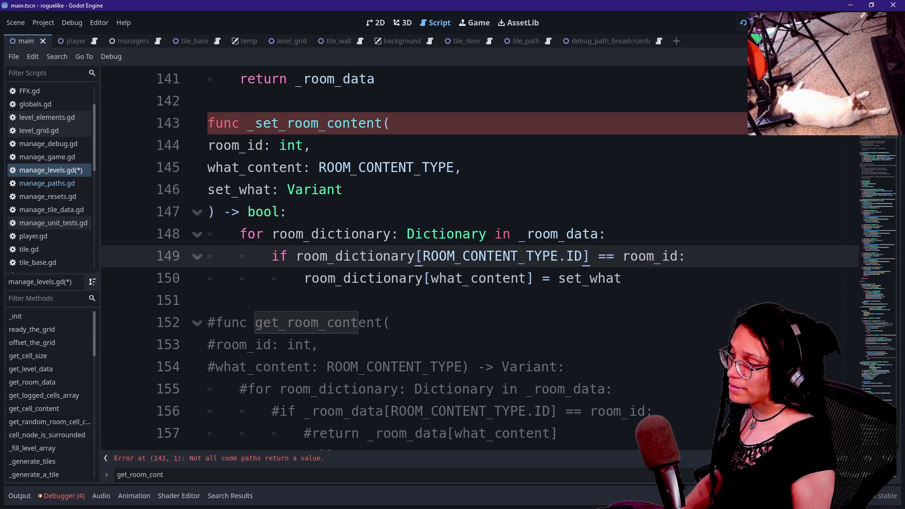
left_click(584, 256)
left_click_drag(304, 278, 495, 278)
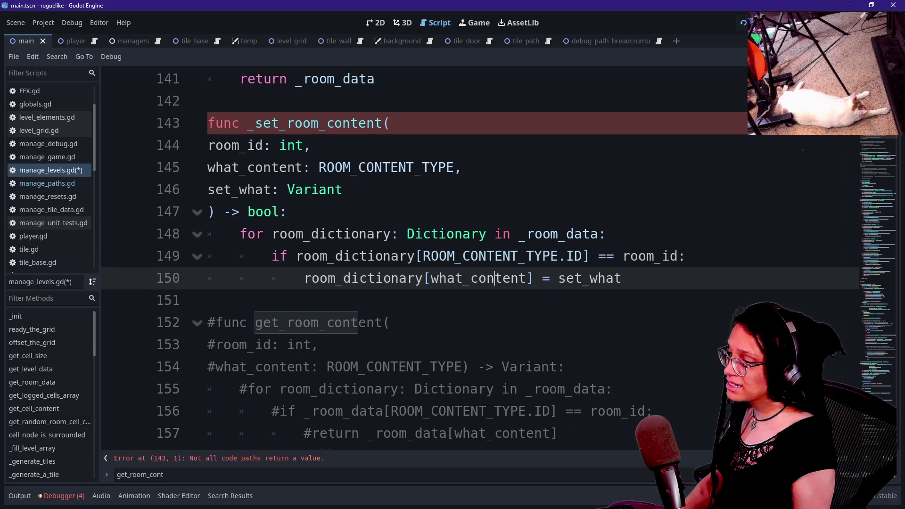
left_click(533, 278)
Add return true inside the if after the assignment.
left_click(622, 278)
key("Return")
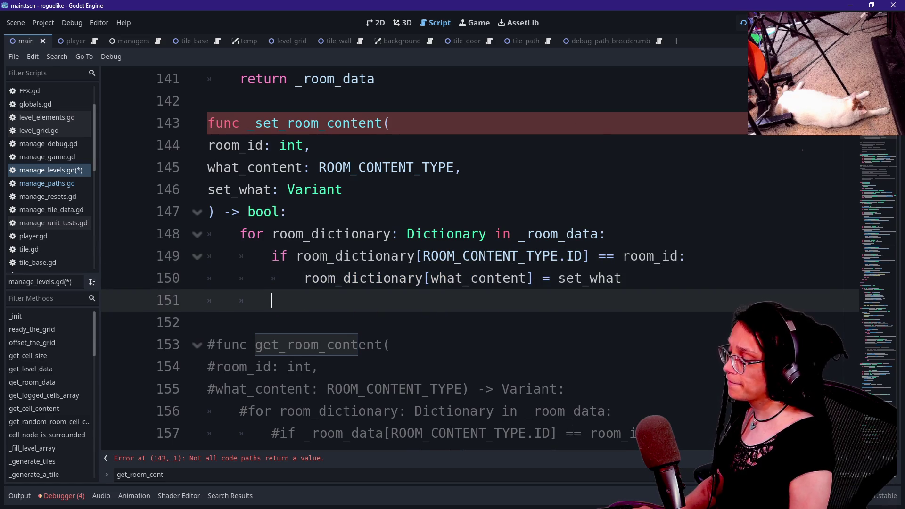
key("Tab")
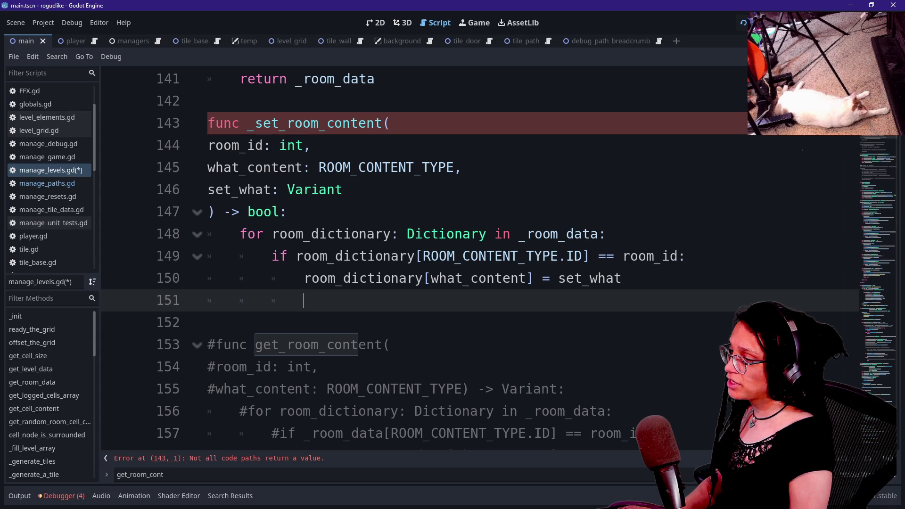
type("return t")
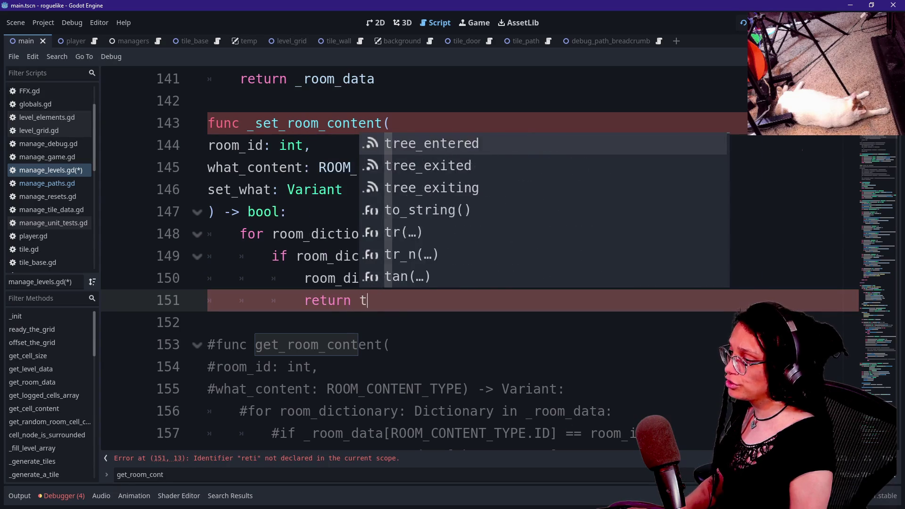
type("rue")
key("Return")
Add return false after the loop.
type("return flas")
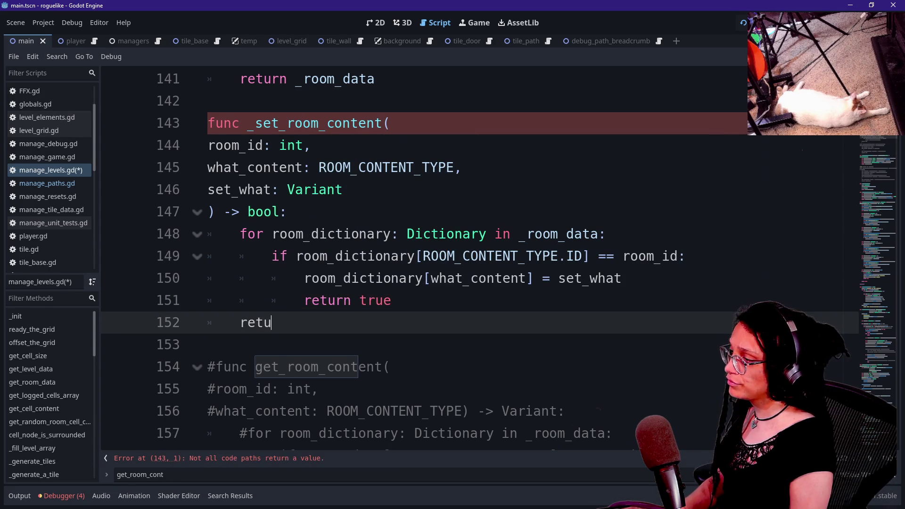
key("BackSpace")
key("BackSpace")
key("BackSpace")
type("a")
key("Return")
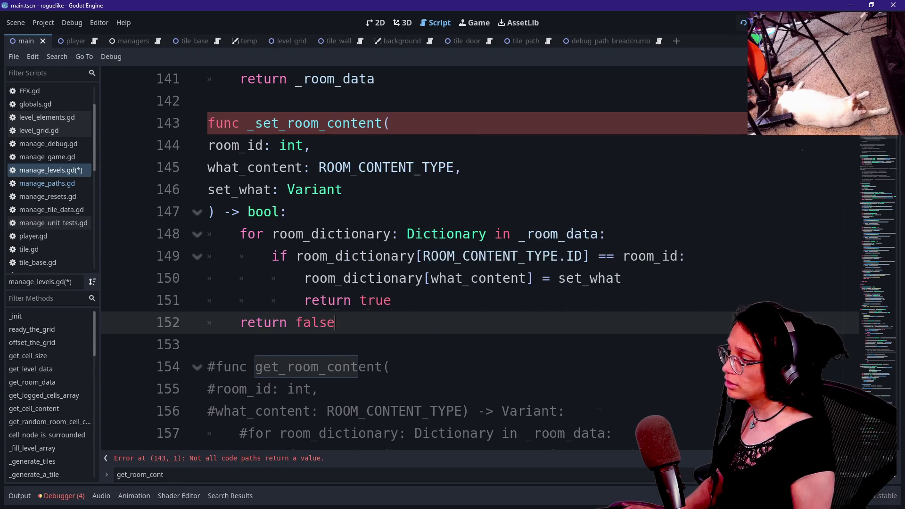
key("Down")
scroll(472, 260, "down", 2)
left_click(256, 234)
Uncomment the get_room_content function with Ctrl+K.
left_click_drag(257, 234, 312, 345)
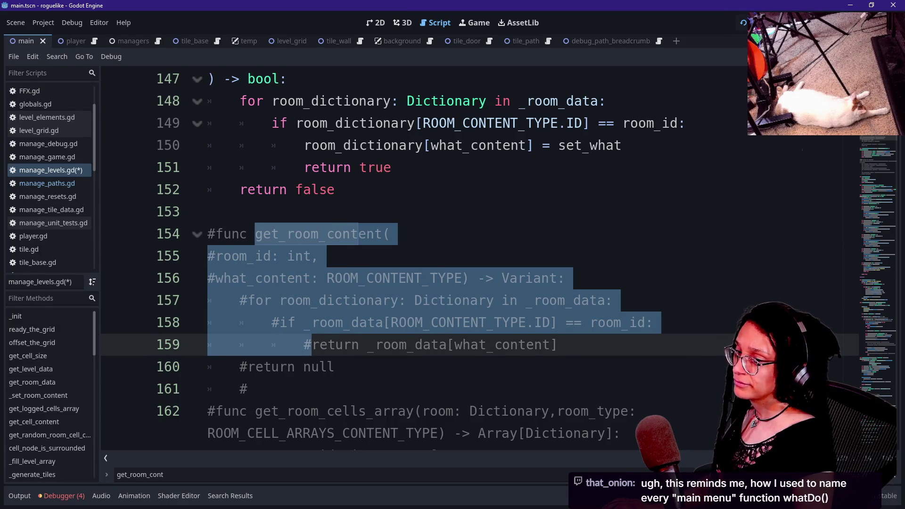
mouse_move(311, 345)
left_mouse_down()
mouse_move(316, 367)
mouse_move(312, 345)
mouse_move(247, 389)
left_mouse_up()
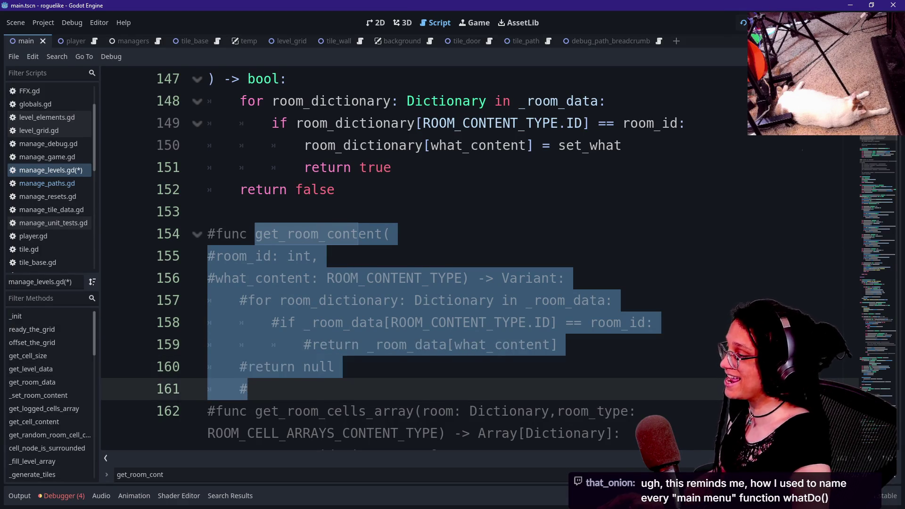
scroll(401, 254, "down", 1)
key("ctrl+k")
left_click(240, 322)
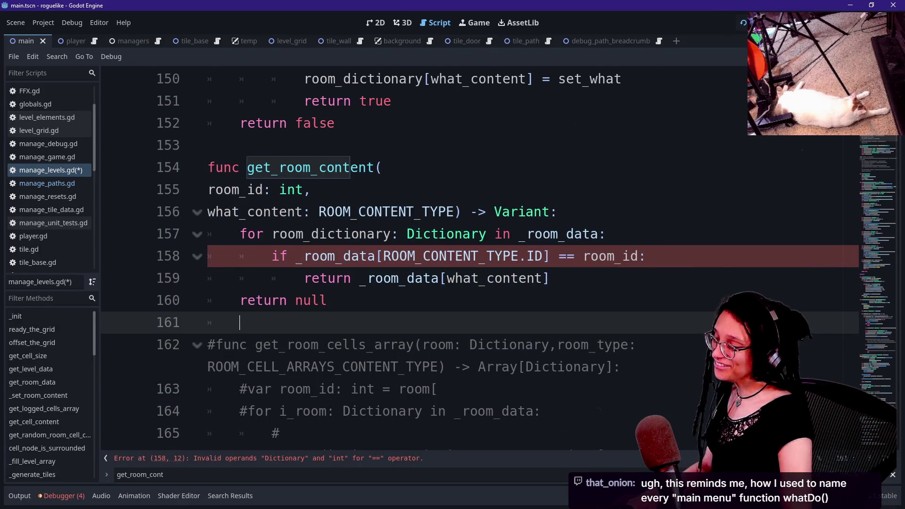
left_click_drag(304, 256, 511, 278)
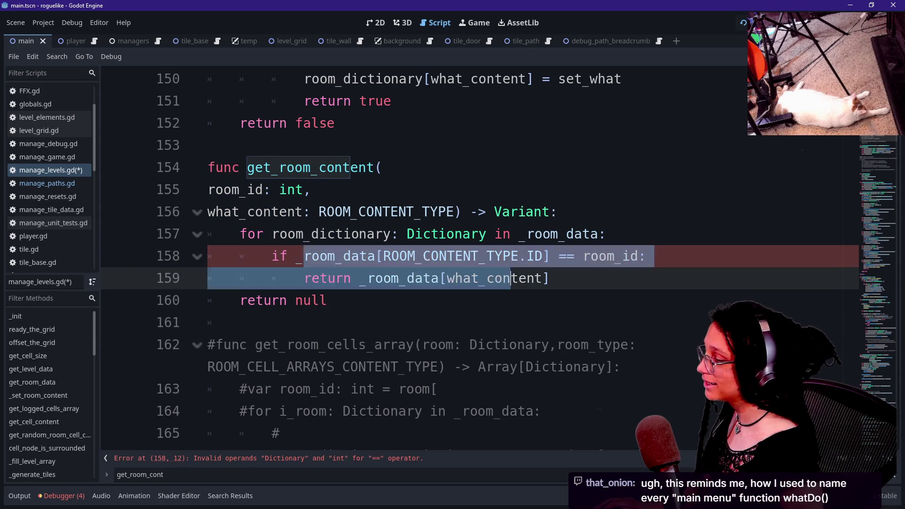
left_click(510, 279)
left_click(526, 367)
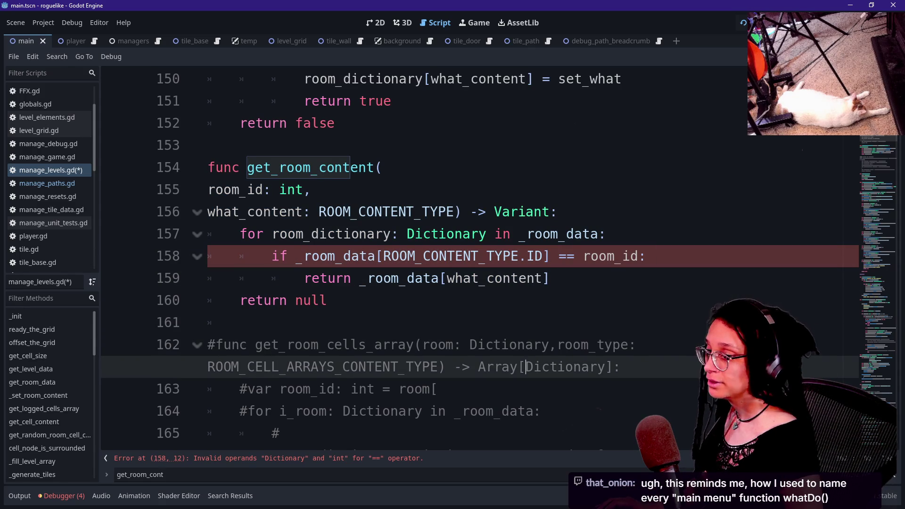
left_click(460, 212)
left_click(240, 322)
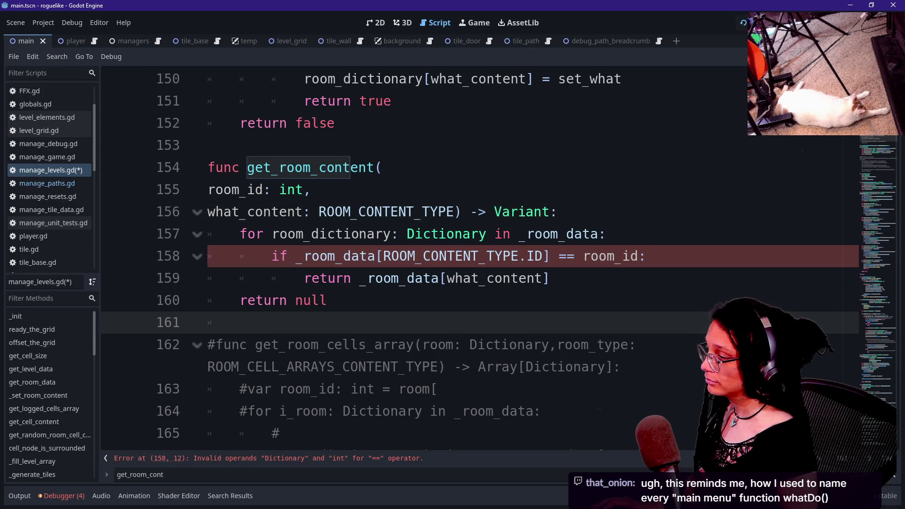
Replace _room_data with room_dictionary in the ID check on line 158.
left_click(528, 256)
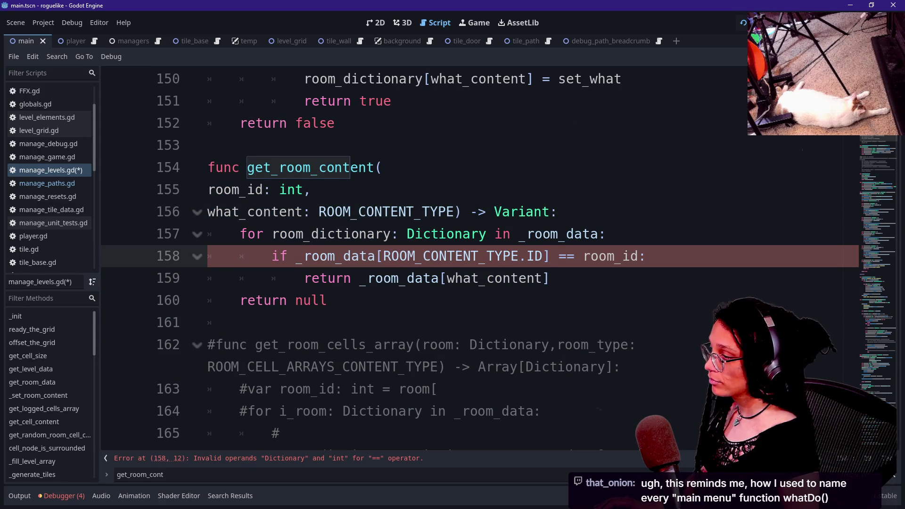
double_click(337, 256)
type("r")
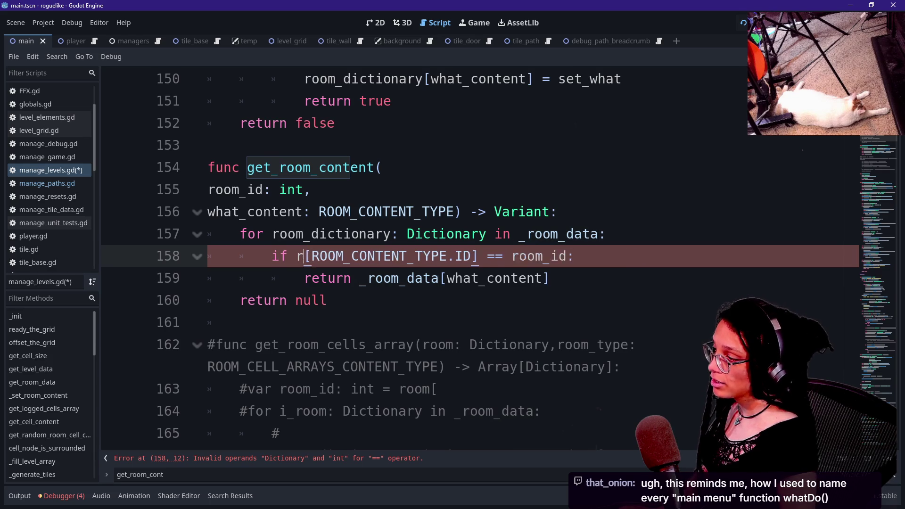
type("oom_i")
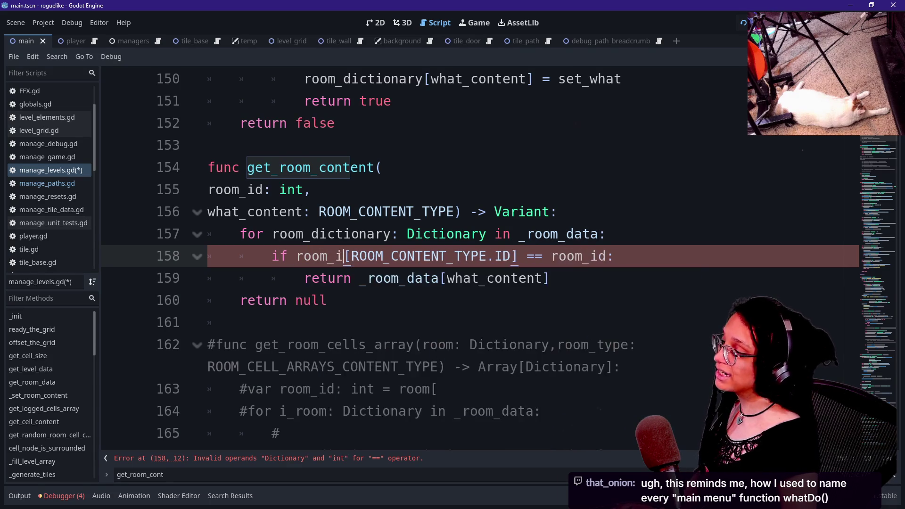
key("BackSpace")
type("dict")
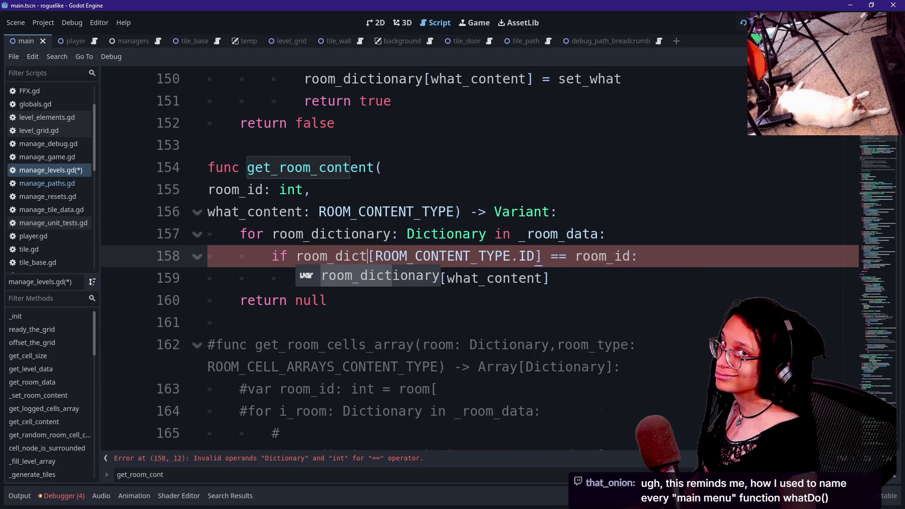
type("ionary")
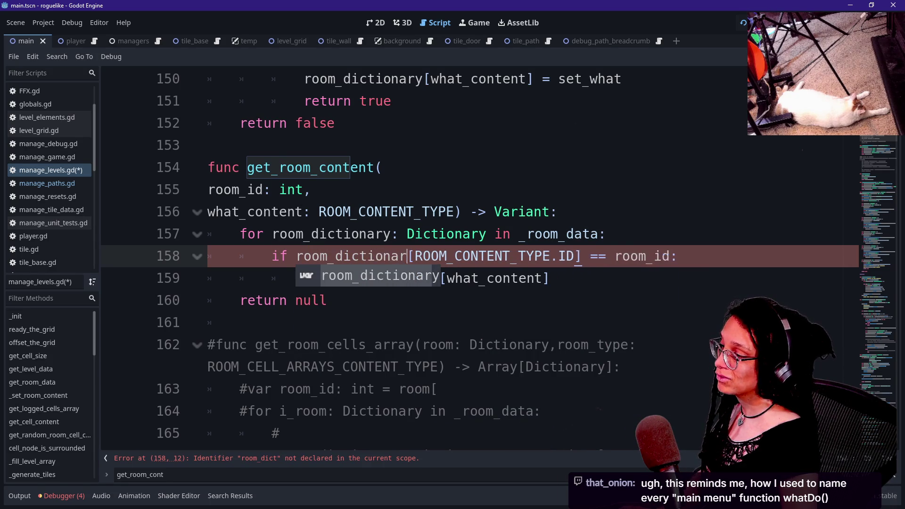
left_click(594, 234)
Return room_dictionary's content on line 159 and add blank lines after return false.
left_click(327, 256)
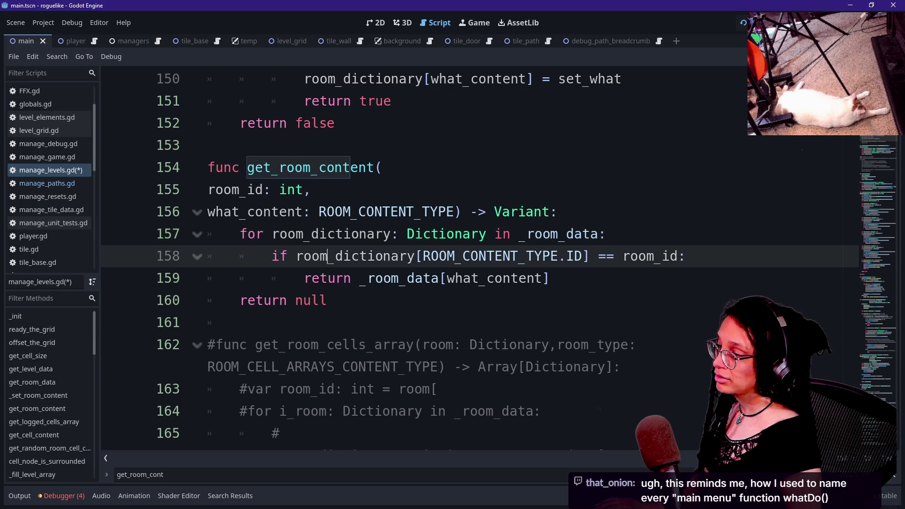
left_click_drag(360, 256, 552, 256)
mouse_move(400, 256)
left_mouse_down()
mouse_move(519, 256)
mouse_move(551, 279)
left_mouse_up()
left_click(313, 278)
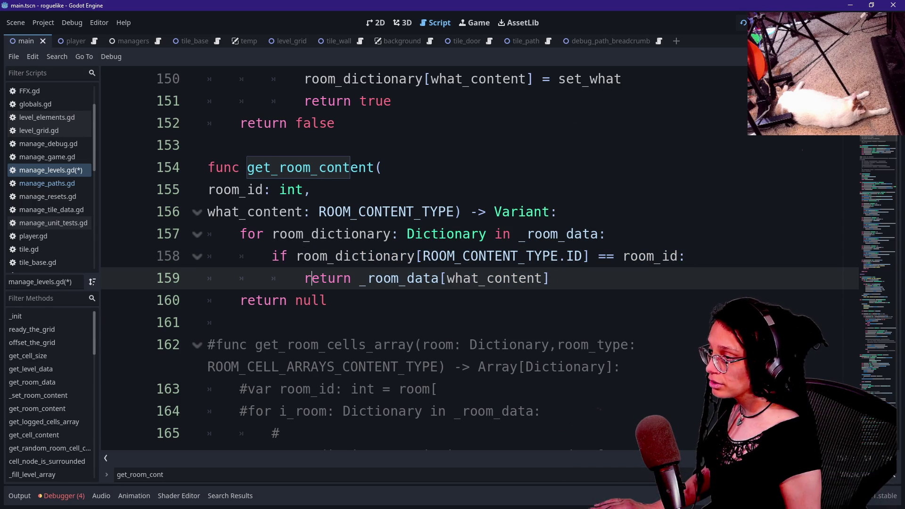
key("shift+Right")
key("shift+Right")
key("shift+Right")
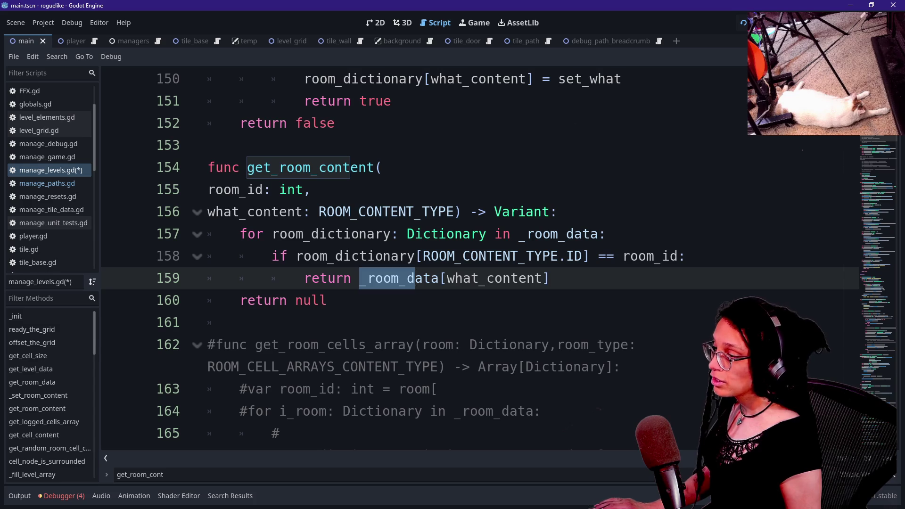
type("room_d")
type("ictionary")
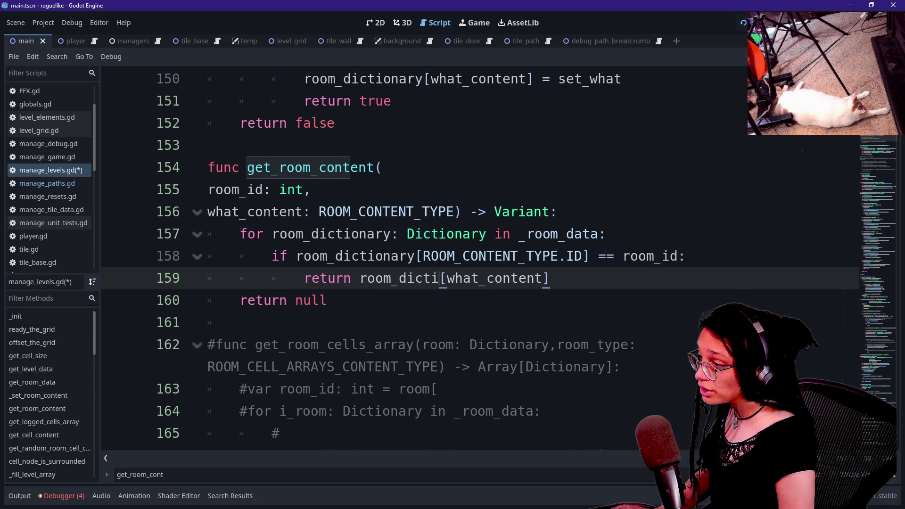
left_click(589, 256)
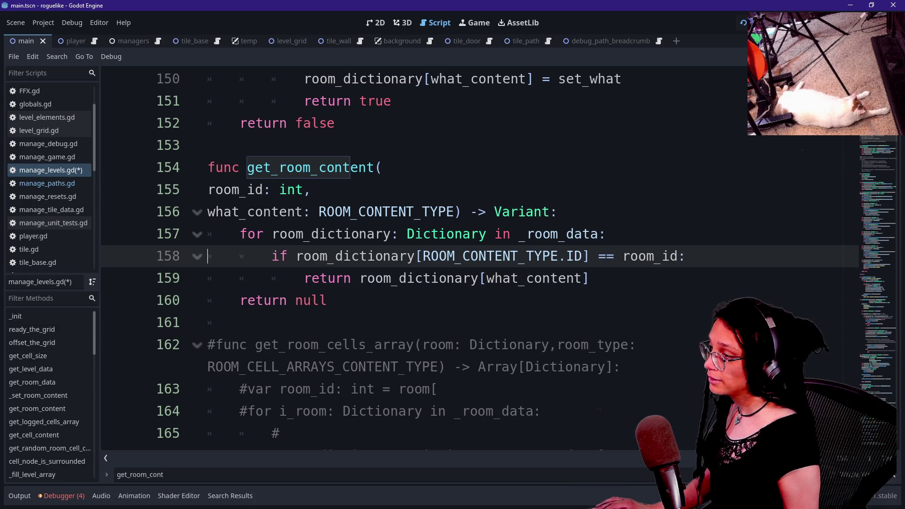
left_click(335, 123)
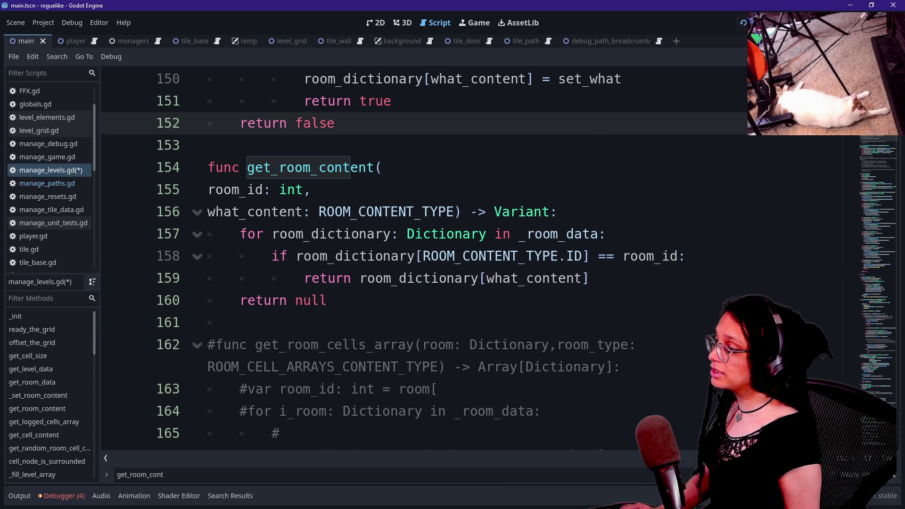
key("Return")
key("Return")
Declare get_room(room_id: int) -> Dictionary with a loop over each room_dictionary in _room_data.
key("BackSpace")
type("func get_")
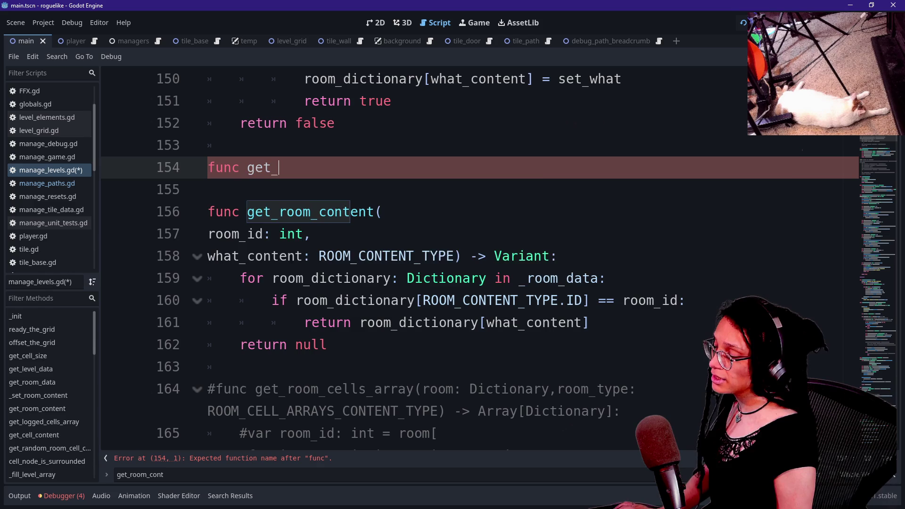
type("room(")
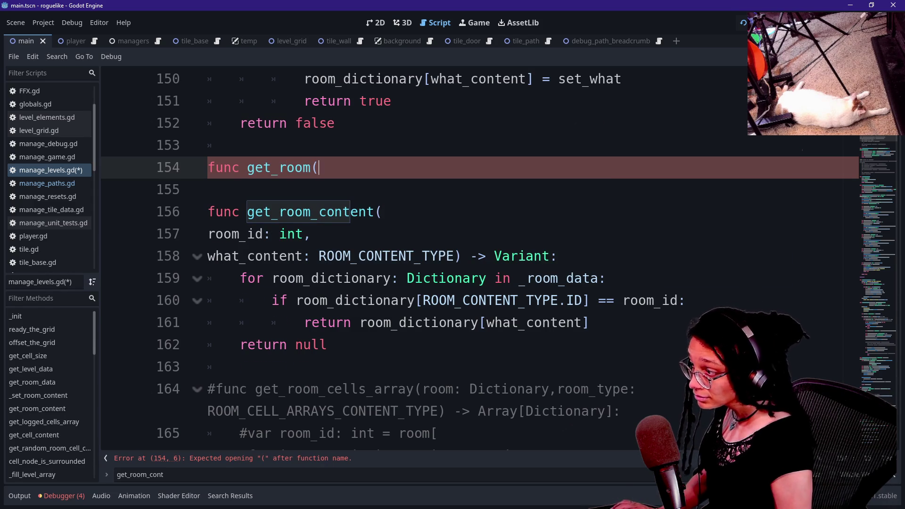
key("Return")
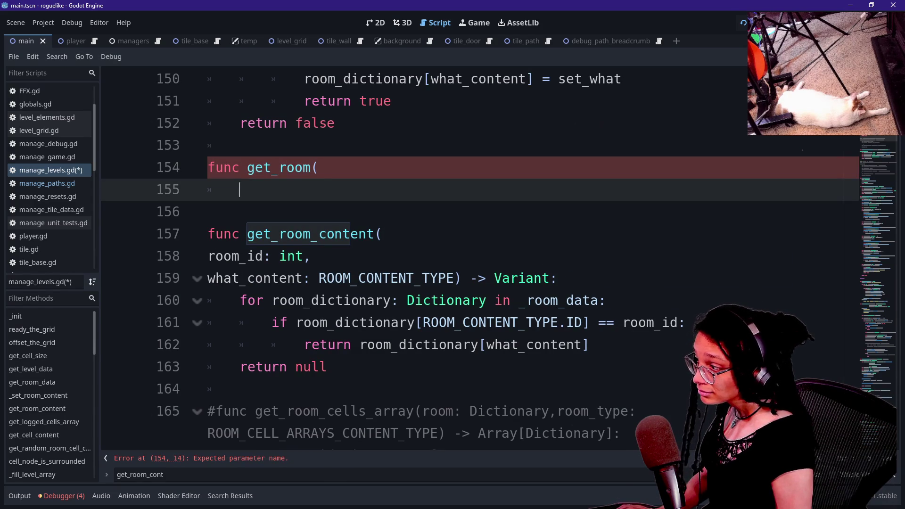
type("room_id: ")
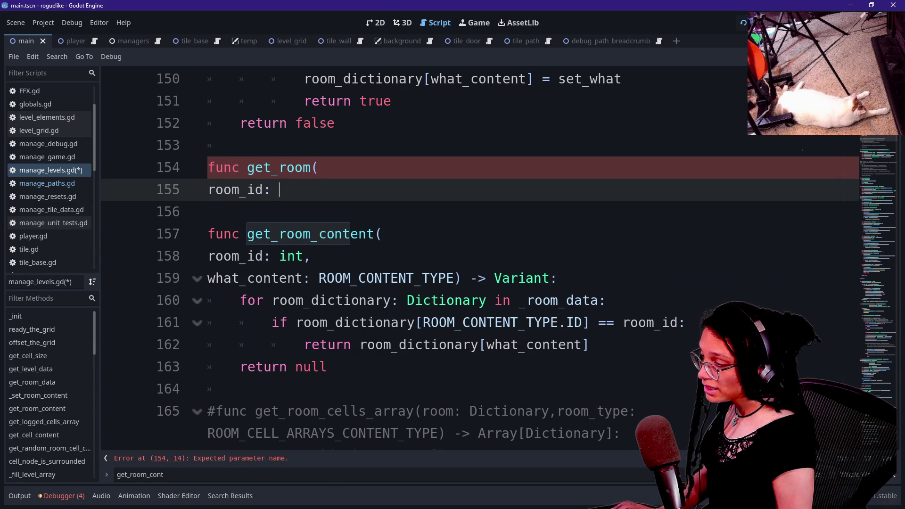
type("int")
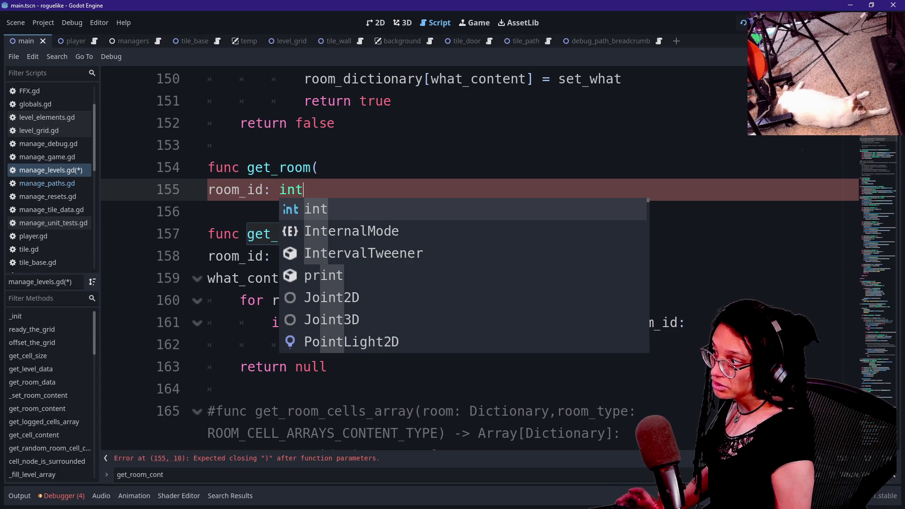
key("Return")
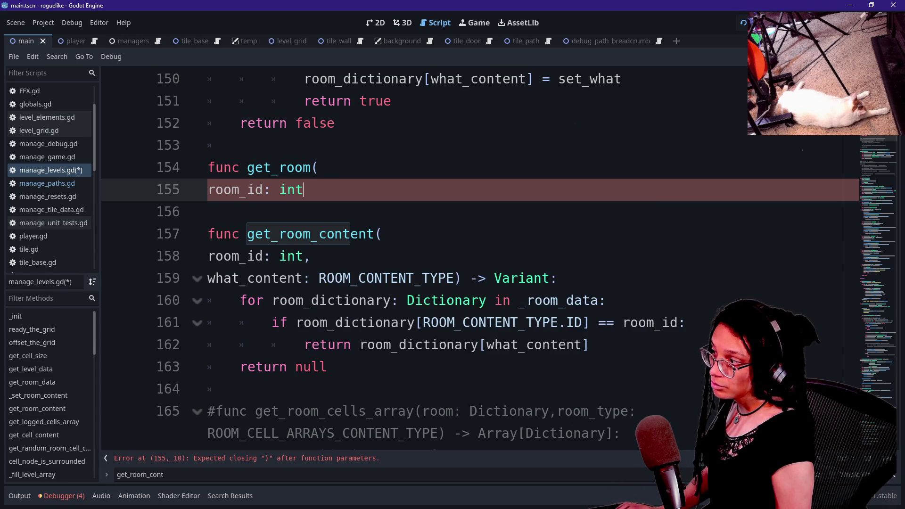
key("Return")
type(") -> Di")
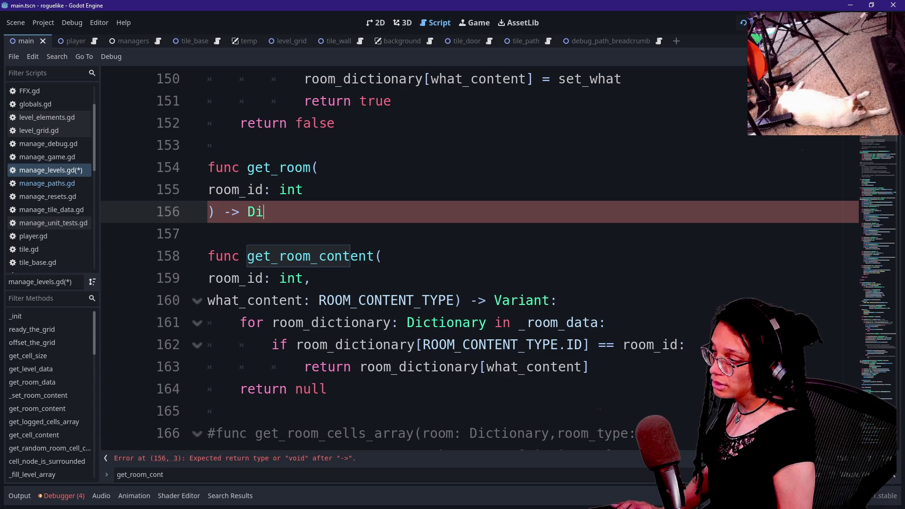
type("ctionary:")
key("Return")
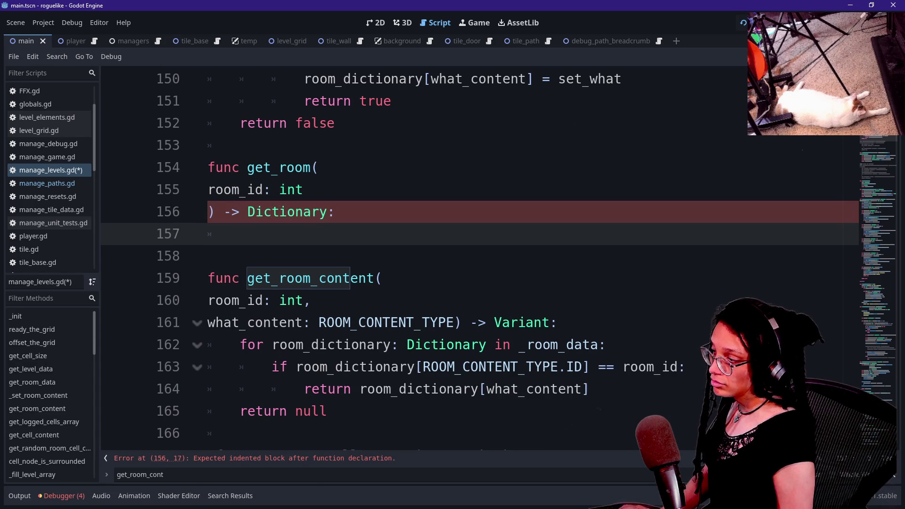
type("for")
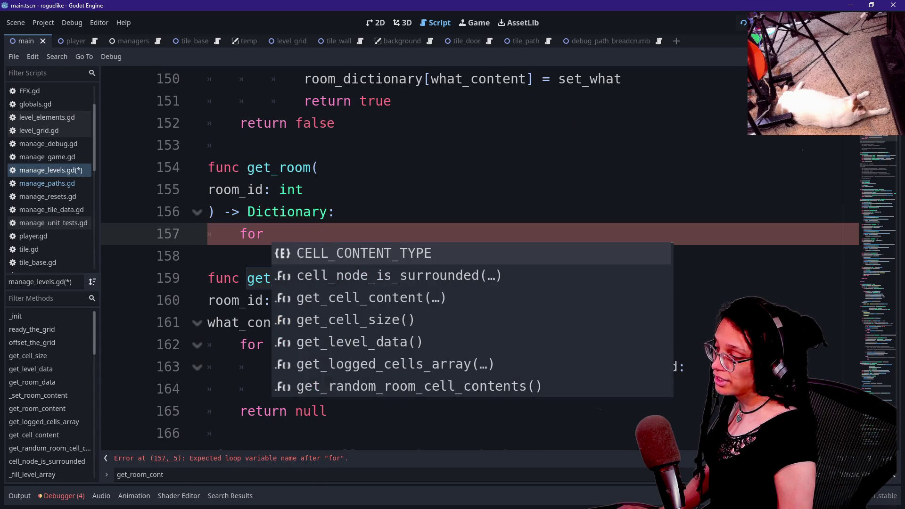
key("BackSpace")
key("BackSpace")
key("BackSpace")
type("or room_di")
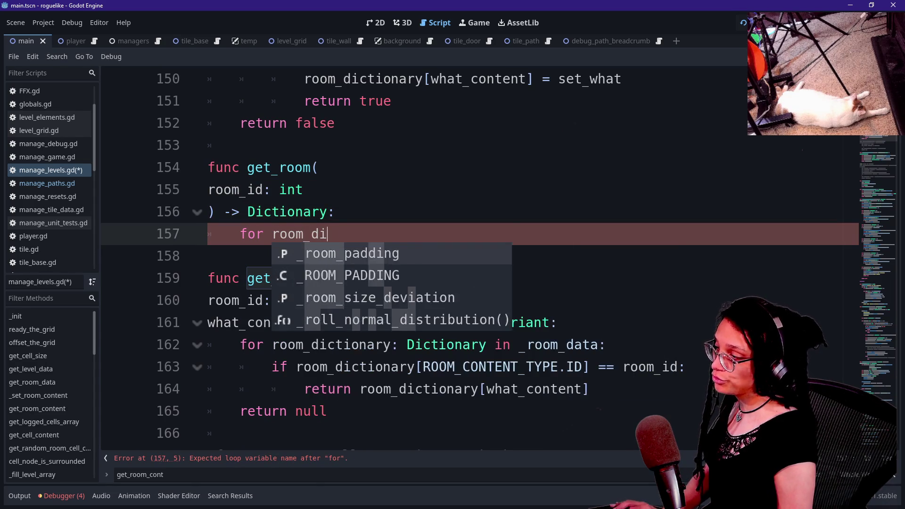
type("ctionary: Dictionar")
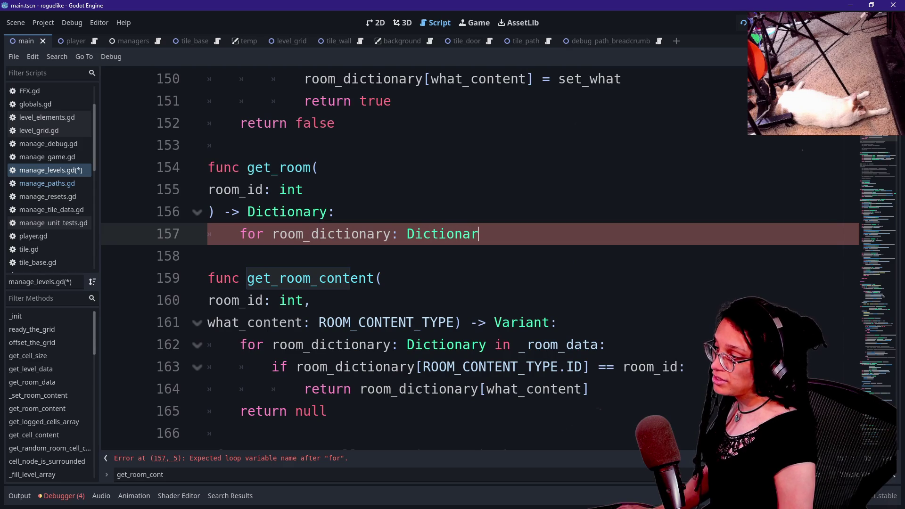
type("y in _room_")
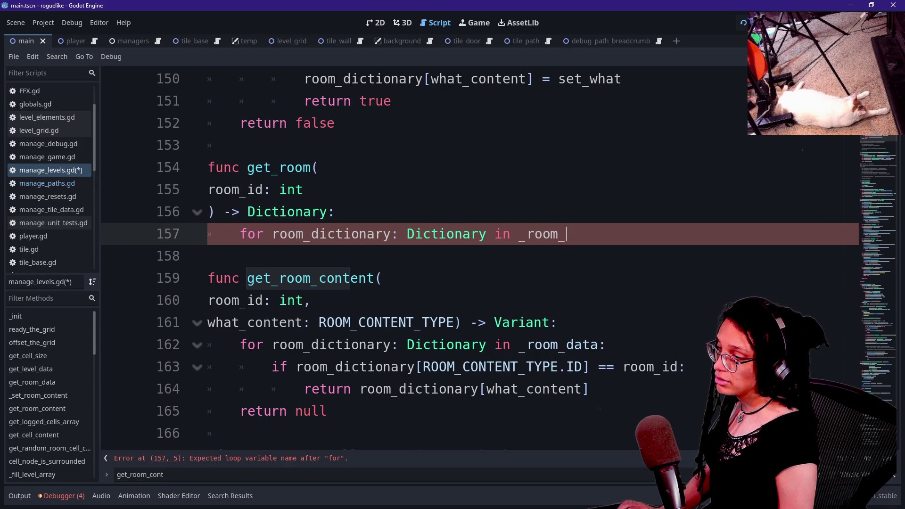
type("data:")
key("Return")
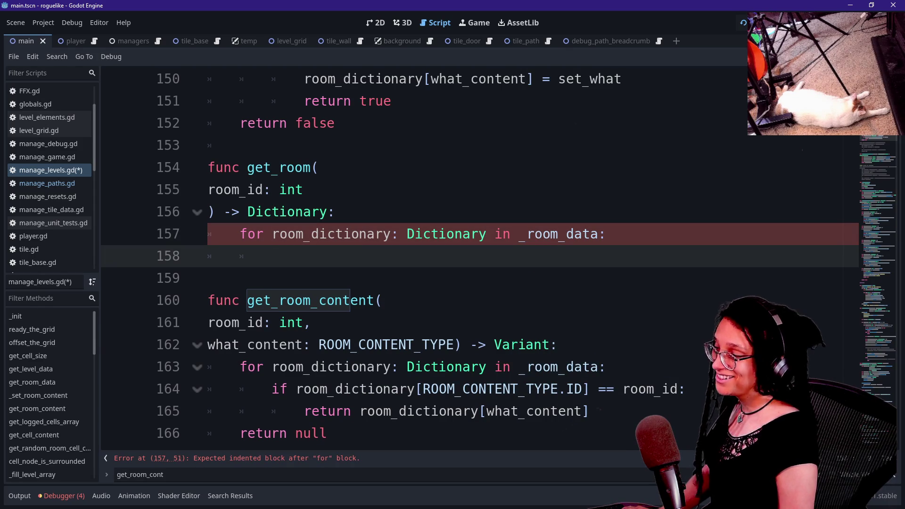
type("return room")
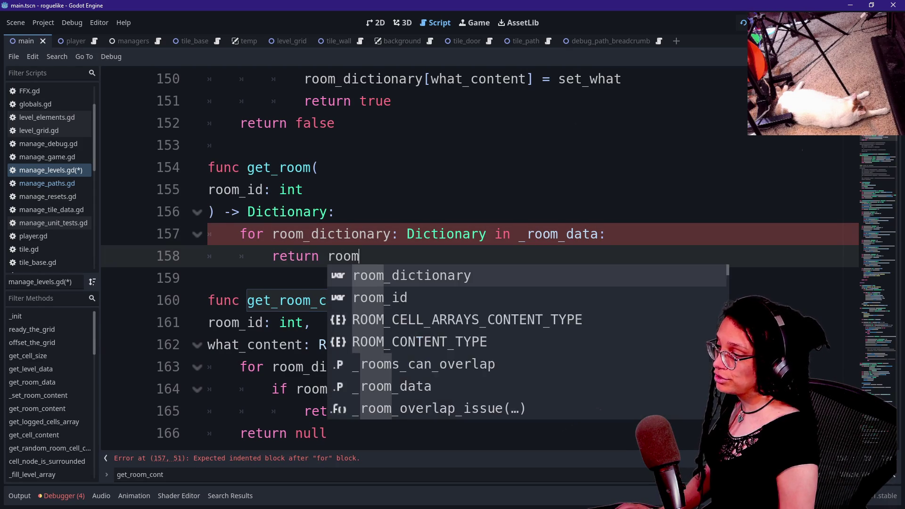
key("BackSpace")
key("BackSpace")
key("BackSpace")
key("BackSpace")
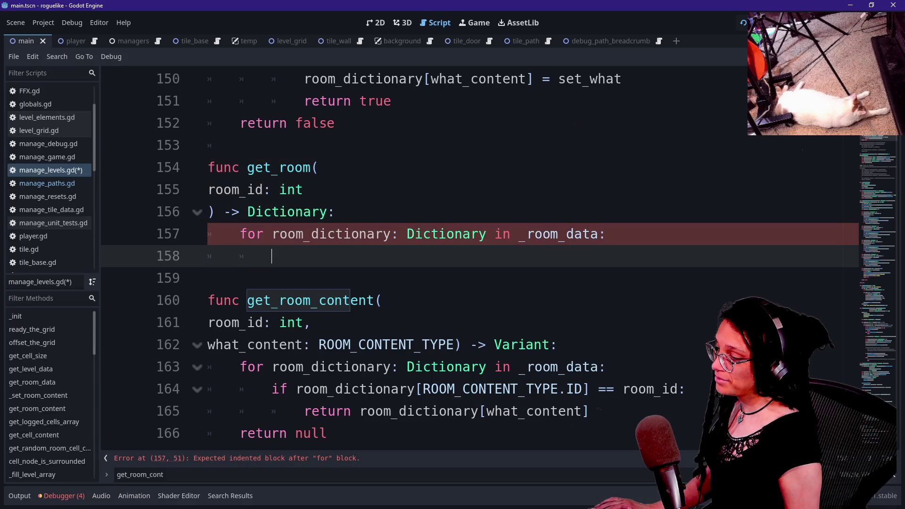
Reuse the room ID check inside the loop to return room_dictionary, and add a fallback return {}.
mouse_move(272, 389)
left_mouse_down()
mouse_move(610, 367)
mouse_move(684, 389)
left_mouse_up()
key("ctrl+c")
left_click(245, 256)
key("ctrl+v")
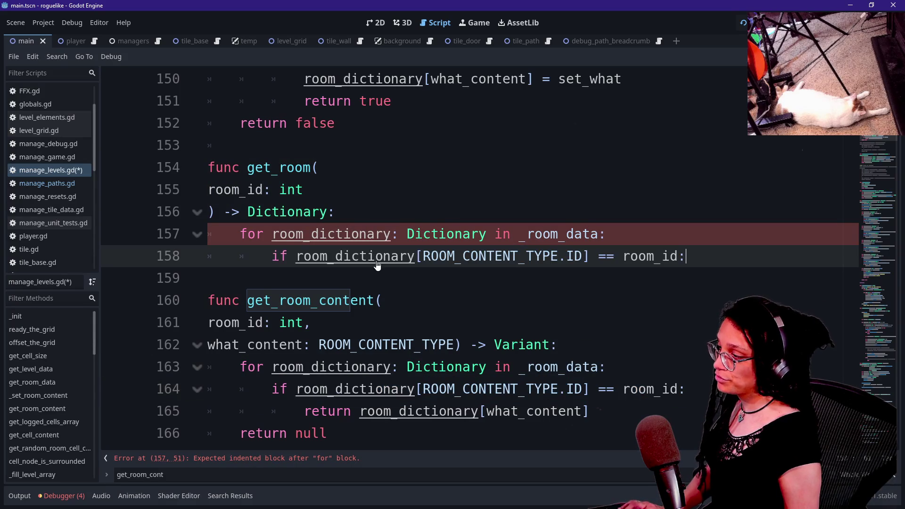
key("Return")
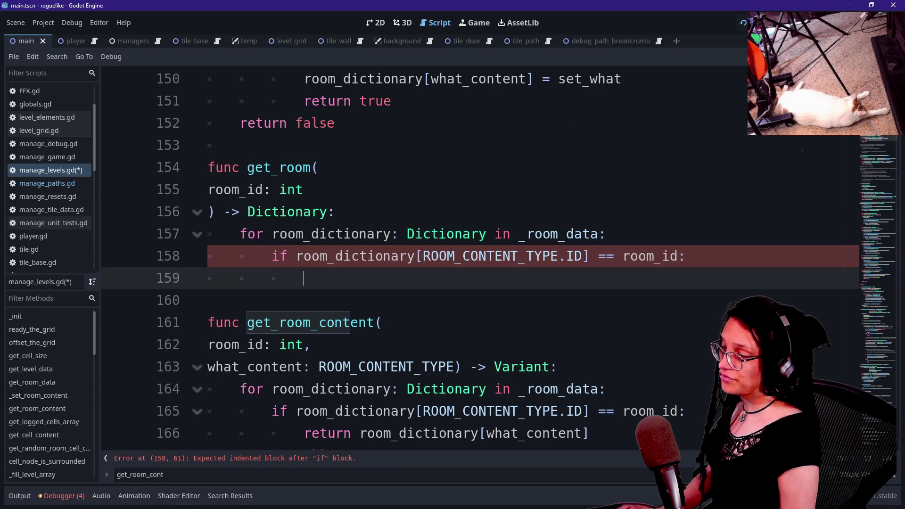
type("return room_")
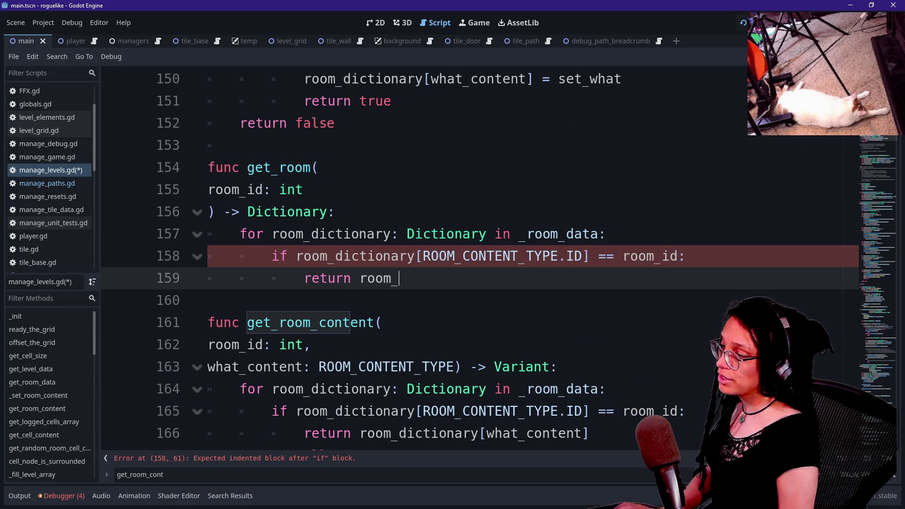
type("dictionary")
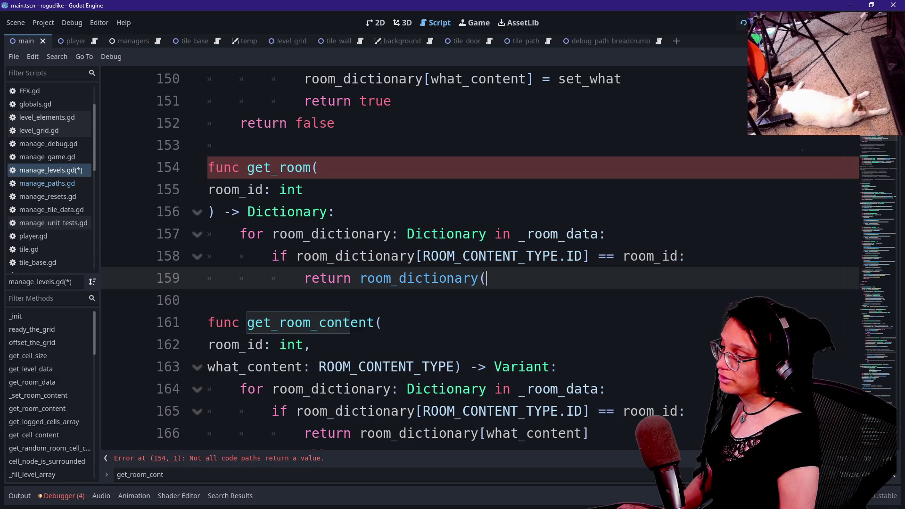
key("Return")
type("\\")
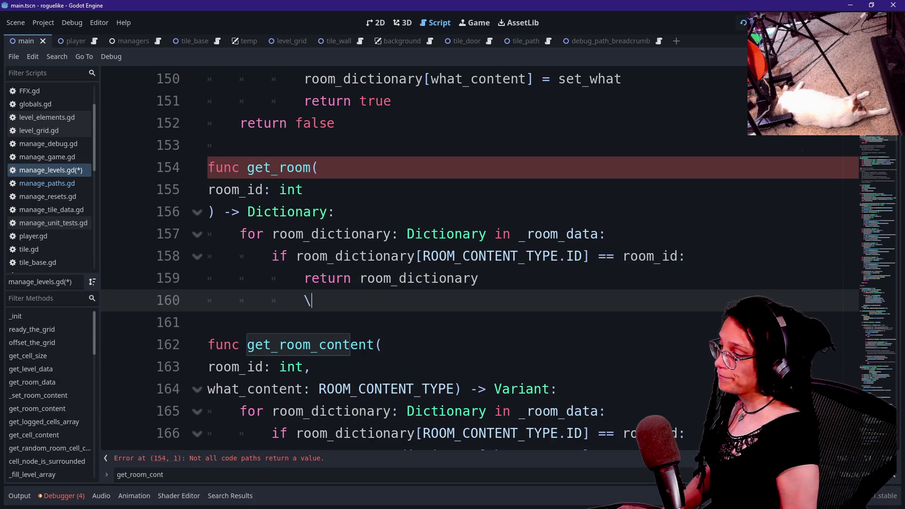
type("return null")
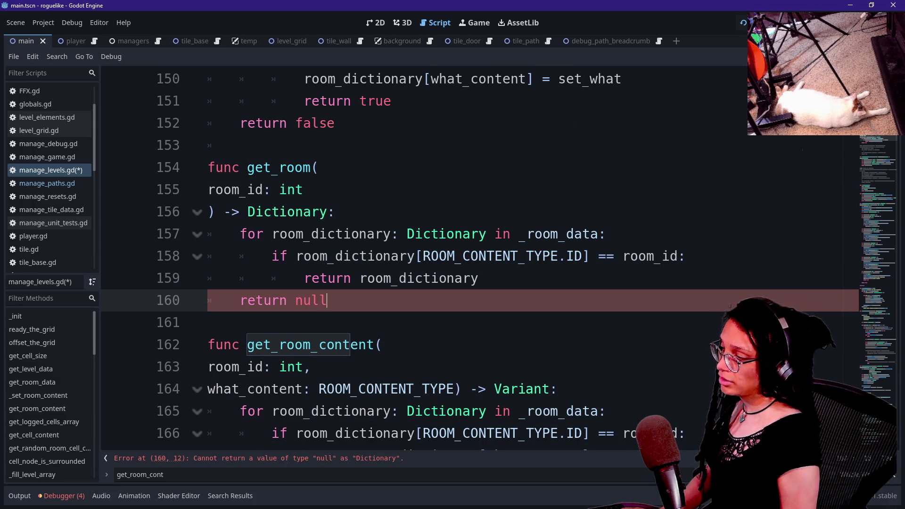
key("BackSpace")
key("BackSpace")
key("BackSpace")
Select the whole _set_room_content function.
left_click(478, 278)
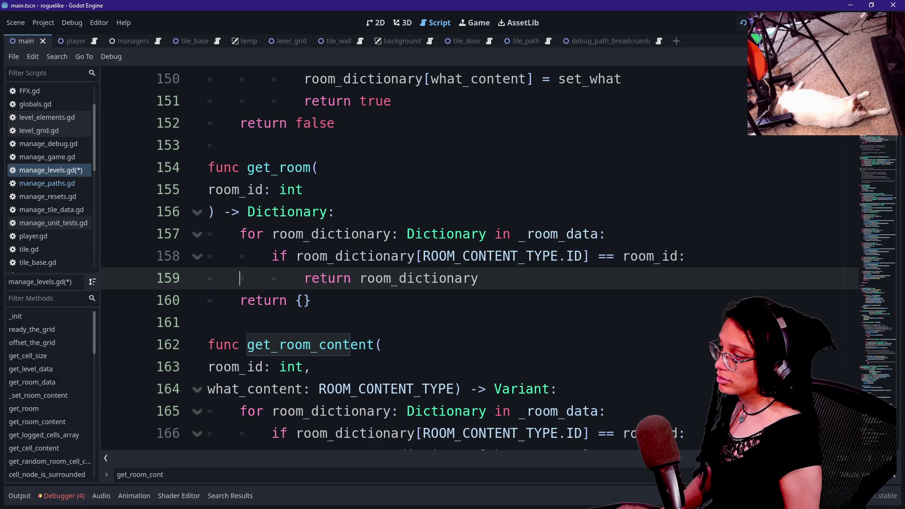
scroll(472, 259, "down", 1)
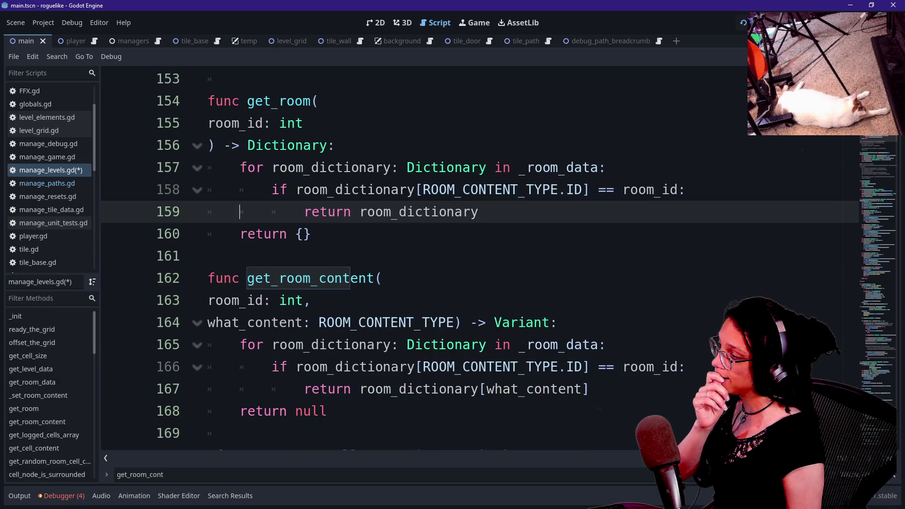
scroll(302, 279, "up", 2)
mouse_move(302, 279)
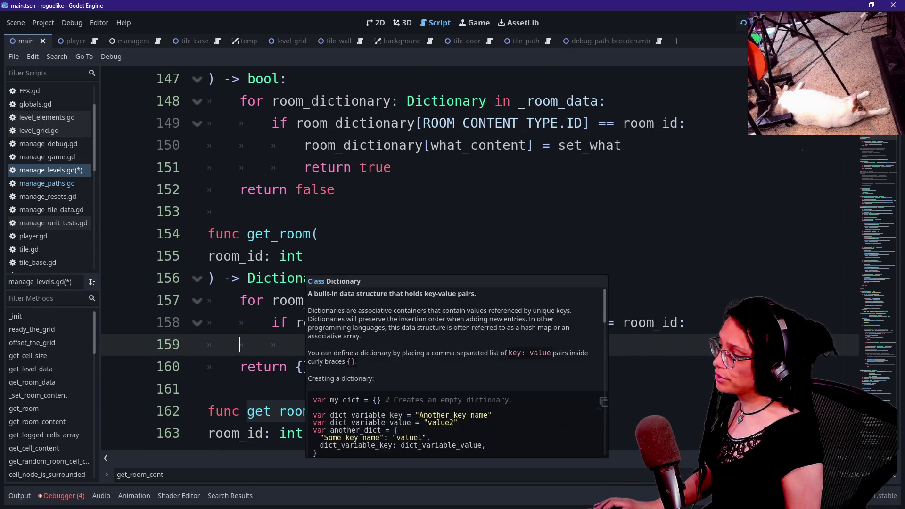
key("ctrl+v")
mouse_move(273, 323)
left_mouse_down()
mouse_move(290, 322)
mouse_move(311, 366)
left_mouse_up()
left_click(327, 101)
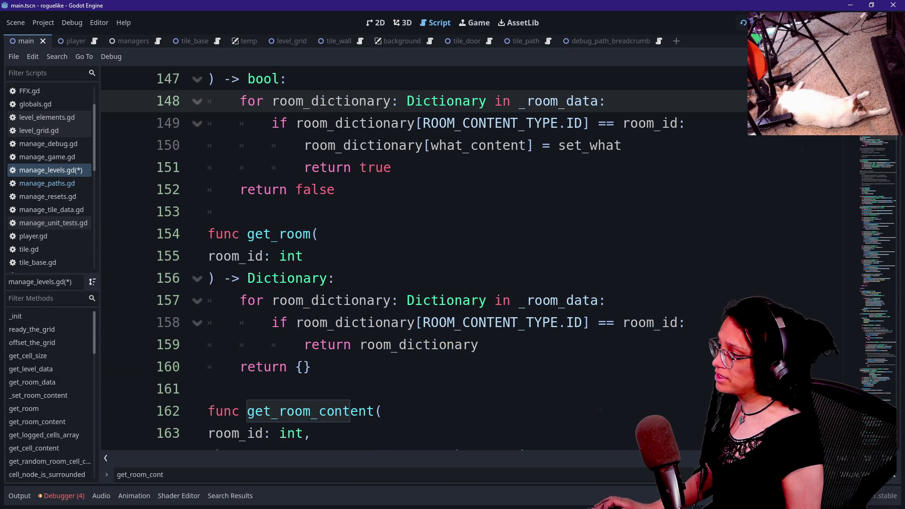
scroll(288, 212, "up", 1)
mouse_move(239, 278)
left_mouse_down()
mouse_move(288, 146)
mouse_move(208, 190)
mouse_move(208, 168)
left_mouse_up()
scroll(289, 145, "up", 2)
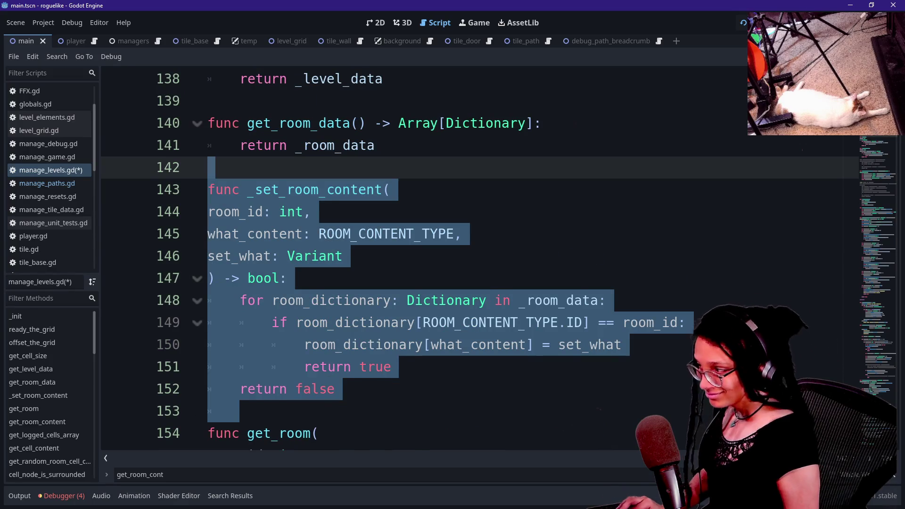
Move _set_room_content to just after get_room's return {} line.
key("ctrl+x")
scroll(424, 259, "down", 1)
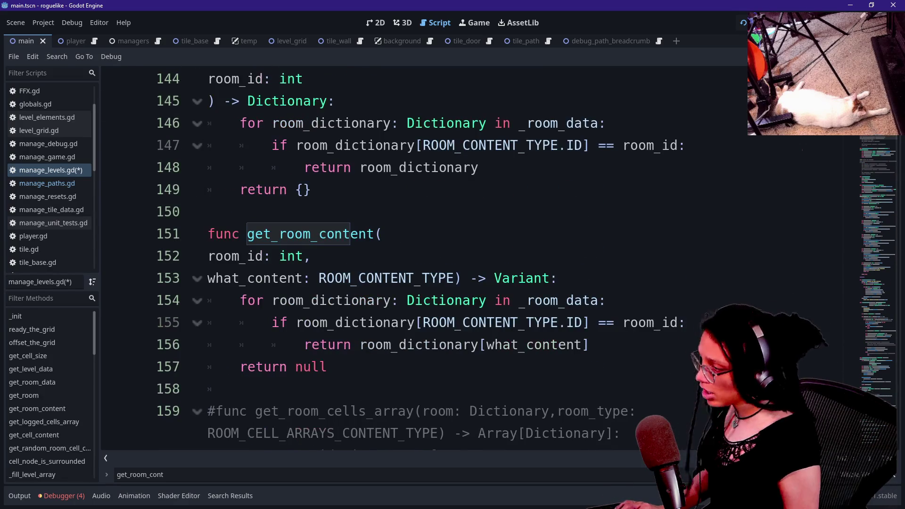
left_click(312, 212)
key("Up")
key("Return")
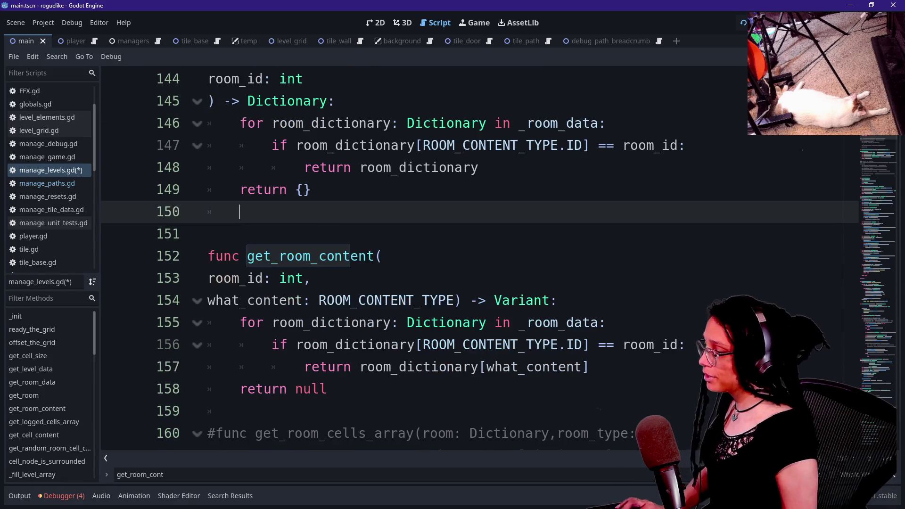
key("ctrl+v")
scroll(425, 260, "down", 1)
scroll(424, 259, "up", 2)
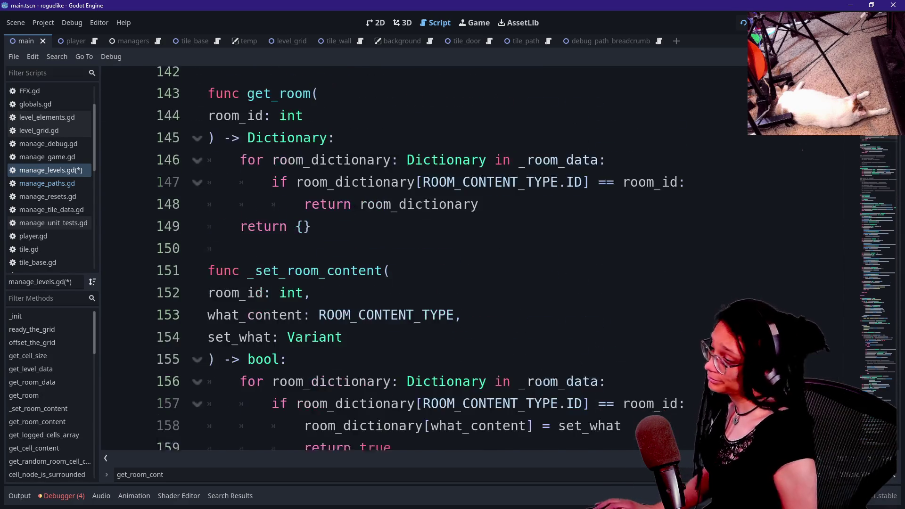
scroll(425, 259, "down", 1)
Select the for loop and room ID check lines in _set_room_content.
key("Up")
scroll(424, 259, "up", 1)
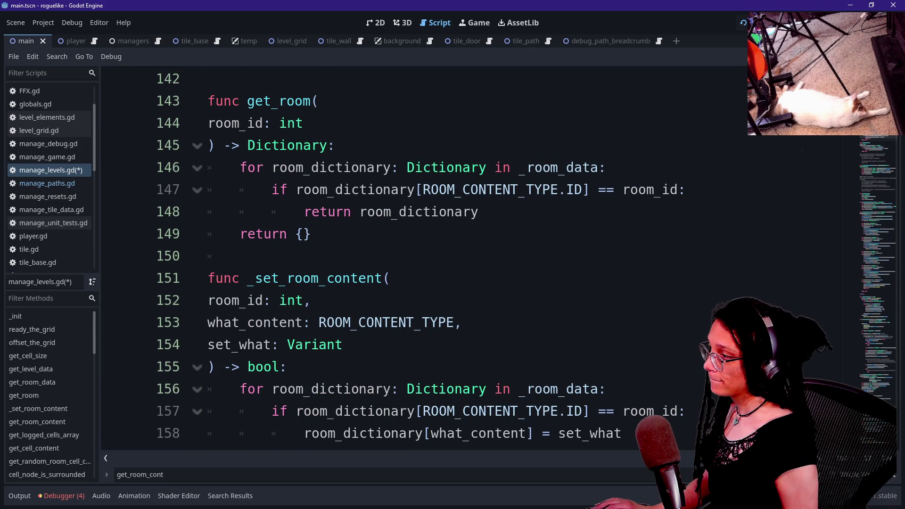
scroll(424, 325, "down", 1)
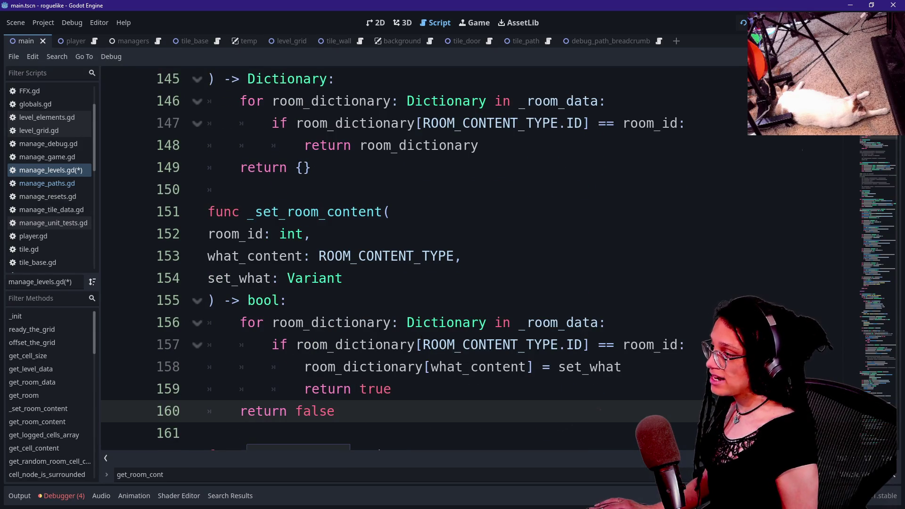
mouse_move(240, 322)
left_mouse_down()
mouse_move(608, 345)
mouse_move(598, 367)
mouse_move(529, 367)
mouse_move(687, 345)
left_mouse_up()
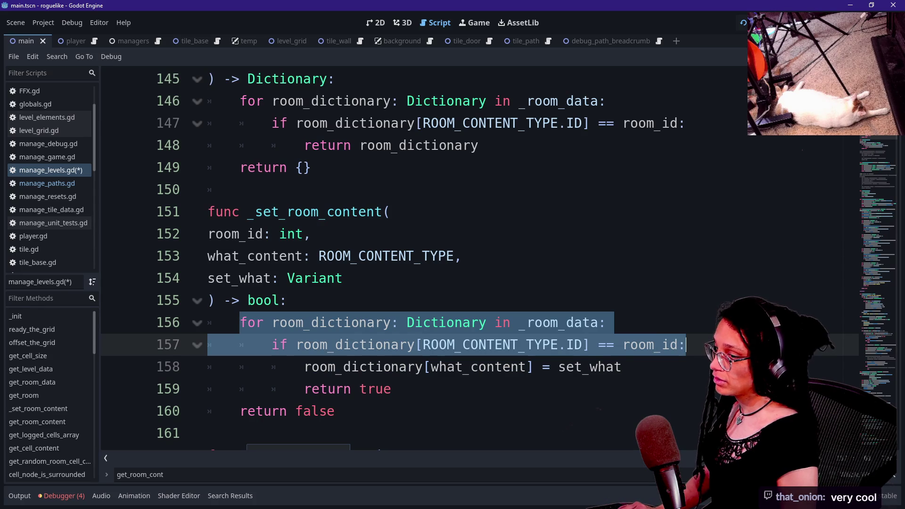
Replace the loop with 'var room_dictionary: Dictionary = get_room(room_id)', dedented to one level.
key("BackSpace")
type("roo")
key("BackSpace")
key("BackSpace")
key("BackSpace")
type("v")
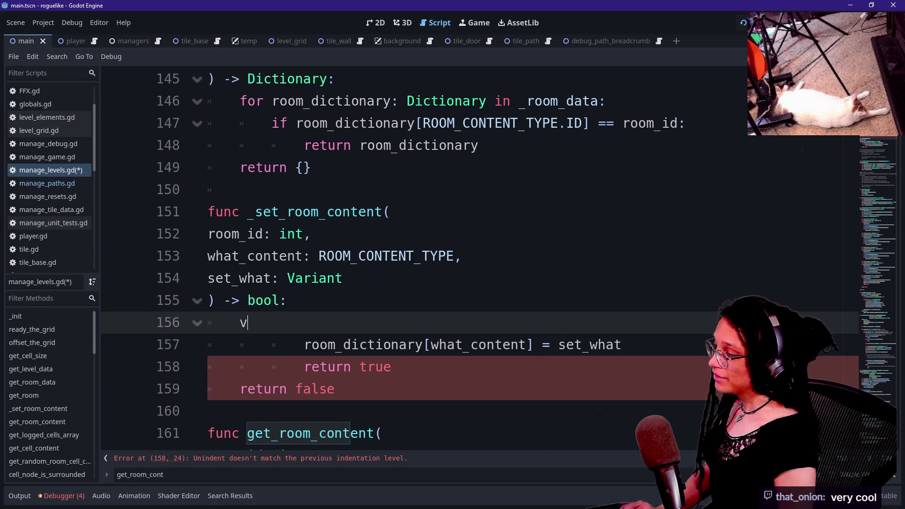
type("ar room_dictionar")
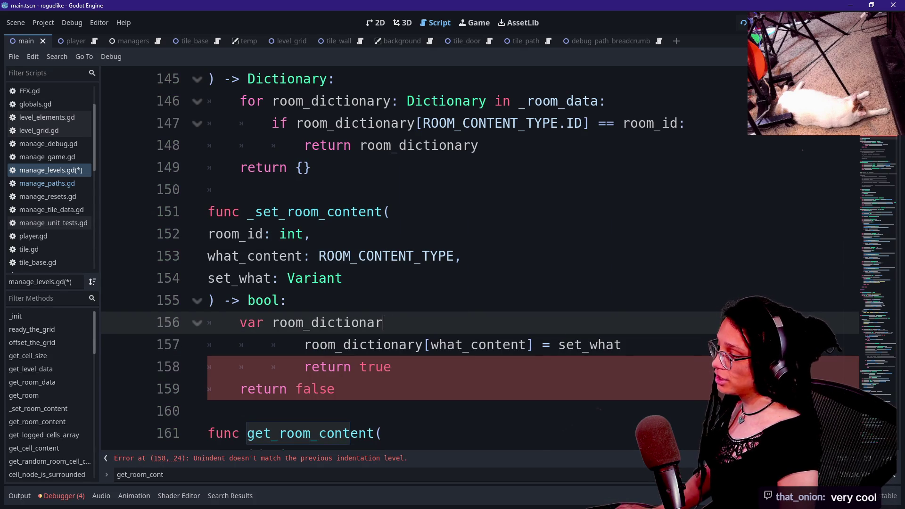
type("y: Dictionary =")
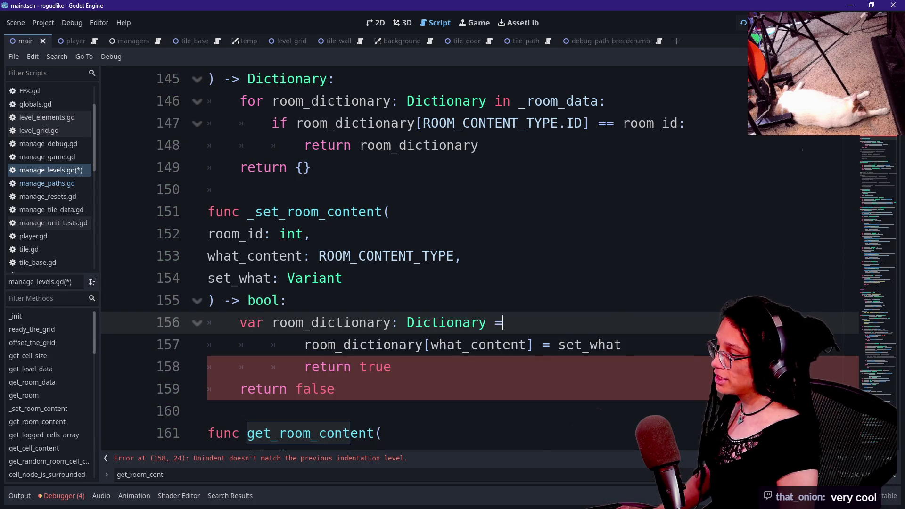
type(" get_")
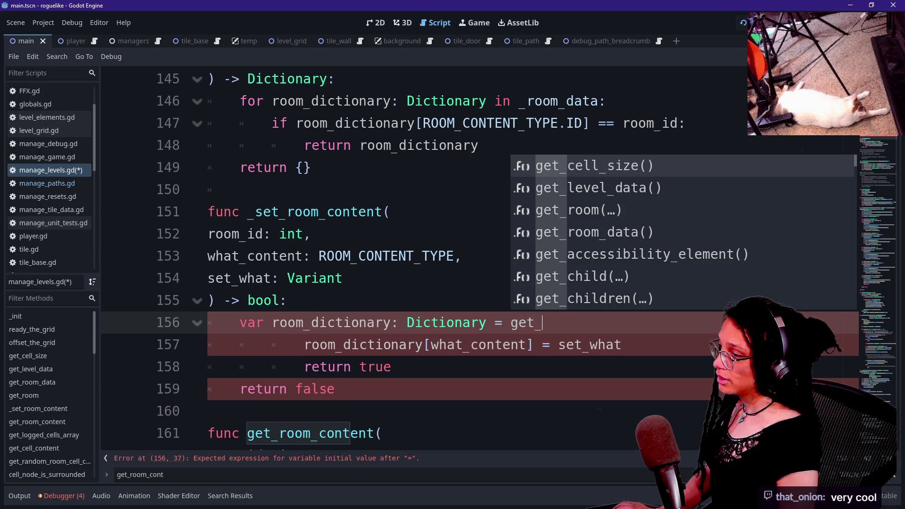
key("BackSpace")
key("BackSpace")
key("BackSpace")
type("\\")
key("Return")
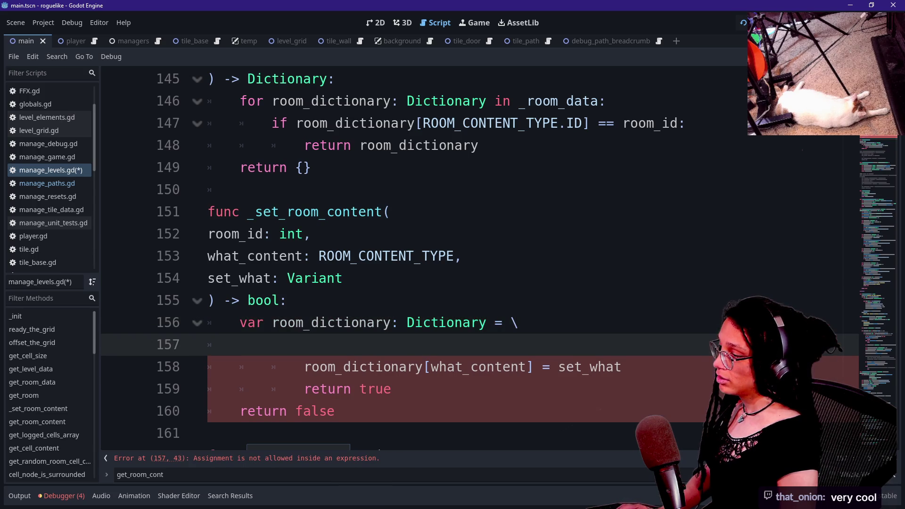
type("g")
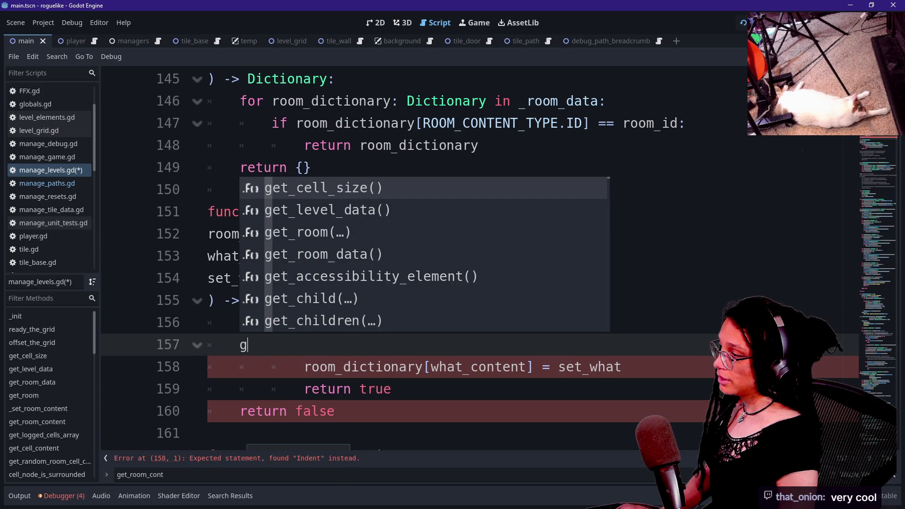
type("et_room(r")
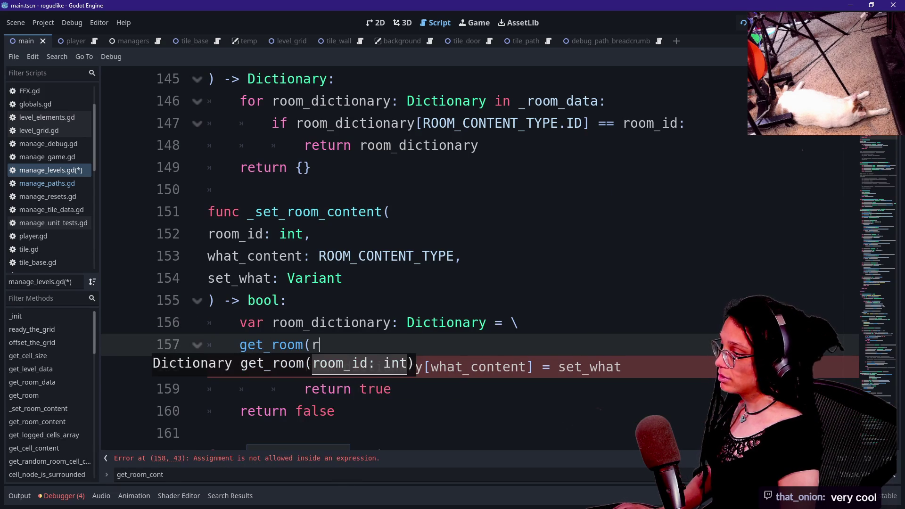
type("oom_id)")
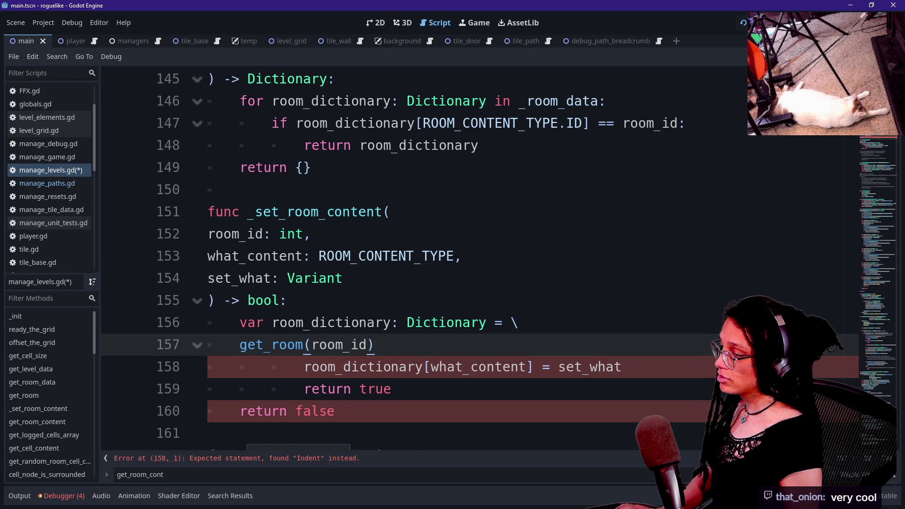
scroll(377, 259, "down", 1)
left_click(305, 301)
key("BackSpace")
key("BackSpace")
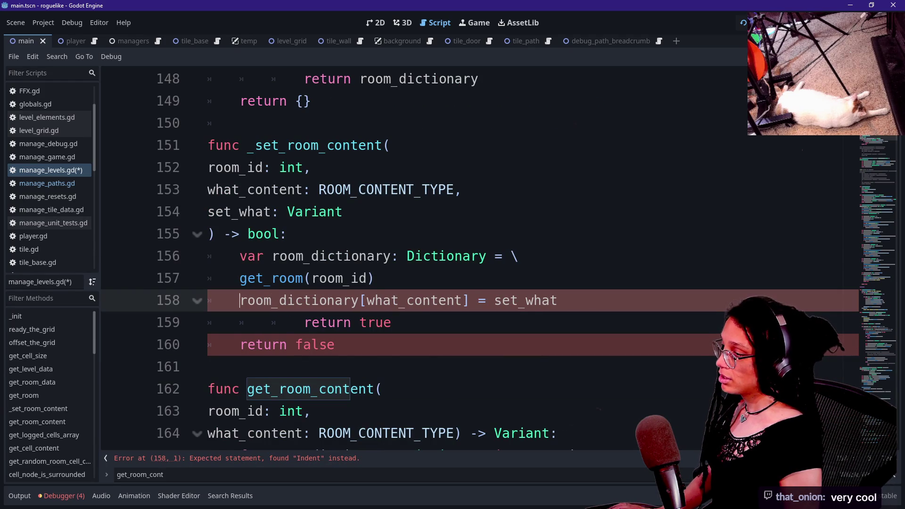
key("Return")
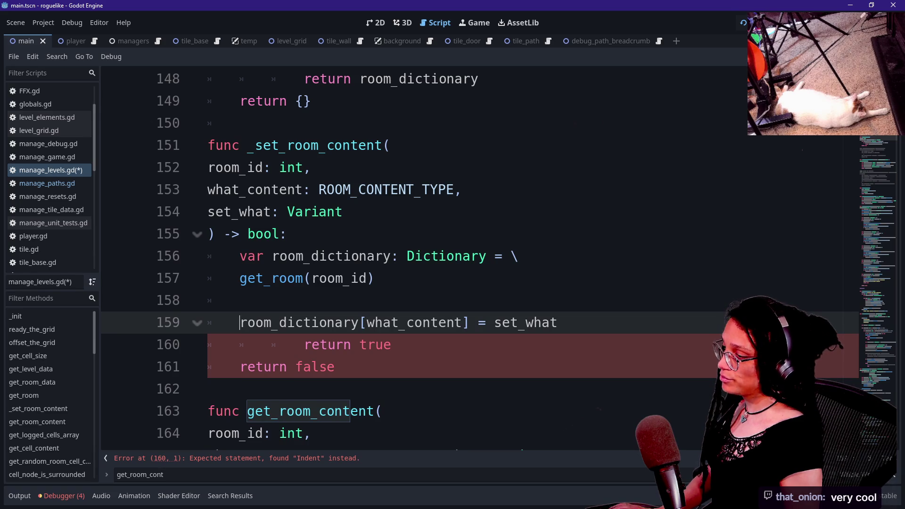
Add an 'if room_dictionary:' line on line 159 above the content assignment.
left_click(304, 345)
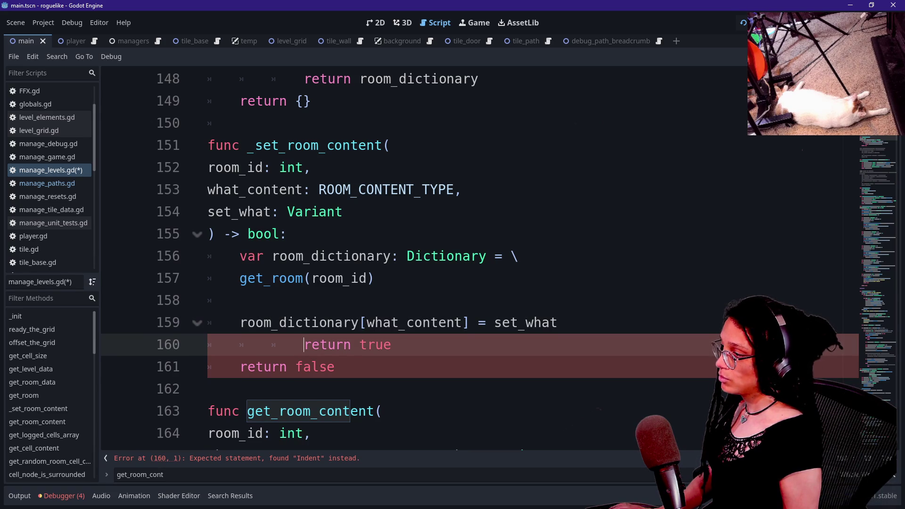
key("Up")
key("Up")
key("Up")
key("Down")
key("Return")
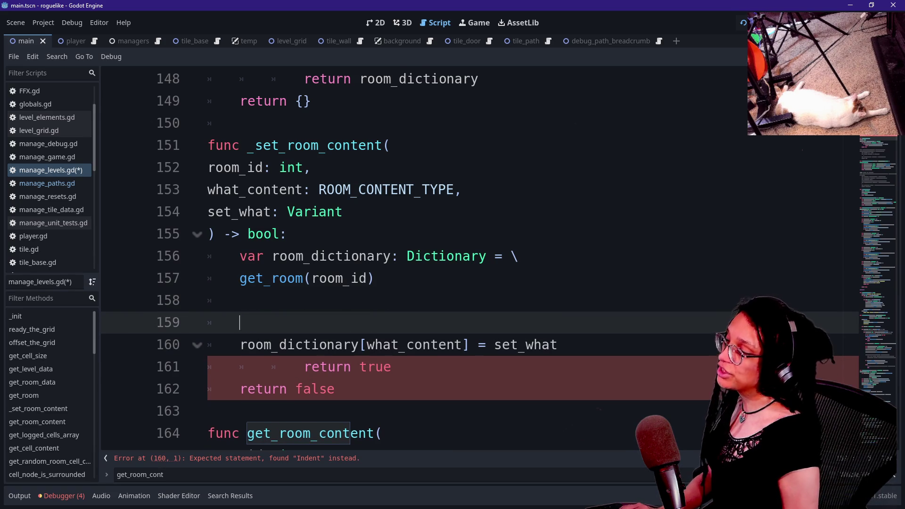
type("if rtoom")
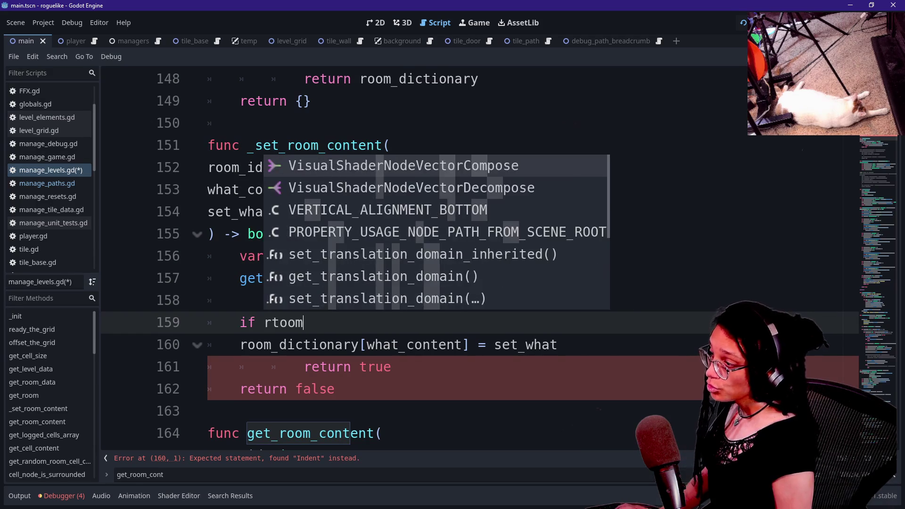
key("BackSpace")
key("BackSpace")
key("BackSpace")
key("BackSpace")
type("oom_div")
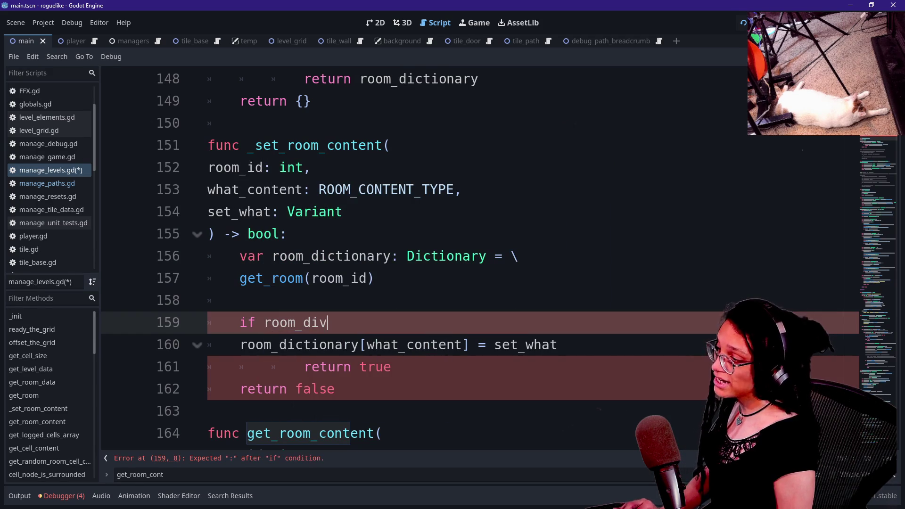
type("tion")
key("BackSpace")
key("BackSpace")
key("BackSpace")
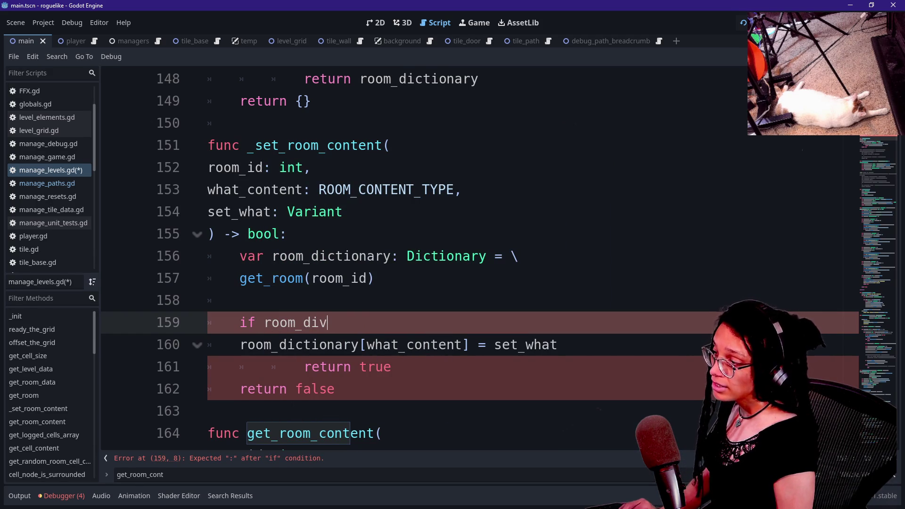
type("ctionary:")
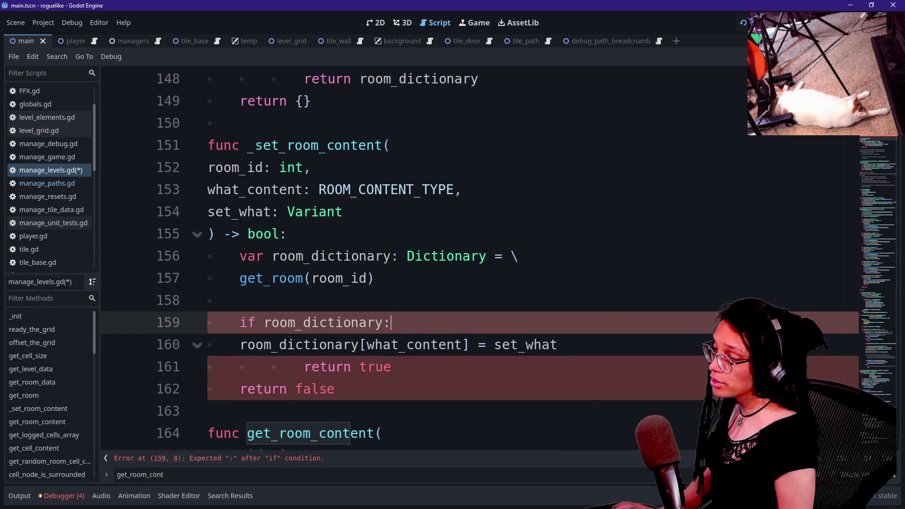
key("Return")
Indent the content assignment under the check, dedent return true, and save manage_levels.gd.
left_click_drag(271, 101, 296, 101)
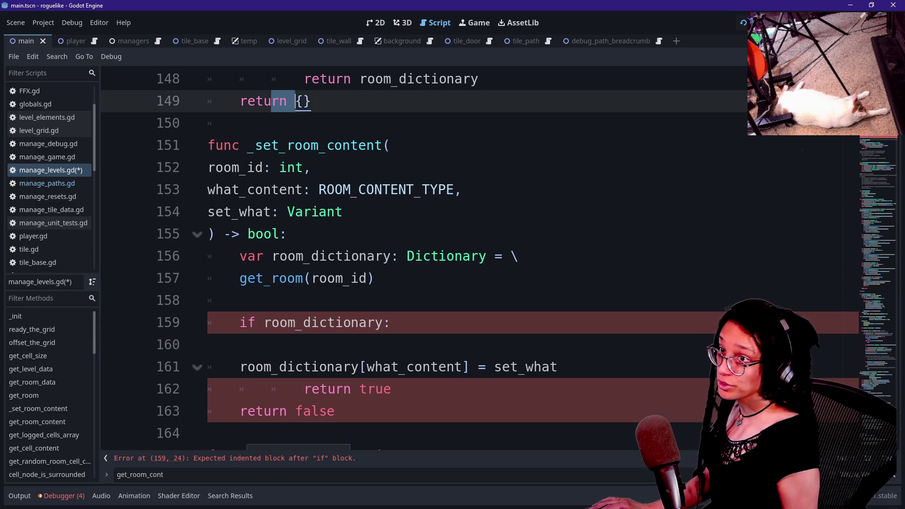
left_click(241, 123)
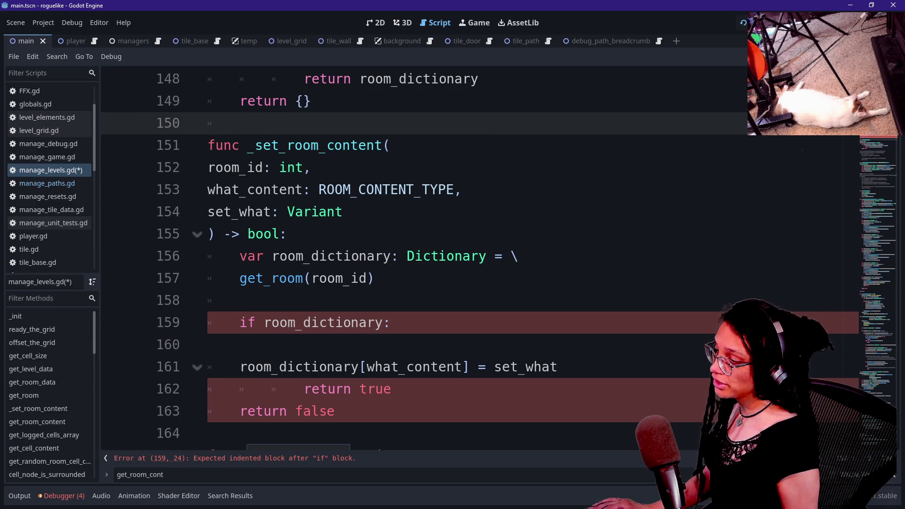
left_click(240, 367)
key("BackSpace")
key("BackSpace")
key("Tab")
key("Tab")
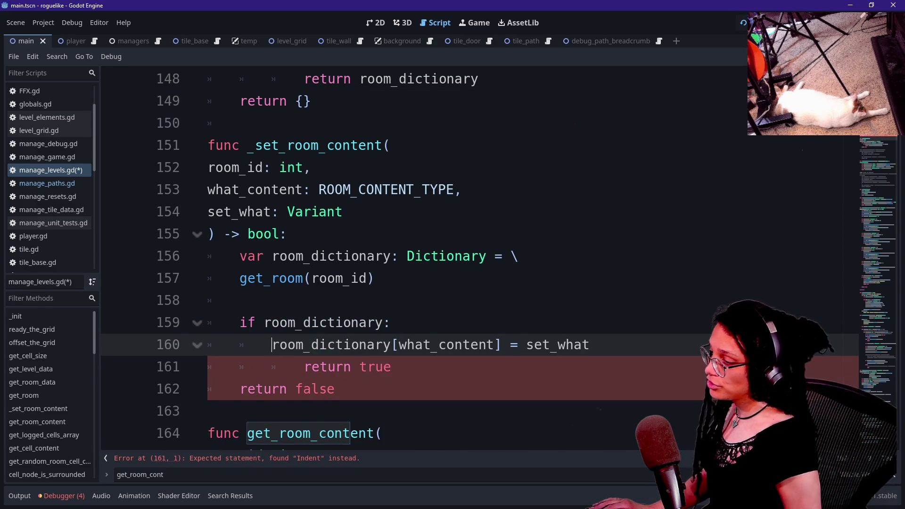
scroll(221, 307, "down", 1)
left_click_drag(240, 302, 204, 315)
left_click(305, 300)
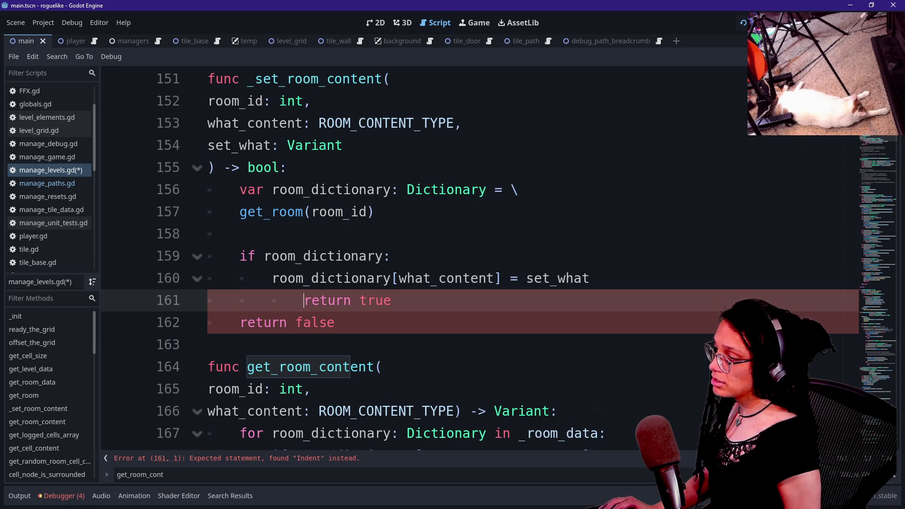
key("BackSpace")
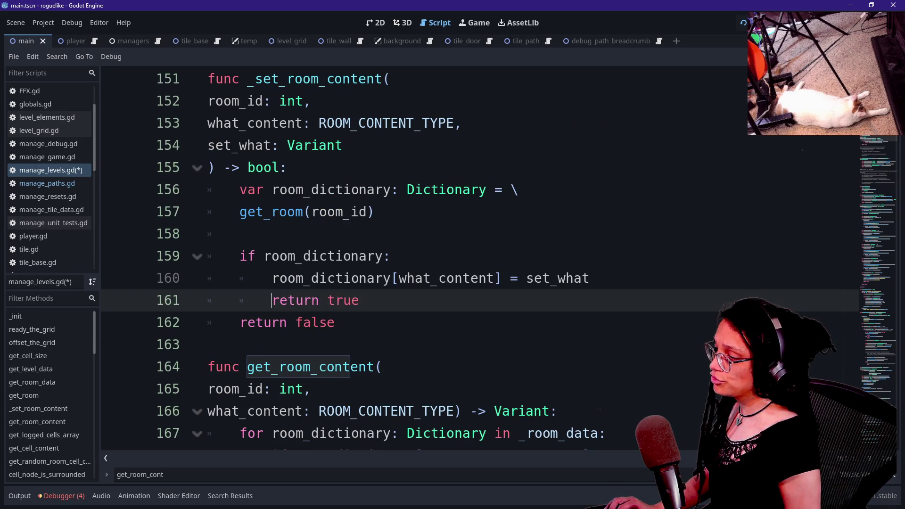
key("ctrl+s")
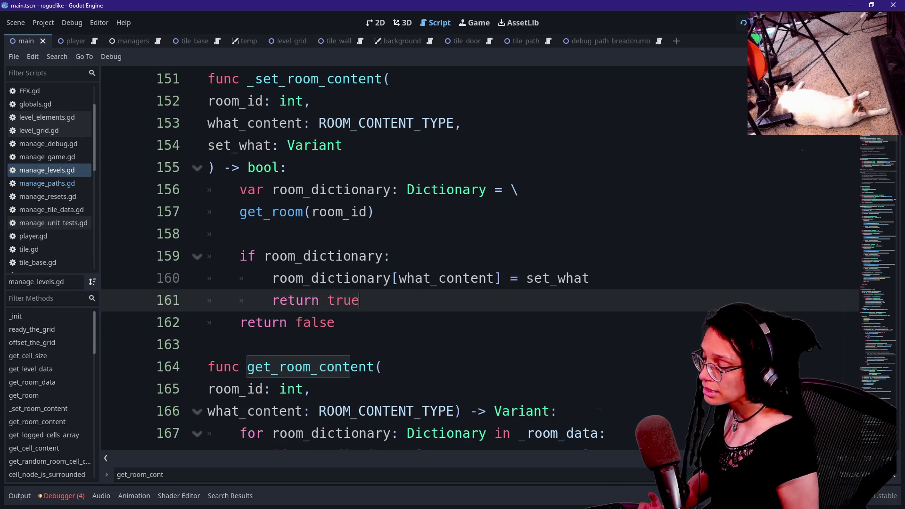
Add 'if room_dictionary[what_content] == set_what:' below the assignment on line 160.
mouse_move(476, 282)
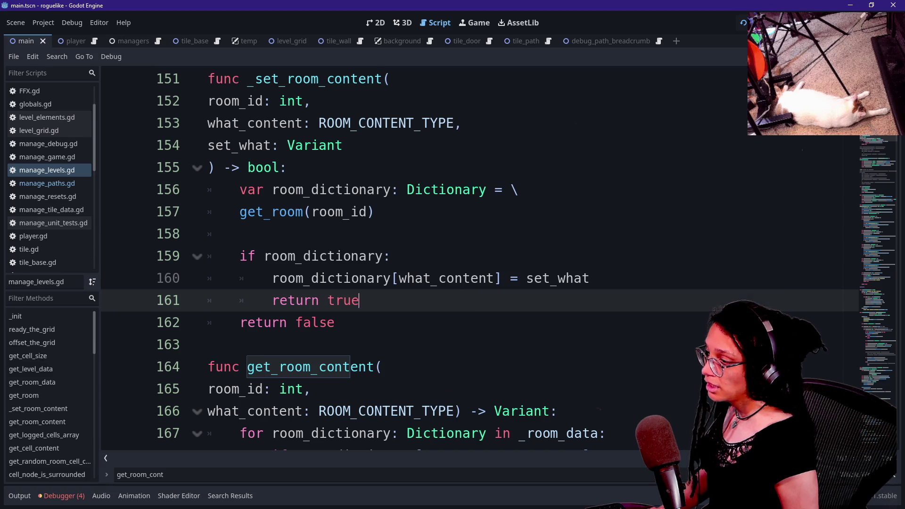
left_click(589, 278)
key("Return")
type("if ")
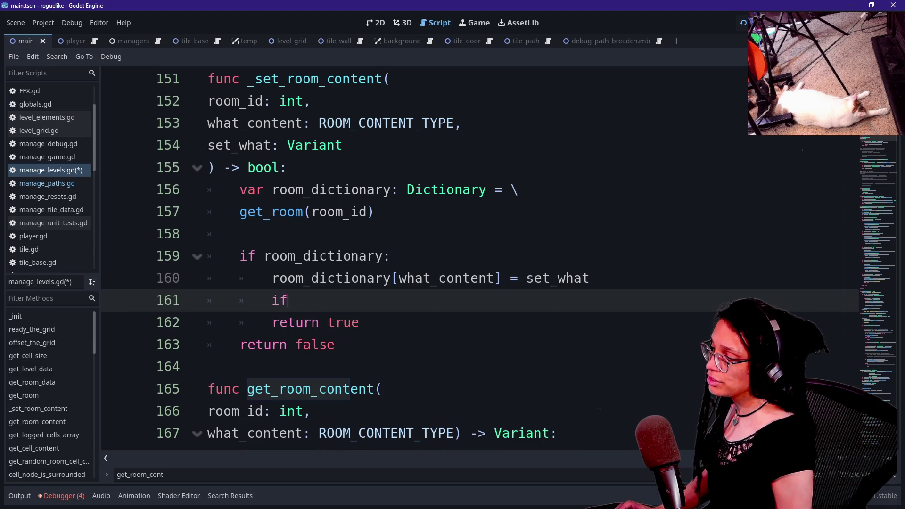
type("rpp,")
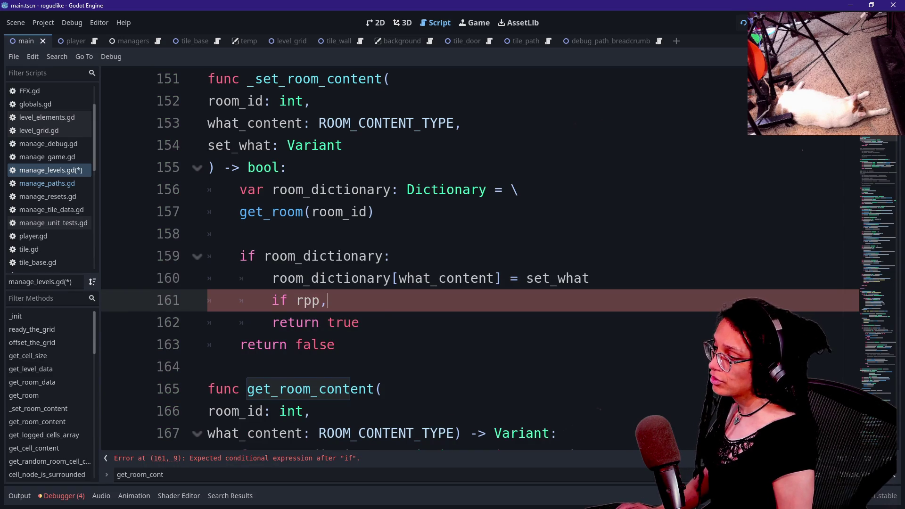
key("BackSpace")
key("BackSpace")
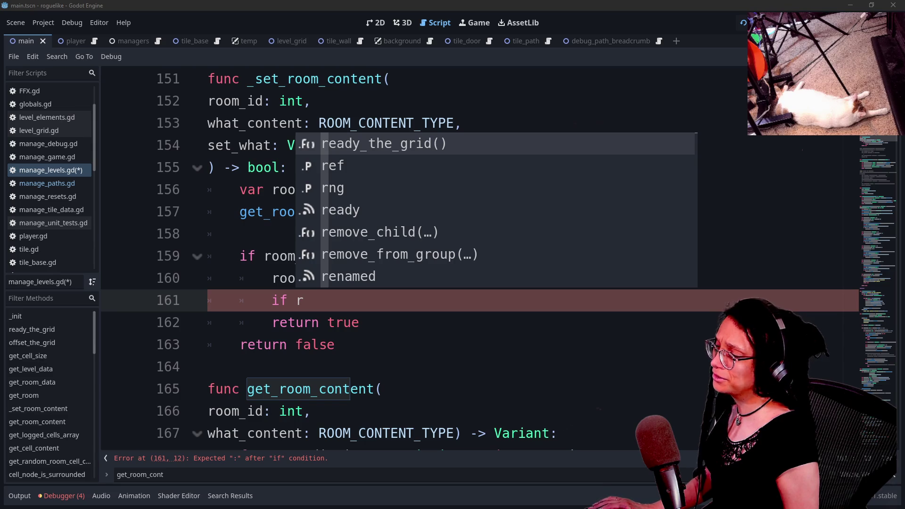
key("Escape")
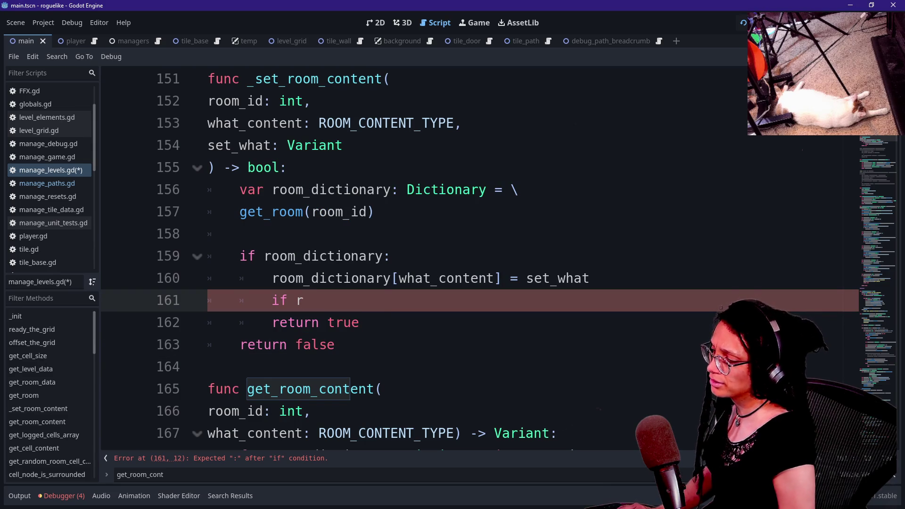
type("oom_d")
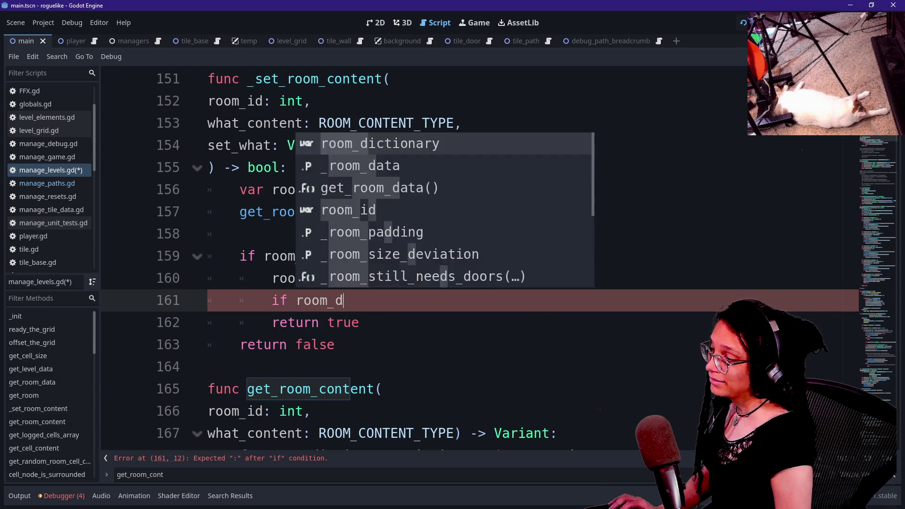
type("ictionary[wjat")
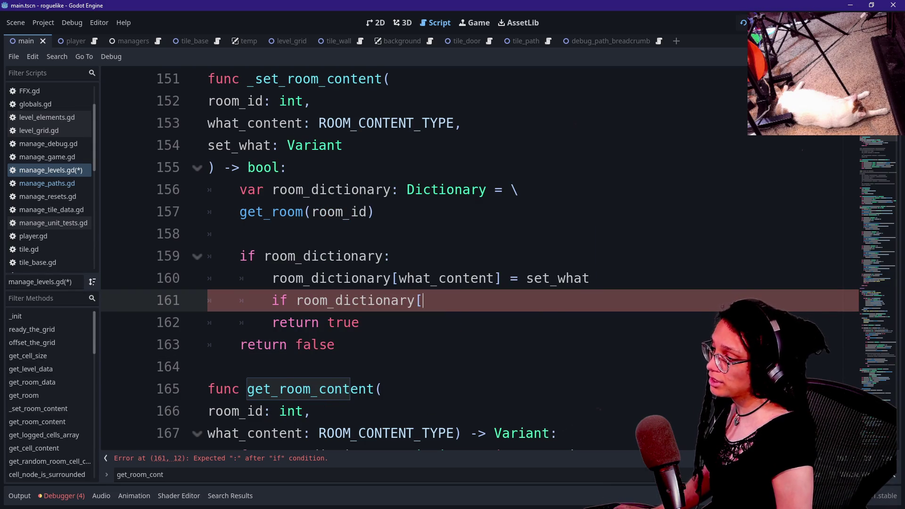
key("BackSpace")
key("BackSpace")
key("BackSpace")
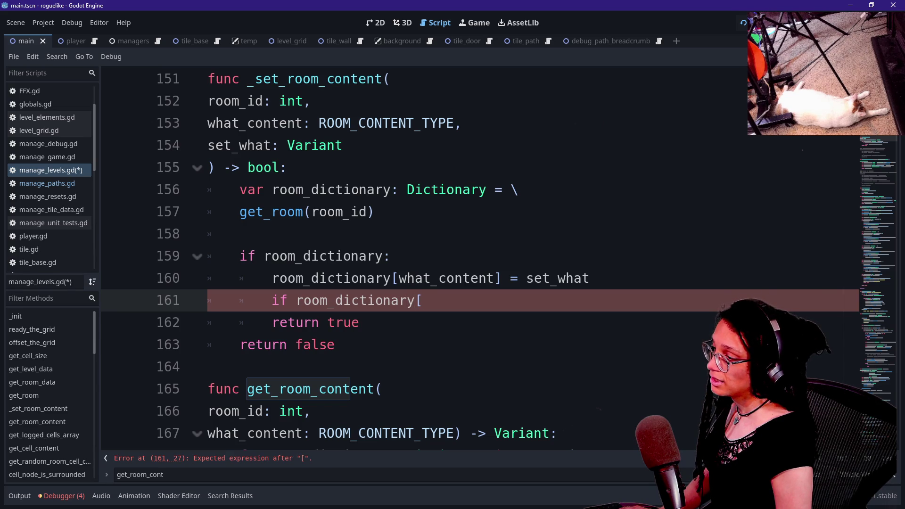
type("what_c")
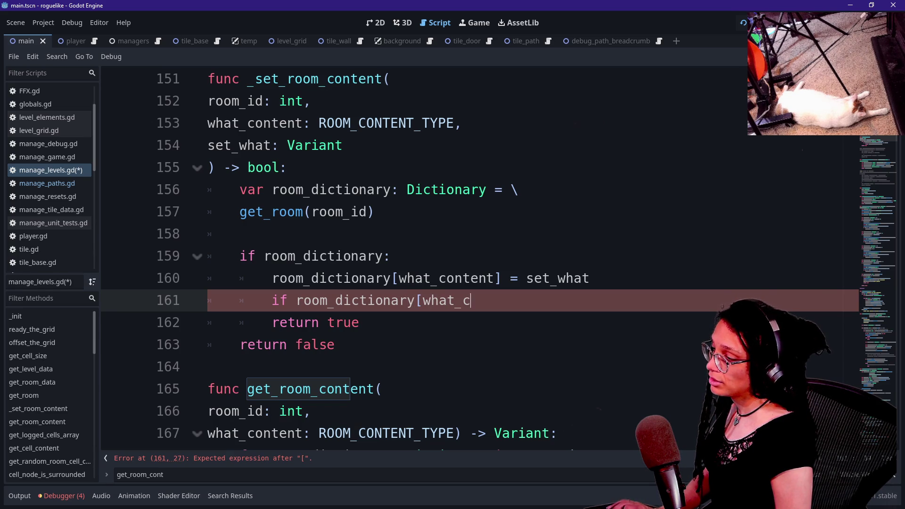
type("ontent] == ")
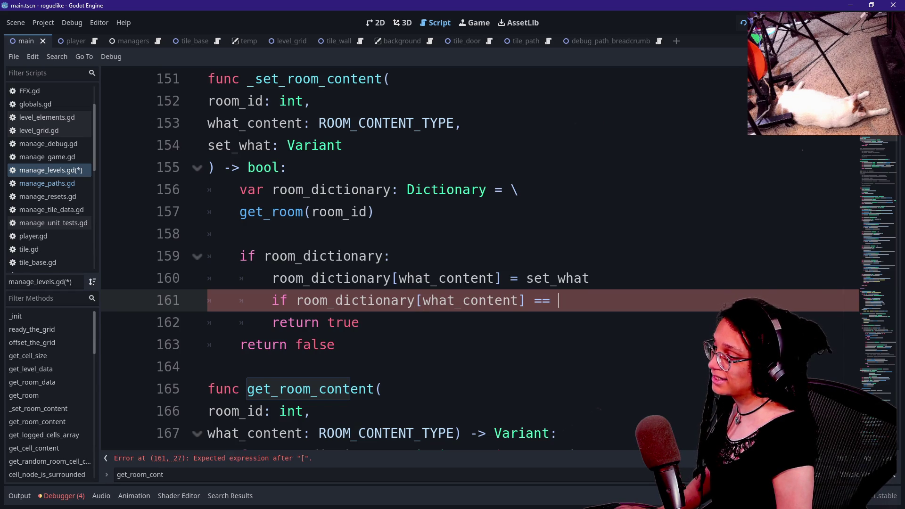
type("set_w")
key("Escape")
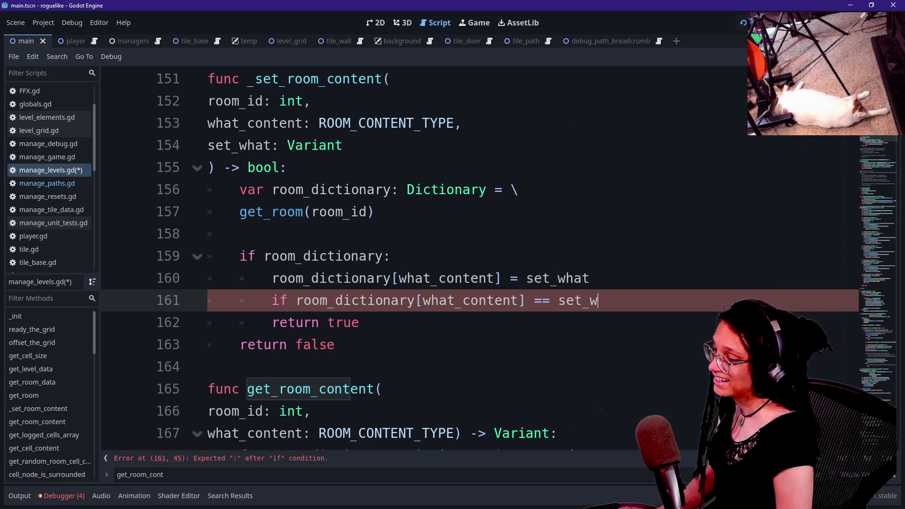
type("hat")
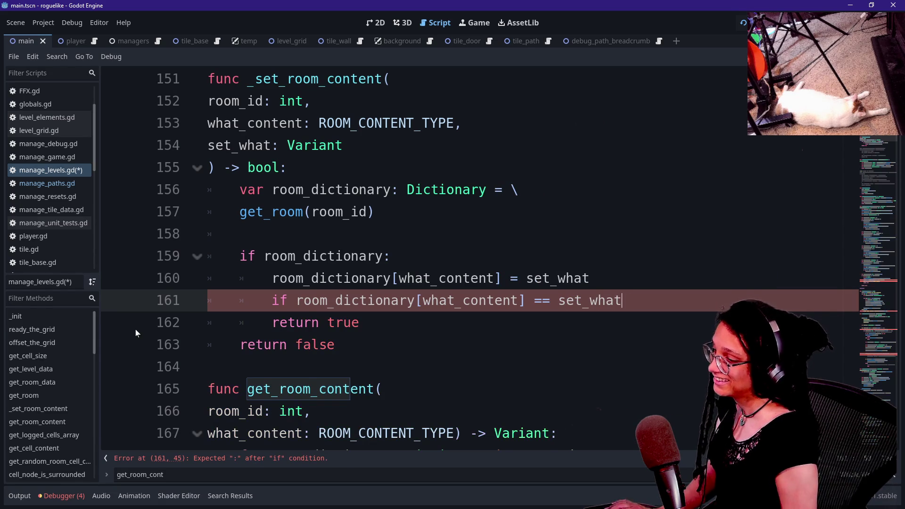
type(":")
Indent return true under the new equality check and save the script.
left_click(272, 322)
key("Tab")
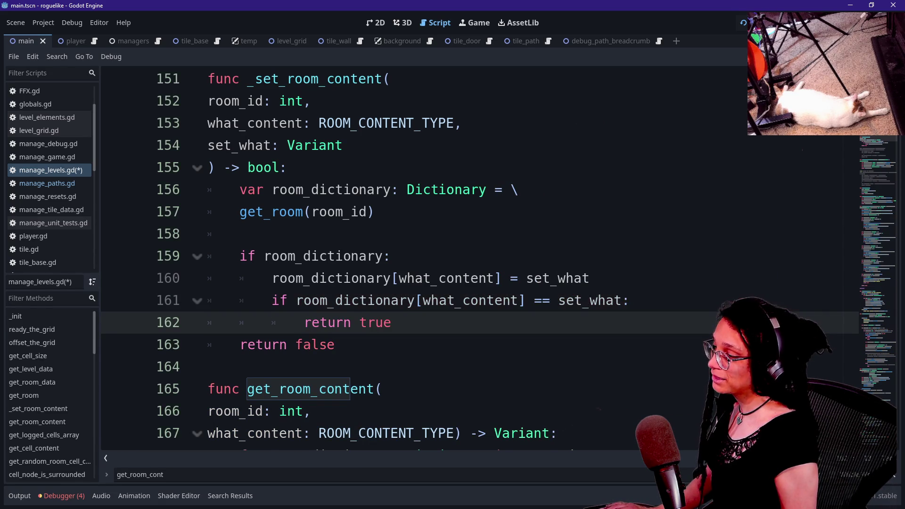
left_click(430, 300)
scroll(430, 300, "up", 1)
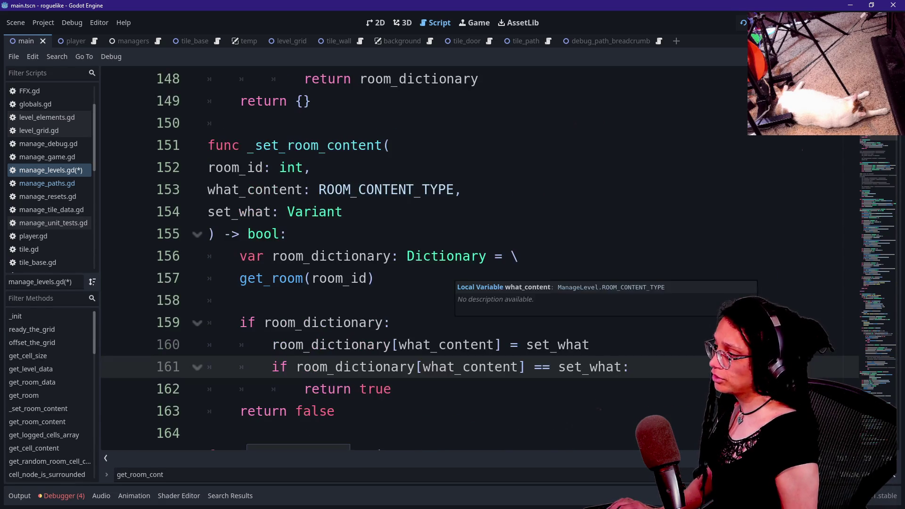
key("ctrl+s")
scroll(285, 291, "down", 5)
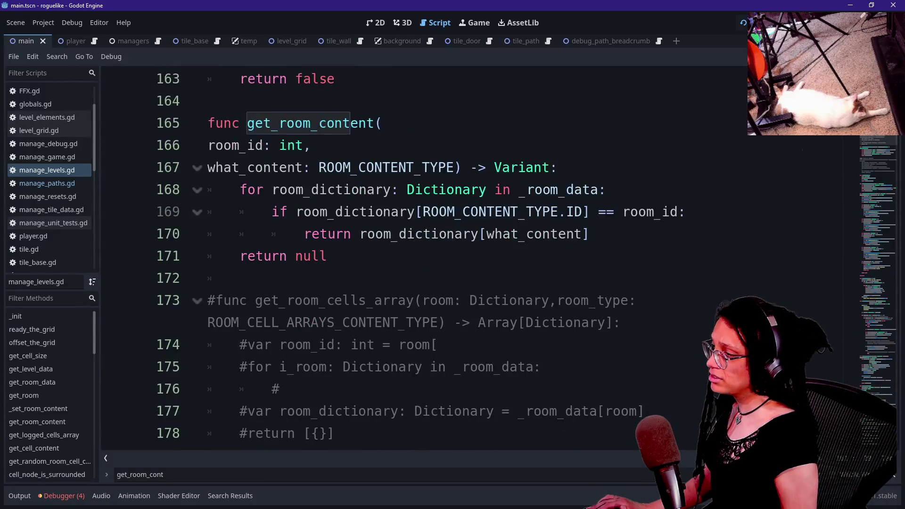
Delete the for loop and room ID check in get_room_content and dedent the return line.
left_click_drag(240, 189, 589, 234)
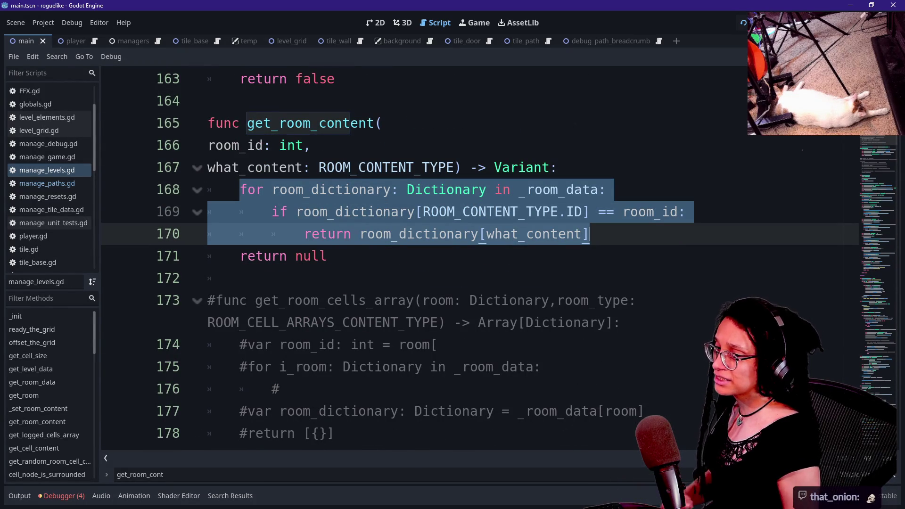
left_click(598, 211)
scroll(472, 259, "up", 2)
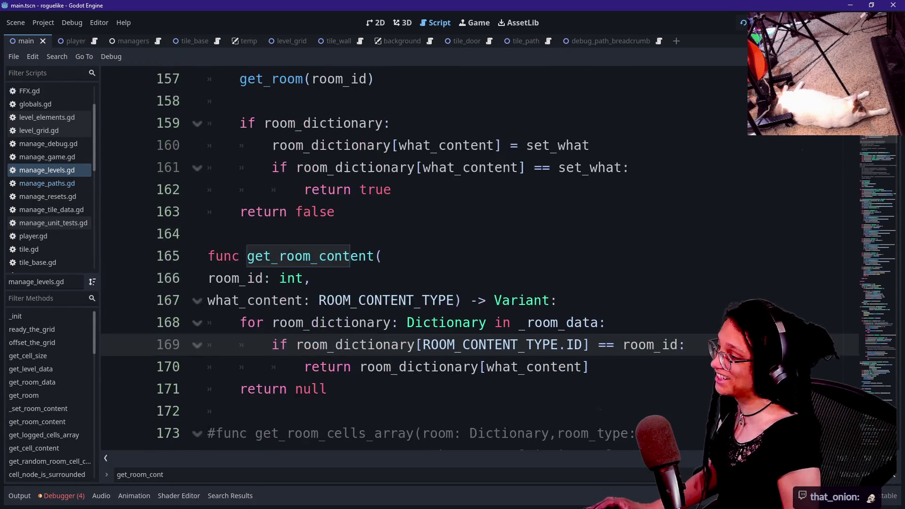
left_click(391, 190)
left_click(559, 300)
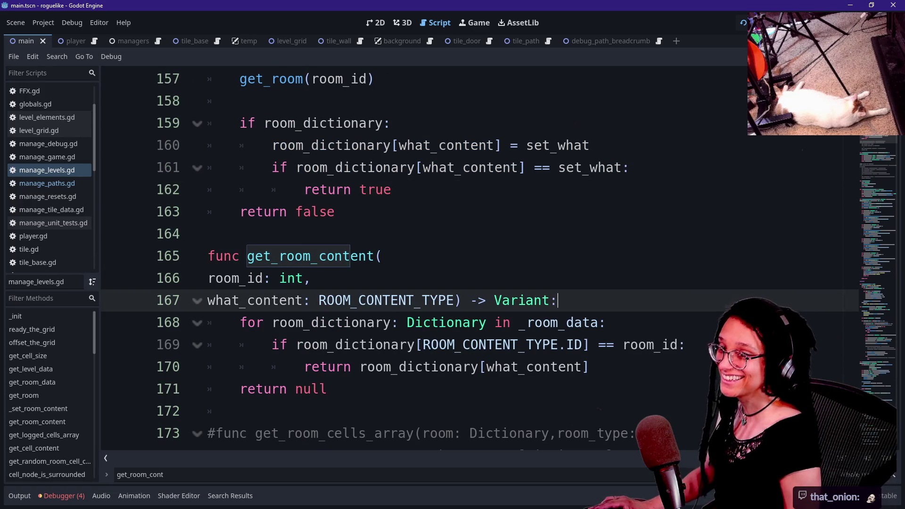
left_click(606, 323)
mouse_move(240, 323)
left_mouse_down()
mouse_move(688, 345)
mouse_move(594, 367)
mouse_move(688, 344)
left_mouse_up()
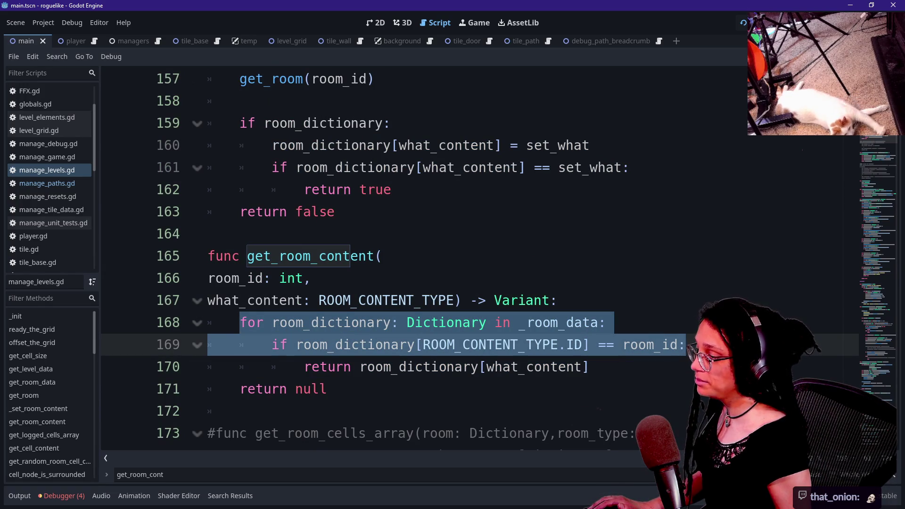
key("BackSpace")
key("BackSpace")
key("BackSpace")
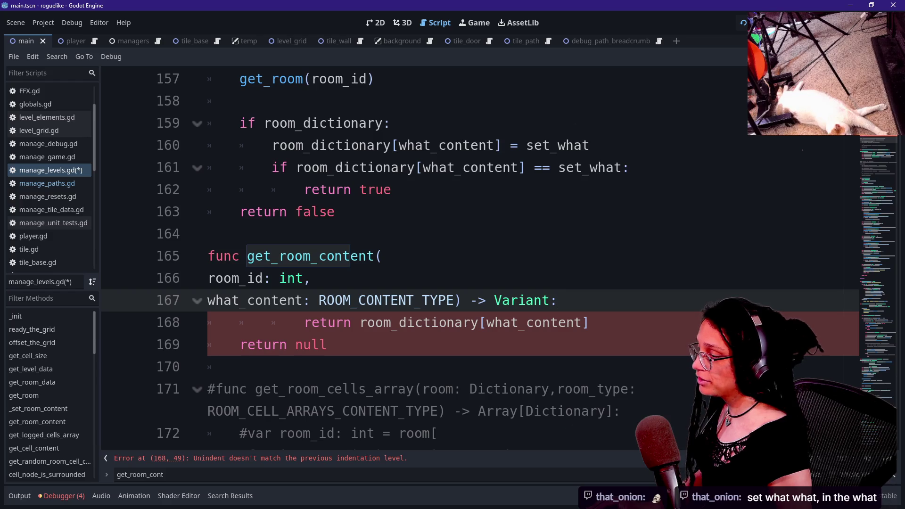
key("Down")
key("shift+Tab")
Change the return to 'return get_room(room_id)[ROOM_CONTENT_TYPE]' and fix its indentation.
left_click_drag(327, 323, 556, 322)
type("h")
key("BackSpace")
type("ge")
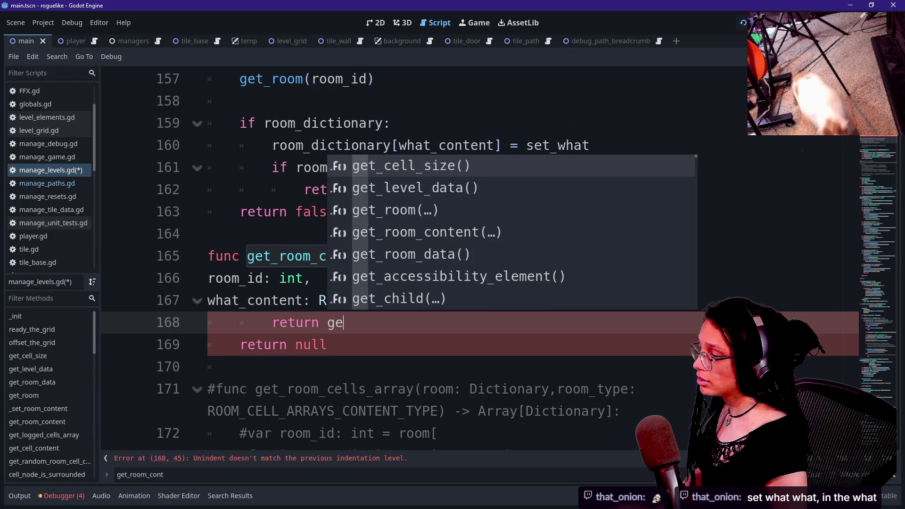
type("t_rom(")
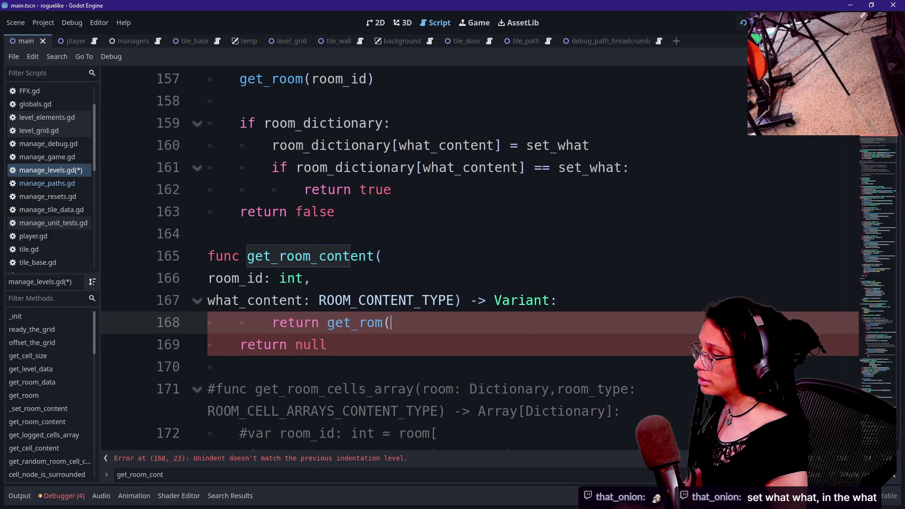
key("BackSpace")
key("BackSpace")
type("om()")
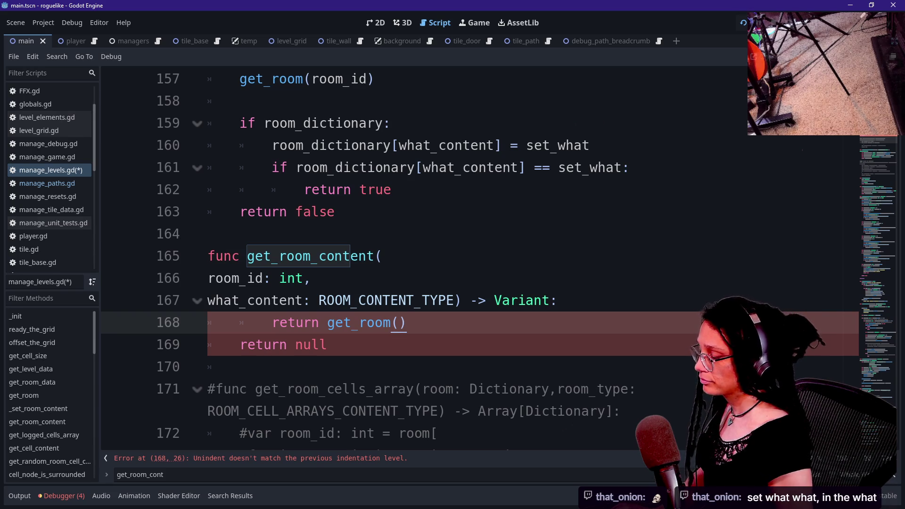
key("BackSpace")
type("room_id)[ROO")
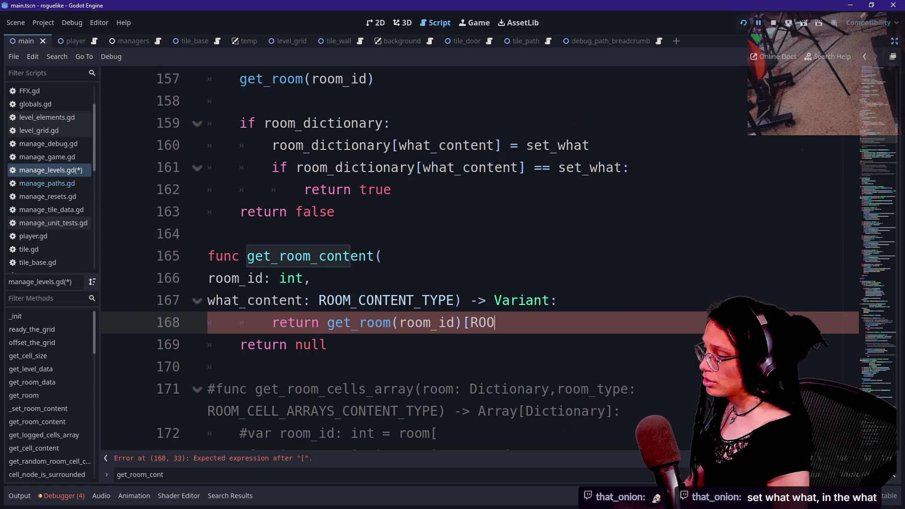
type("M_CONTENT_TYP")
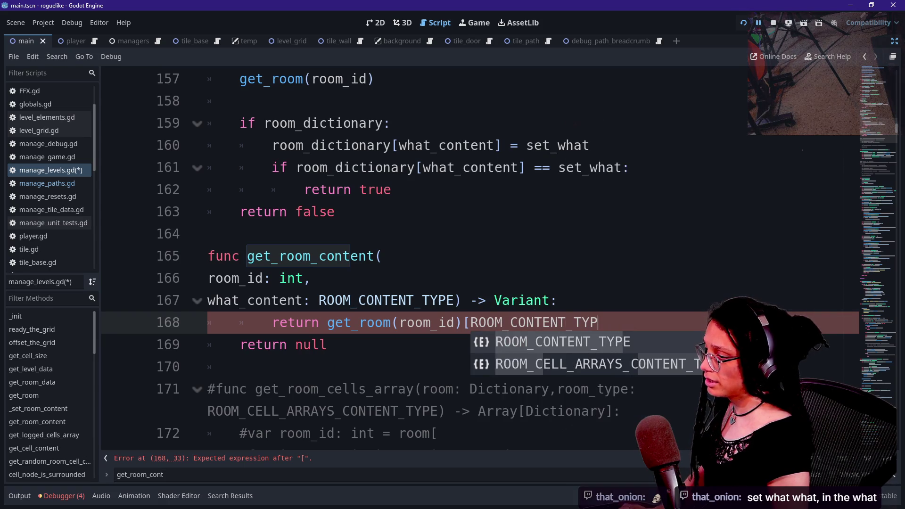
type("E]")
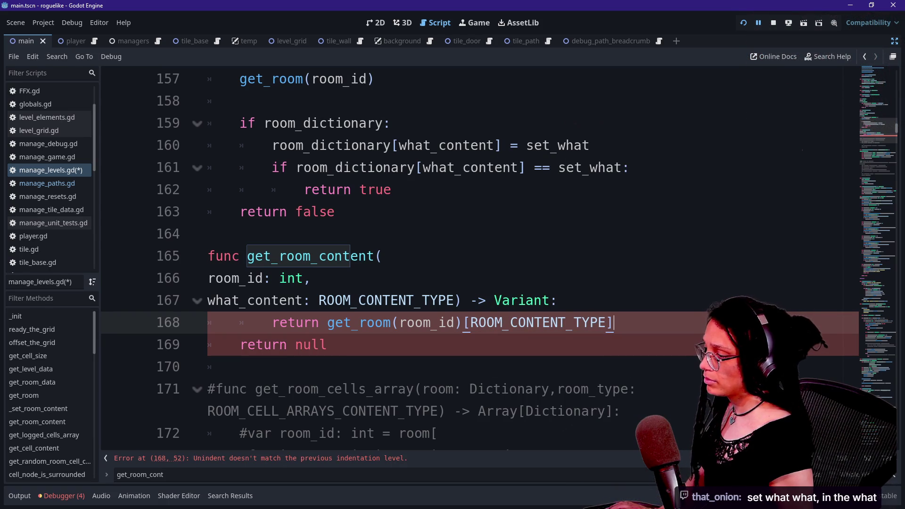
key("Home")
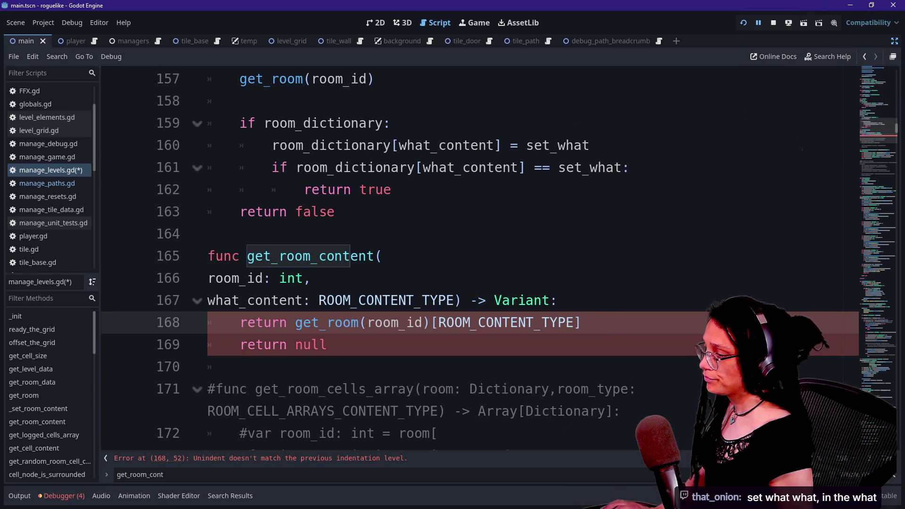
key("BackSpace")
Cut the get_room lookup from line 168, leaving a bare return with an empty line above.
key("Down")
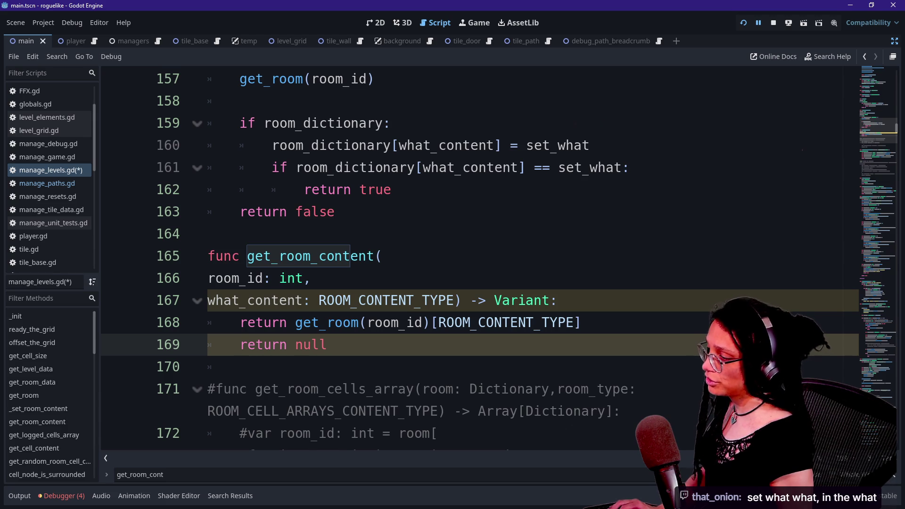
key("Up")
key("ctrl+Right")
key("ctrl+shift+Right")
key("shift+End")
key("ctrl+c")
key("BackSpace")
Add an if on the pasted get_room(room_id) lookup and nest the return inside it.
key("ctrl+shift+Return")
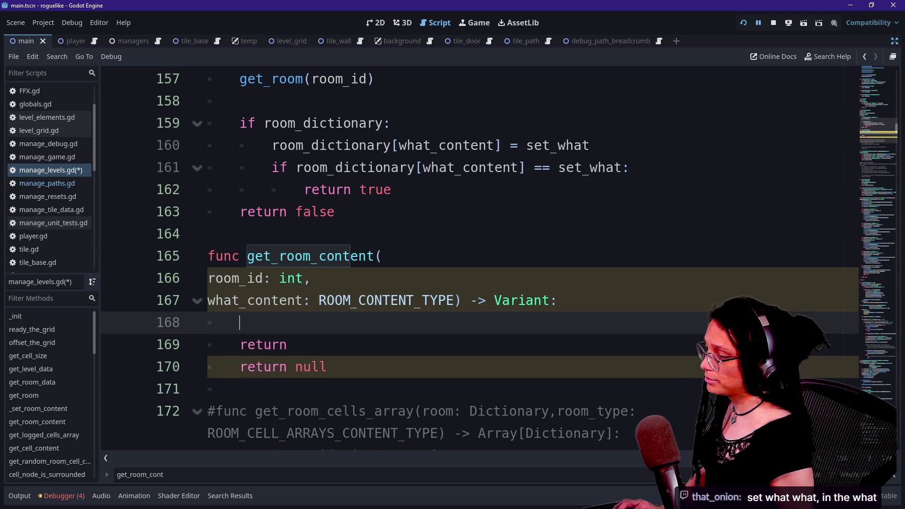
type("if")
key("ctrl+v")
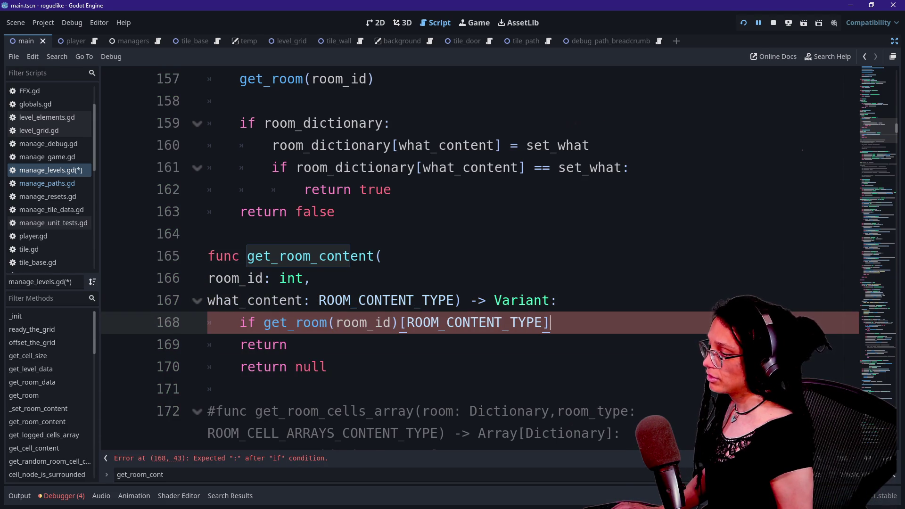
key("Down")
key("Home")
key("Tab")
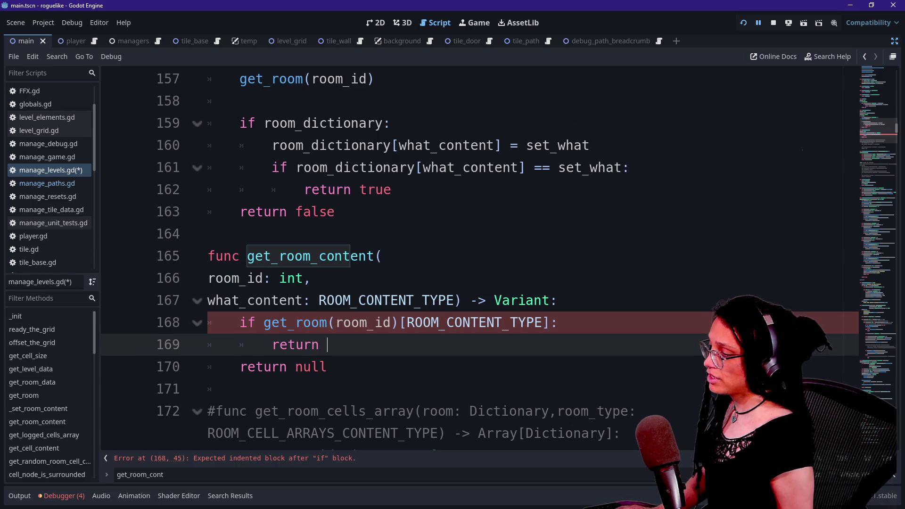
Declare 'var room_content: Variant' holding the room lookup moved out of the if condition.
left_click(558, 301)
key("Return")
type("var")
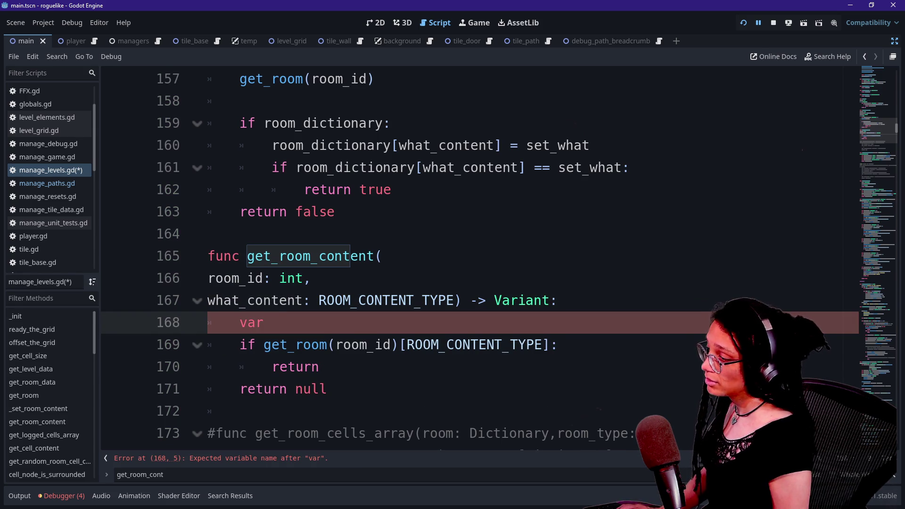
type(" room_content: V")
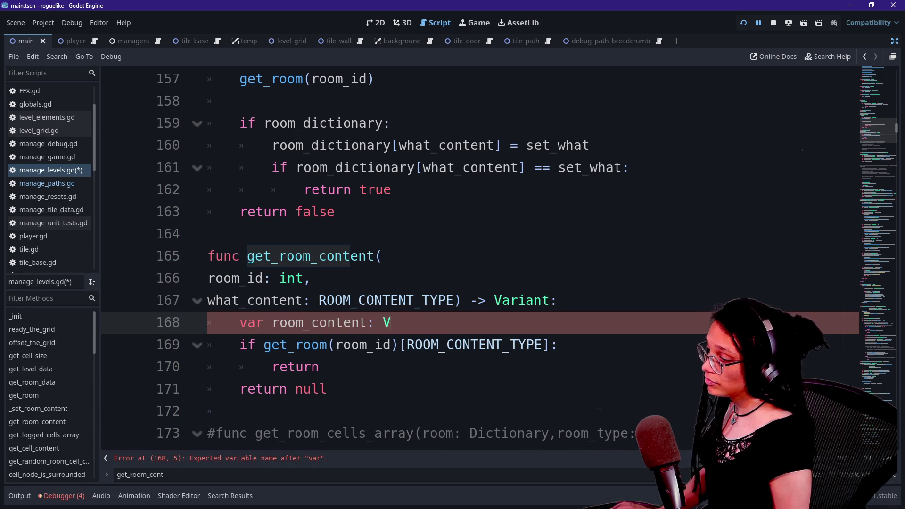
type("ariant =")
left_click_drag(264, 345, 559, 345)
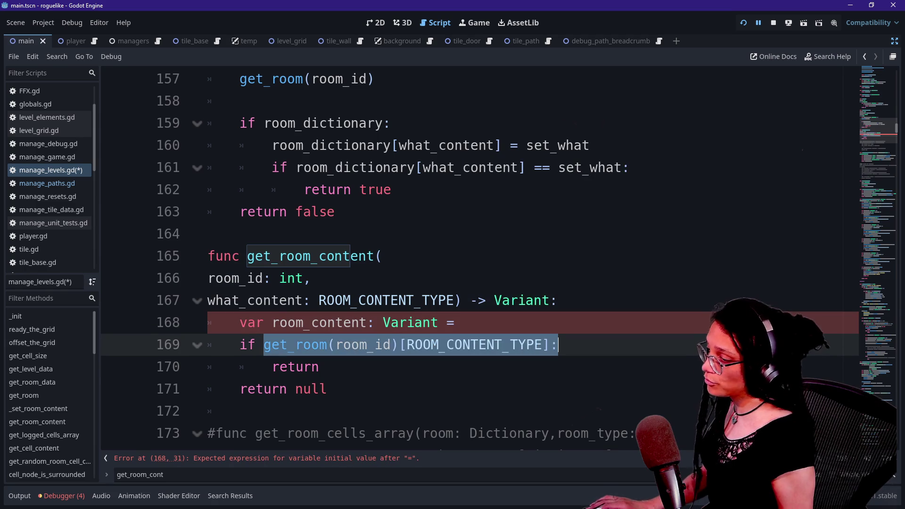
key("ctrl+x")
key("Up")
key("End")
key("ctrl+v")
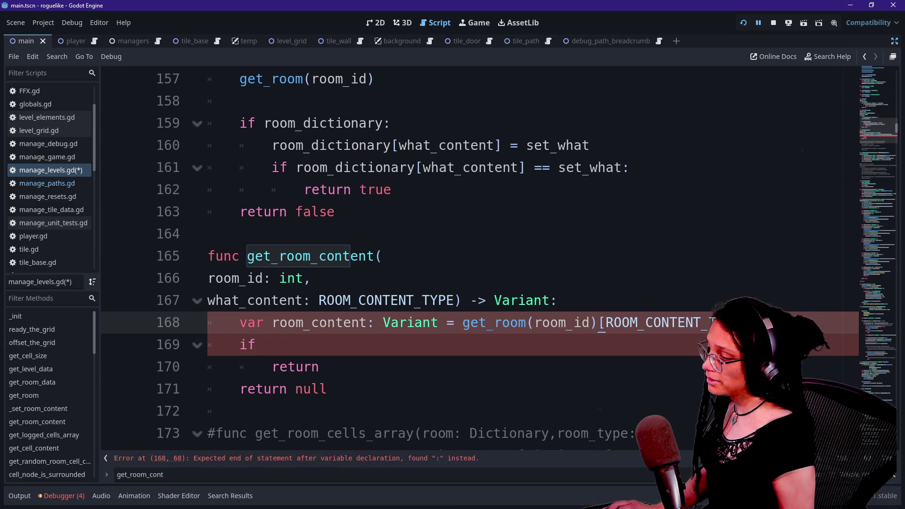
Change the condition to 'if room_content:' and retype the final 'return null'.
left_click(257, 345)
type("room_content:")
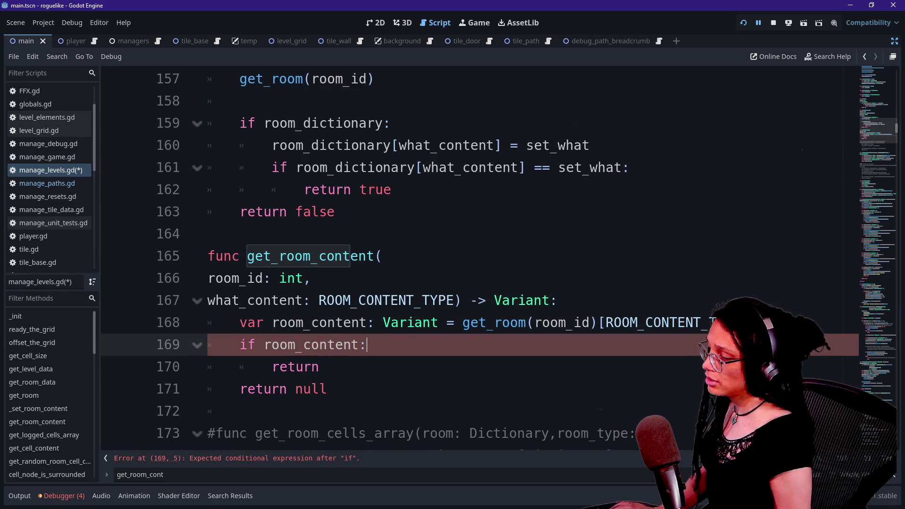
left_click(327, 389)
key("BackSpace")
key("BackSpace")
key("BackSpace")
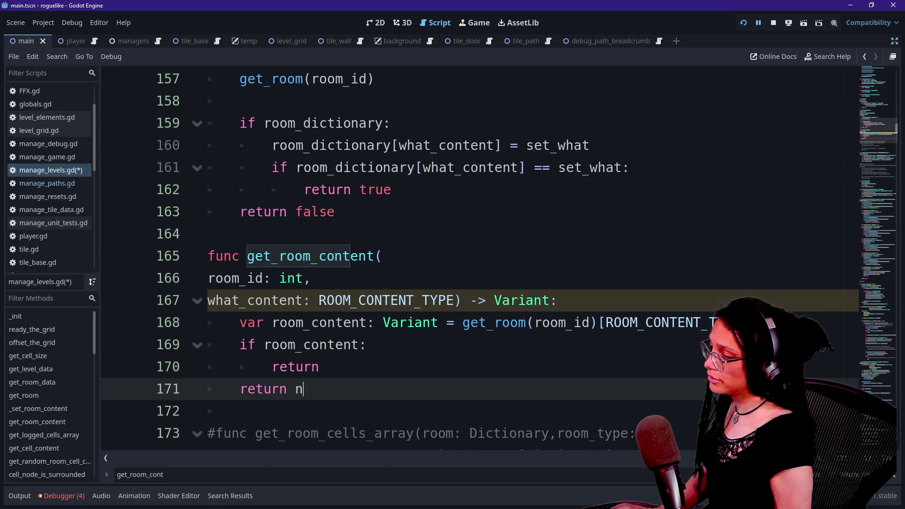
type("ull")
left_click(320, 344)
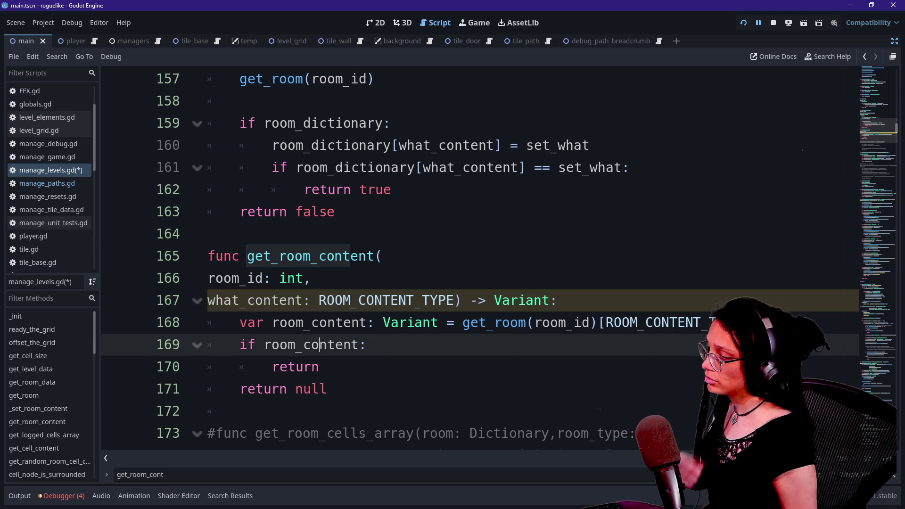
left_click(328, 367)
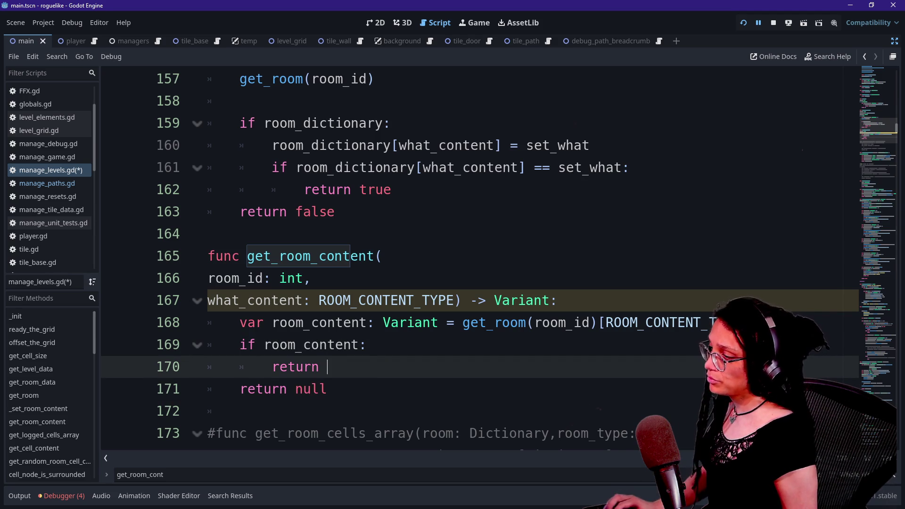
Replace the ROOM_CONTENT_TYPE key with what_content in the lookup and save manage_levels.gd.
left_click(605, 322)
double_click(660, 322)
type("wjat_")
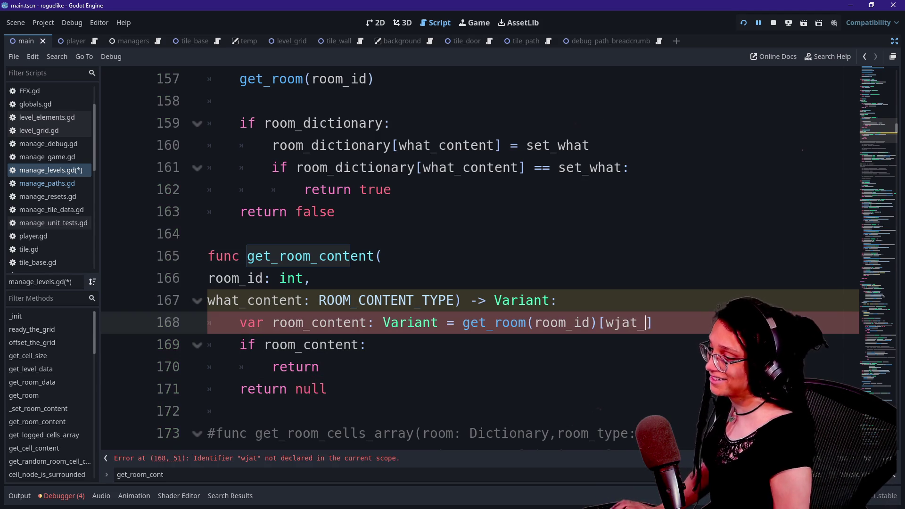
key("BackSpace")
key("BackSpace")
key("BackSpace")
type("hat_")
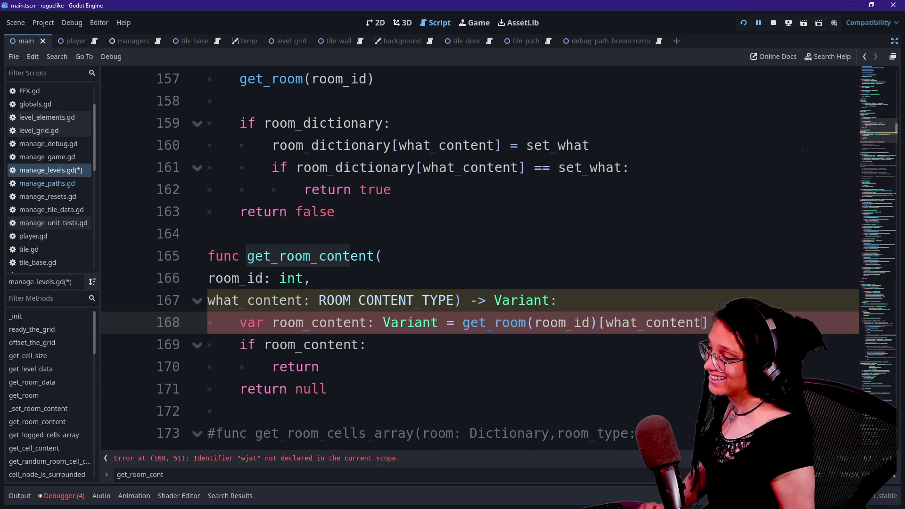
left_click(310, 278)
left_click(328, 389)
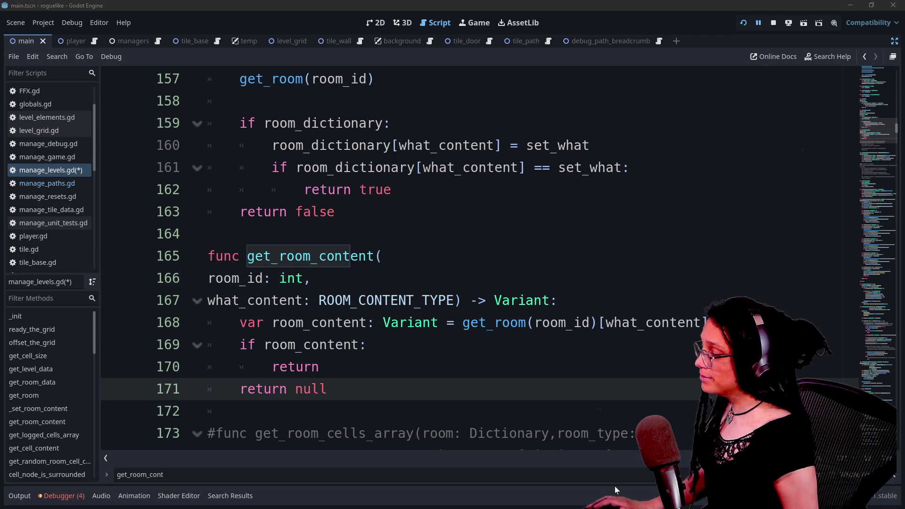
key("ctrl+s")
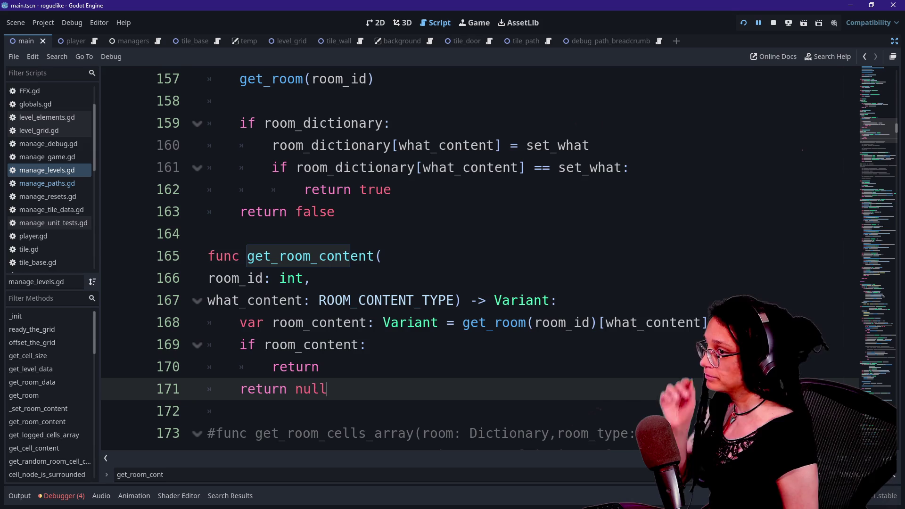
In the debugger stack trace, select frame 0 to jump to manage_levels.gd line 369.
left_click(558, 300)
scroll(472, 259, "up", 10)
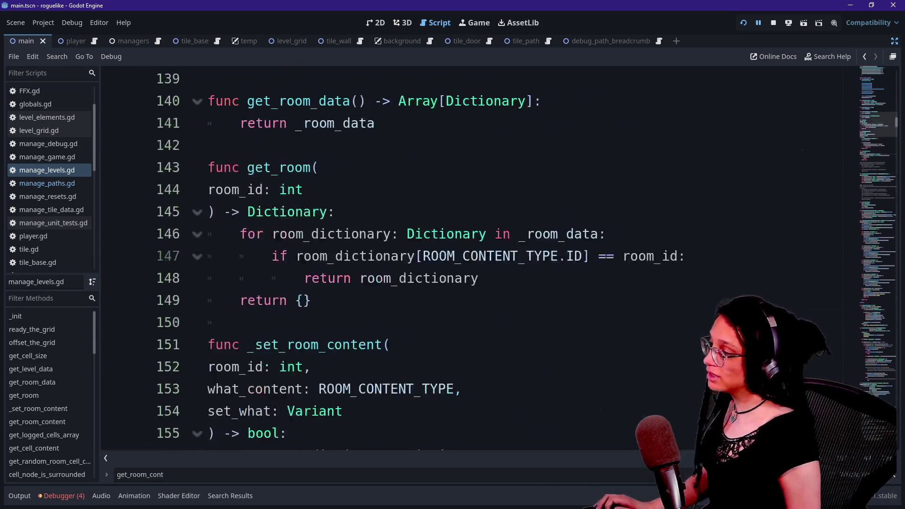
left_click(62, 496)
left_click(162, 391)
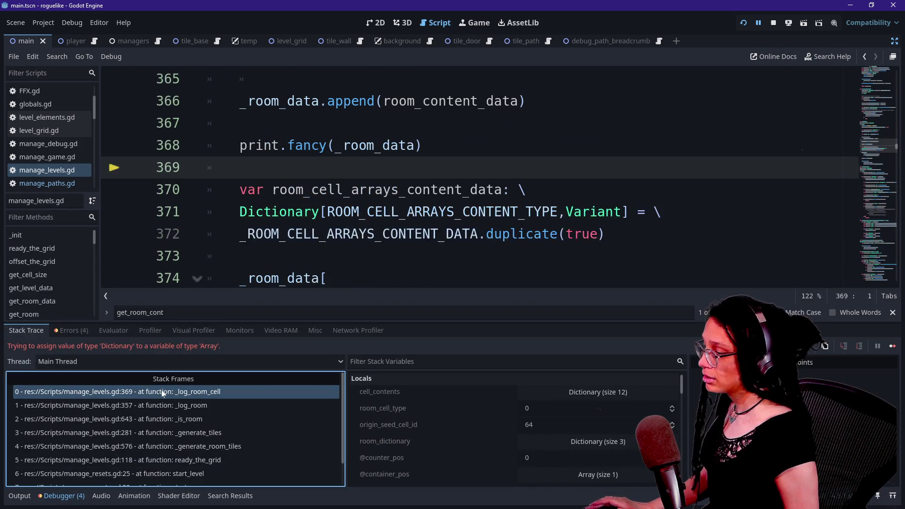
left_click(333, 234)
left_click(62, 496)
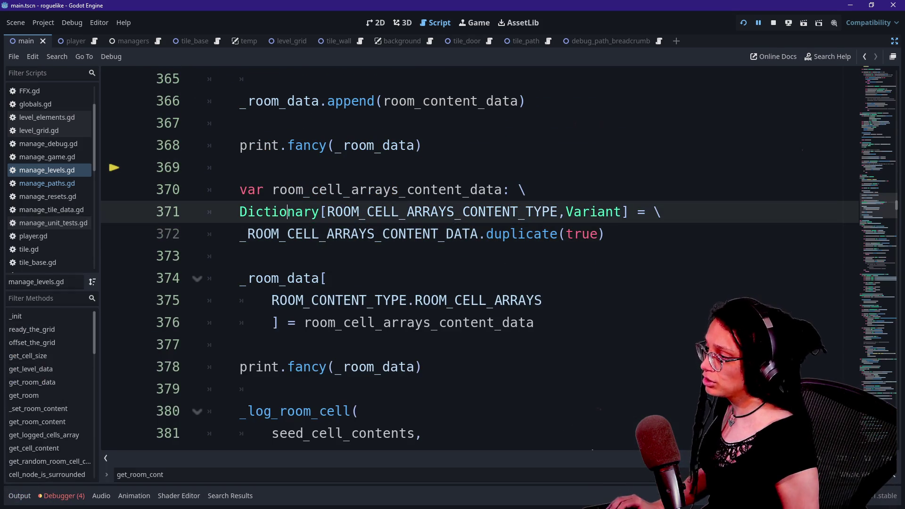
Review the typed Dictionary declarations and the _room_data assignment on line 374.
left_click_drag(244, 167, 511, 212)
left_click(512, 211)
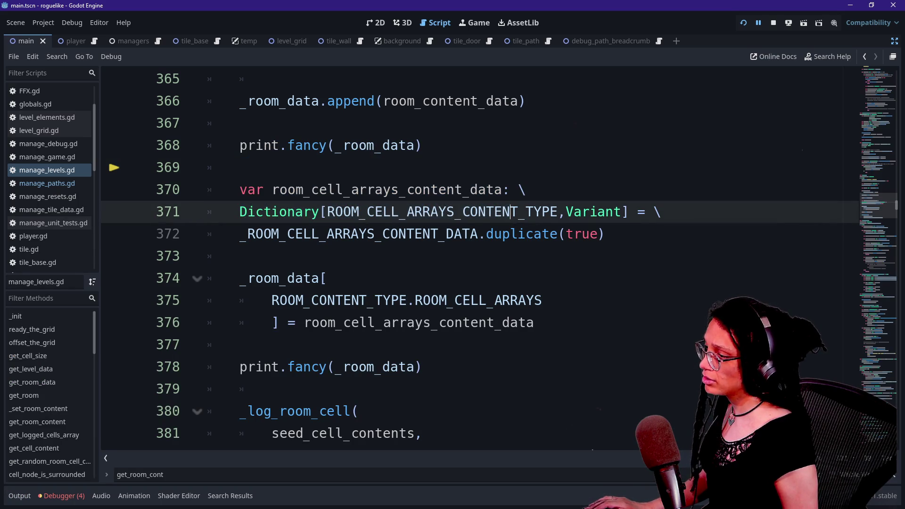
scroll(378, 283, "up", 1)
left_click(303, 345)
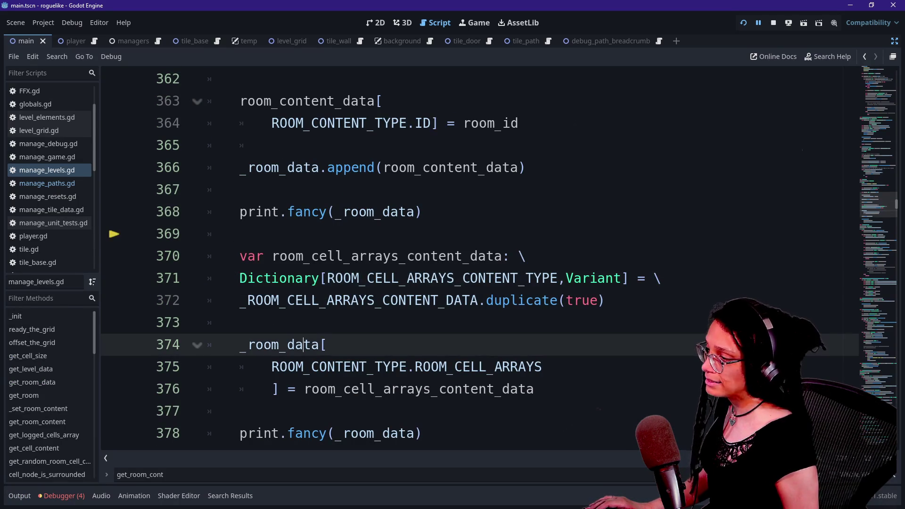